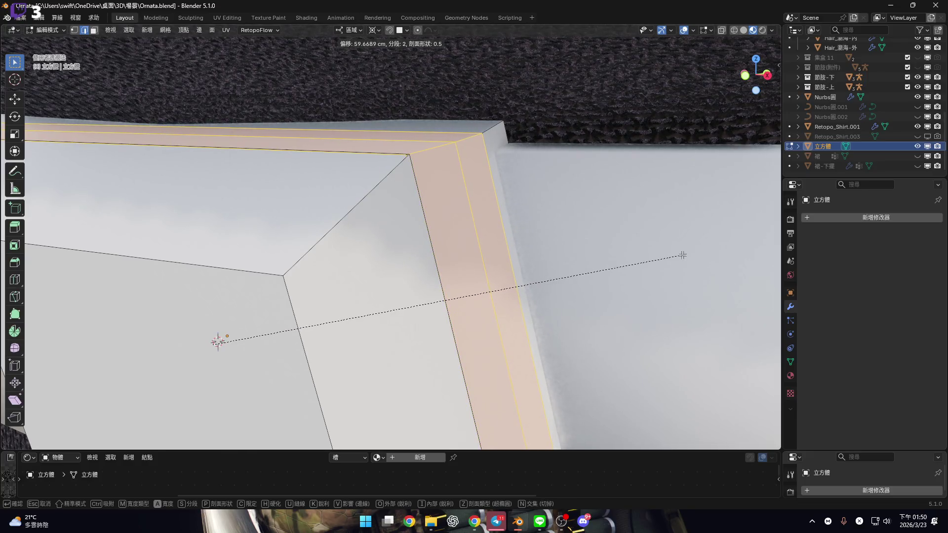
Bevel the buckle box's outer rim edges, setting the offset and segment count by scrolling.
{"action": "key", "text": "n"}
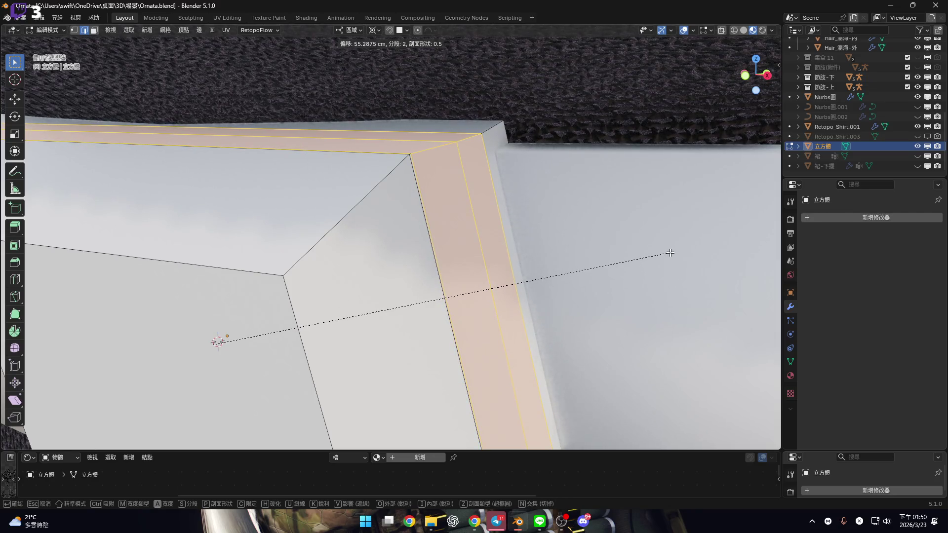
{"action": "key", "text": "v"}
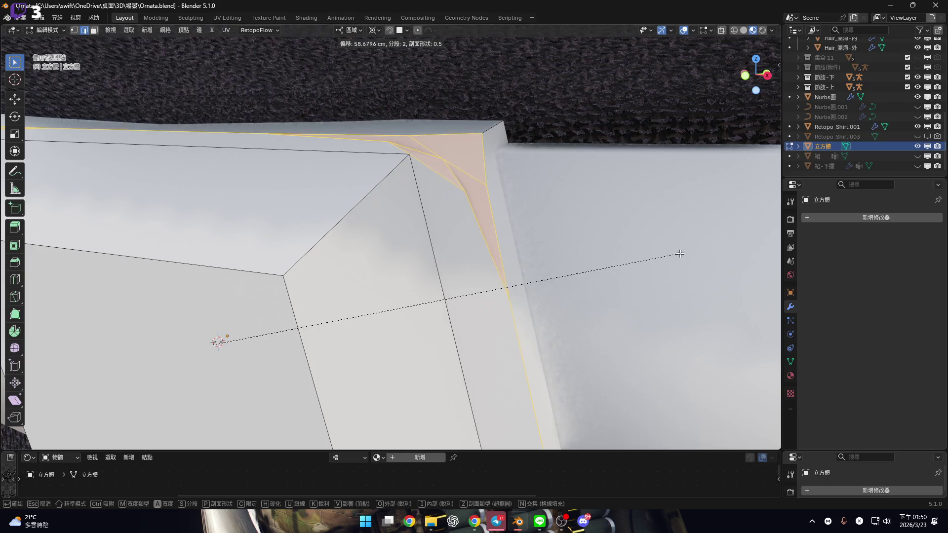
{"action": "key", "text": "v"}
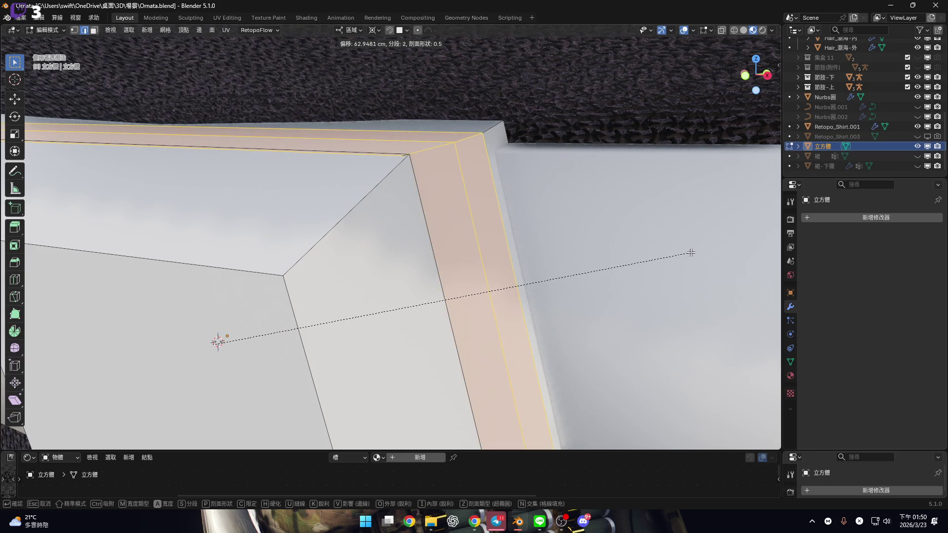
{"action": "scroll", "coordinate": [679, 252], "scroll_direction": "down", "scroll_amount": 2}
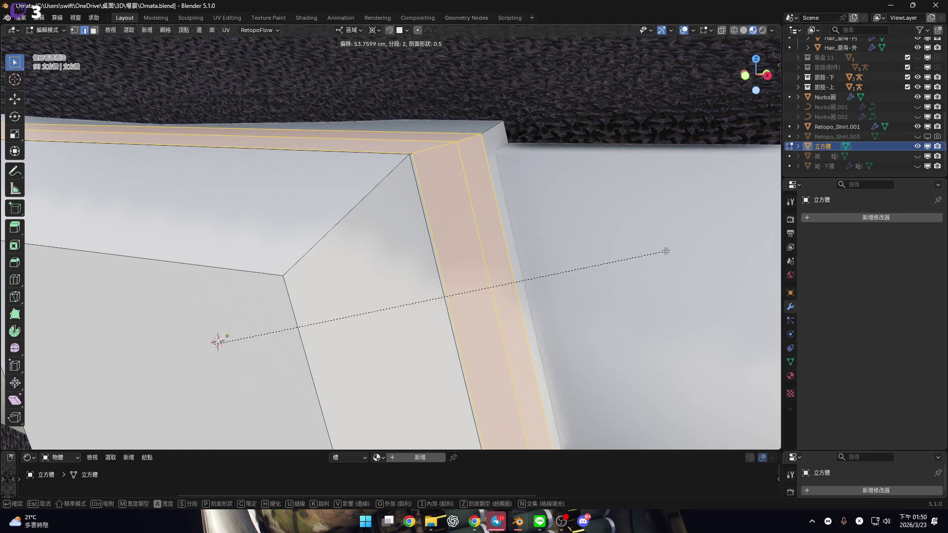
{"action": "scroll", "coordinate": [669, 250], "scroll_direction": "up", "scroll_amount": 1}
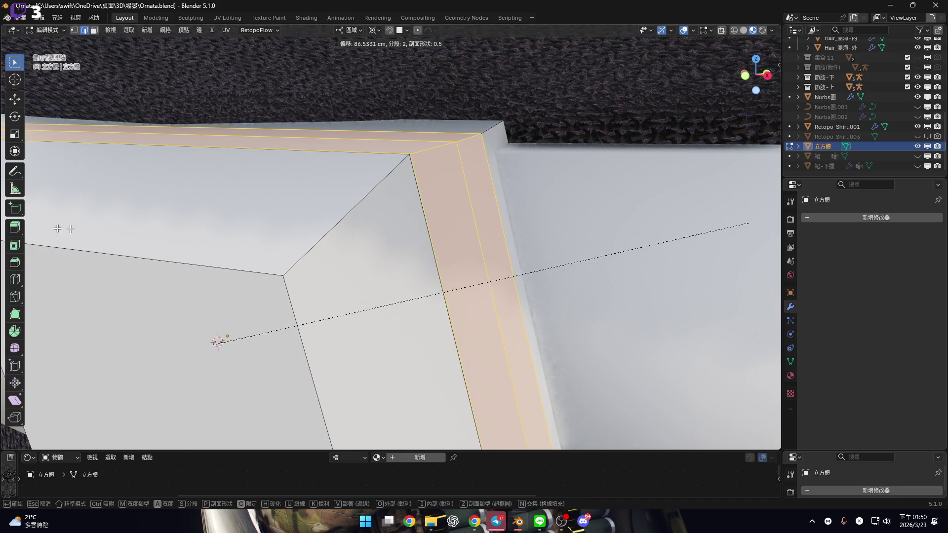
{"action": "left_click", "coordinate": [243, 226]}
{"action": "mouse_move", "coordinate": [296, 211]}
{"action": "middle_mouse_down"}
{"action": "mouse_move", "coordinate": [334, 121]}
{"action": "mouse_move", "coordinate": [391, 108]}
{"action": "mouse_move", "coordinate": [260, 169]}
{"action": "mouse_move", "coordinate": [349, 267]}
{"action": "mouse_move", "coordinate": [451, 241]}
{"action": "mouse_move", "coordinate": [354, 241]}
{"action": "mouse_move", "coordinate": [408, 210]}
{"action": "mouse_move", "coordinate": [466, 239]}
{"action": "mouse_move", "coordinate": [600, 275]}
{"action": "mouse_move", "coordinate": [359, 176]}
{"action": "mouse_move", "coordinate": [454, 186]}
{"action": "middle_mouse_up"}
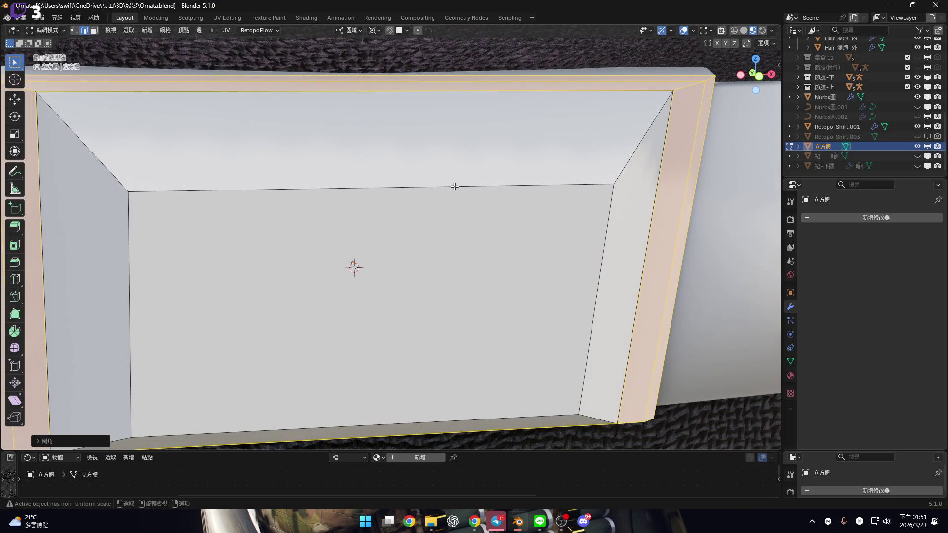
Set the last bevel's profile shape to 0.8.
{"action": "key", "text": "F9"}
{"action": "left_click_drag", "start_coordinate": [529, 190], "coordinate": [650, 252]}
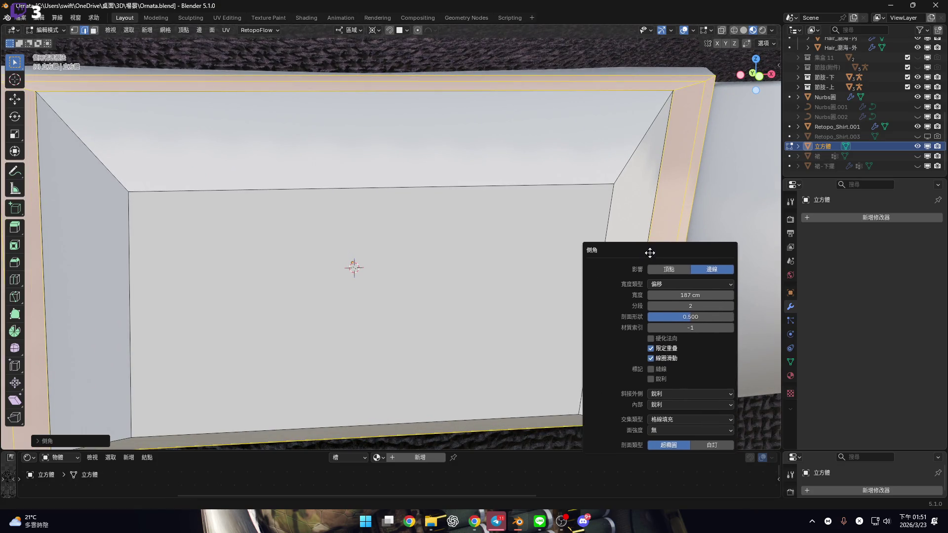
{"action": "mouse_move", "coordinate": [501, 169]}
{"action": "middle_mouse_down"}
{"action": "mouse_move", "coordinate": [467, 213]}
{"action": "mouse_move", "coordinate": [645, 211]}
{"action": "middle_mouse_up"}
{"action": "key", "text": "F9"}
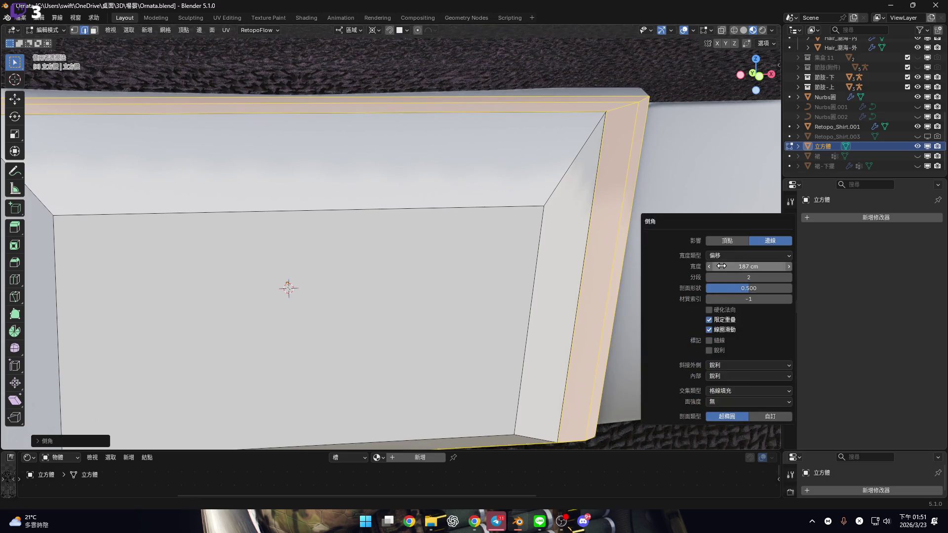
{"action": "mouse_move", "coordinate": [749, 288]}
{"action": "left_mouse_down"}
{"action": "mouse_move", "coordinate": [713, 288]}
{"action": "mouse_move", "coordinate": [759, 288]}
{"action": "left_mouse_up"}
{"action": "double_click", "coordinate": [761, 288]}
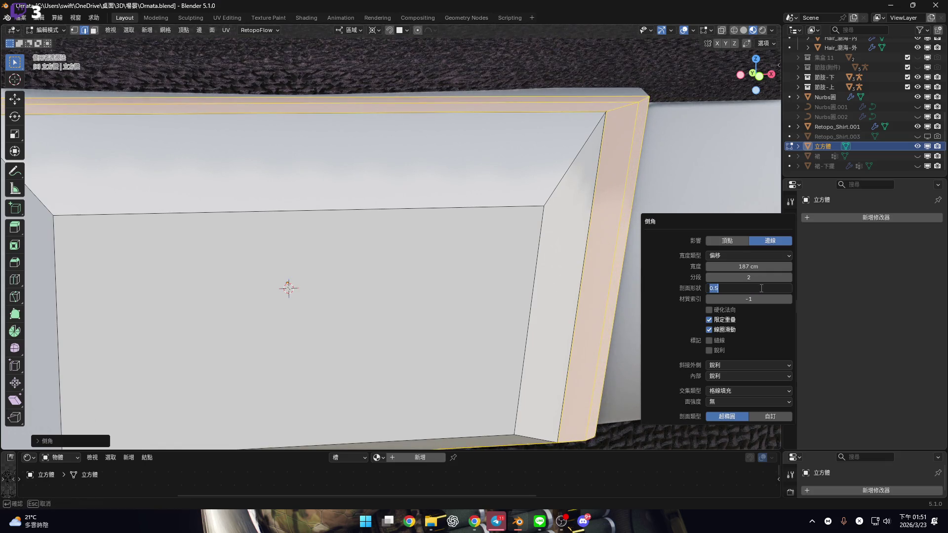
{"action": "type", "text": ".8"}
{"action": "key", "text": "Return"}
Check the bevel at 187 cm width, 2 segments, then select the buckle's inner front face.
{"action": "mouse_move", "coordinate": [494, 198]}
{"action": "middle_mouse_down"}
{"action": "mouse_move", "coordinate": [469, 182]}
{"action": "mouse_move", "coordinate": [538, 211]}
{"action": "mouse_move", "coordinate": [518, 250]}
{"action": "mouse_move", "coordinate": [525, 258]}
{"action": "middle_mouse_up"}
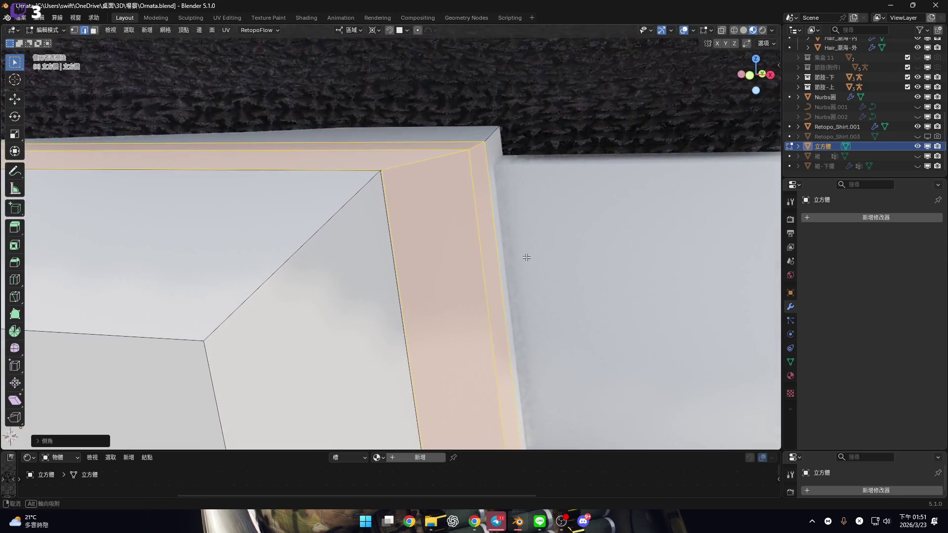
{"action": "key", "text": "F9"}
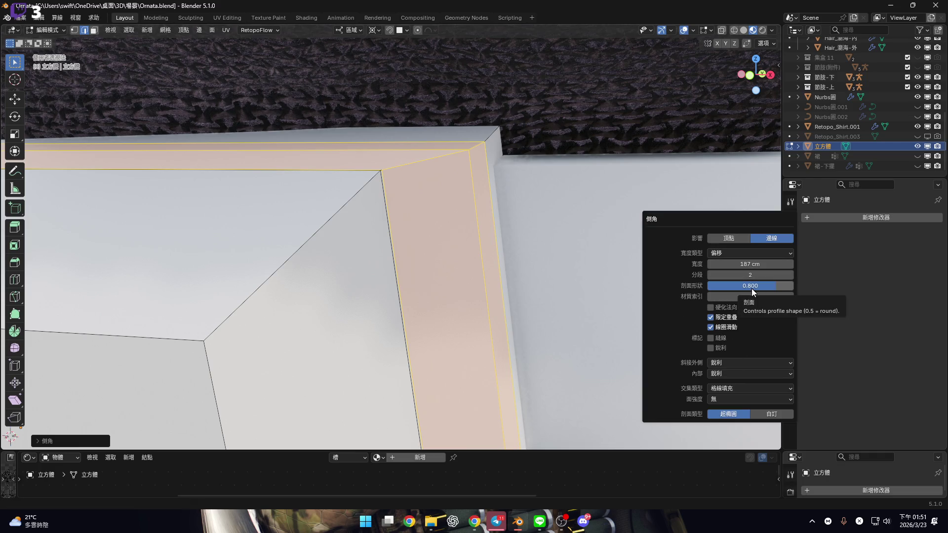
{"action": "mouse_move", "coordinate": [454, 226]}
{"action": "middle_mouse_down"}
{"action": "mouse_move", "coordinate": [406, 259]}
{"action": "mouse_move", "coordinate": [381, 224]}
{"action": "mouse_move", "coordinate": [416, 133]}
{"action": "mouse_move", "coordinate": [437, 187]}
{"action": "mouse_move", "coordinate": [425, 250]}
{"action": "mouse_move", "coordinate": [500, 249]}
{"action": "mouse_move", "coordinate": [474, 262]}
{"action": "middle_mouse_up"}
{"action": "key", "text": "3"}
{"action": "left_click", "coordinate": [528, 256]}
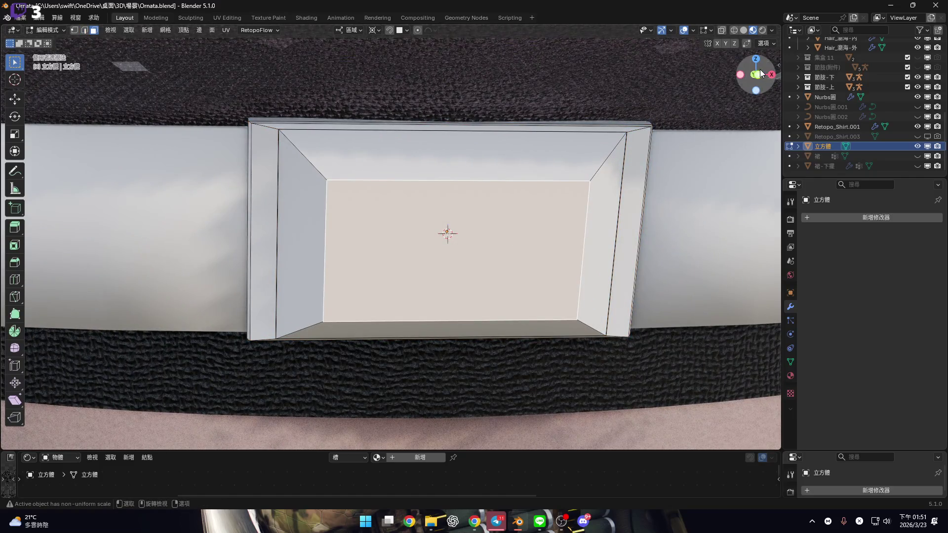
Inspect the buckle and belt band from front and angled views.
{"action": "left_click", "coordinate": [760, 73]}
{"action": "scroll", "coordinate": [445, 222], "scroll_direction": "down", "scroll_amount": 6}
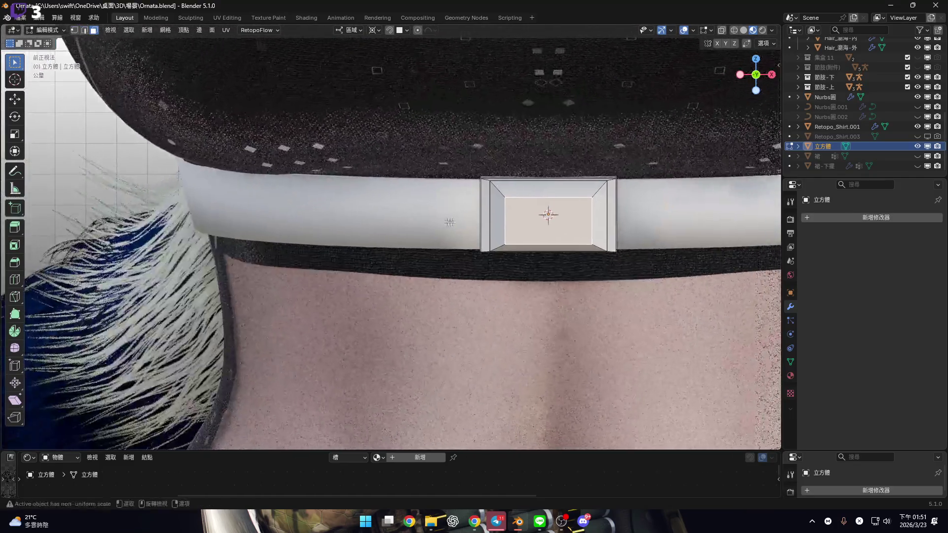
{"action": "middle_click_drag", "start_coordinate": [449, 222], "coordinate": [450, 218]}
{"action": "scroll", "coordinate": [450, 218], "scroll_direction": "up", "scroll_amount": 5}
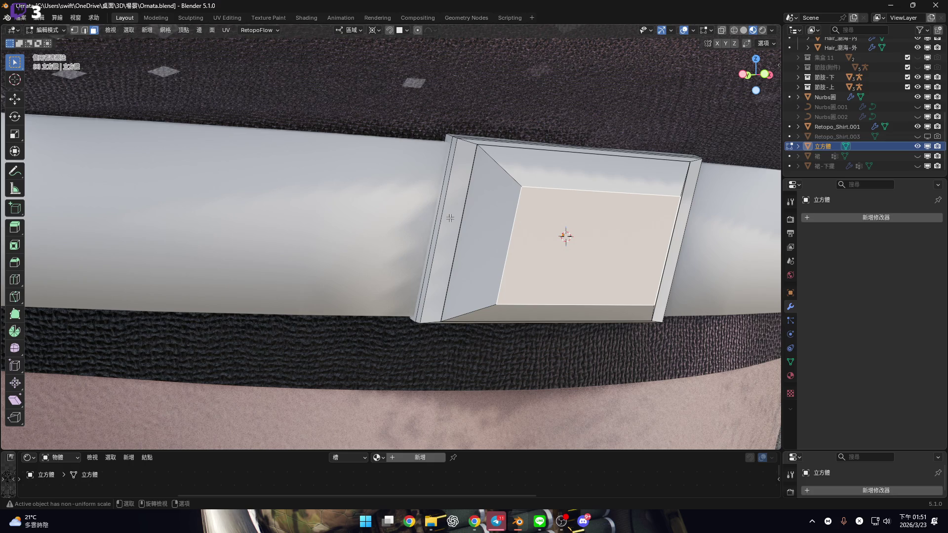
{"action": "scroll", "coordinate": [450, 218], "scroll_direction": "down", "scroll_amount": 3}
{"action": "mouse_move", "coordinate": [450, 218]}
{"action": "middle_mouse_down"}
{"action": "mouse_move", "coordinate": [550, 222]}
{"action": "mouse_move", "coordinate": [380, 208]}
{"action": "mouse_move", "coordinate": [446, 220]}
{"action": "mouse_move", "coordinate": [712, 140]}
{"action": "middle_mouse_up"}
{"action": "scroll", "coordinate": [549, 223], "scroll_direction": "up", "scroll_amount": 2}
{"action": "scroll", "coordinate": [550, 222], "scroll_direction": "down", "scroll_amount": 2}
{"action": "scroll", "coordinate": [380, 208], "scroll_direction": "up", "scroll_amount": 5}
{"action": "scroll", "coordinate": [381, 208], "scroll_direction": "down", "scroll_amount": 3}
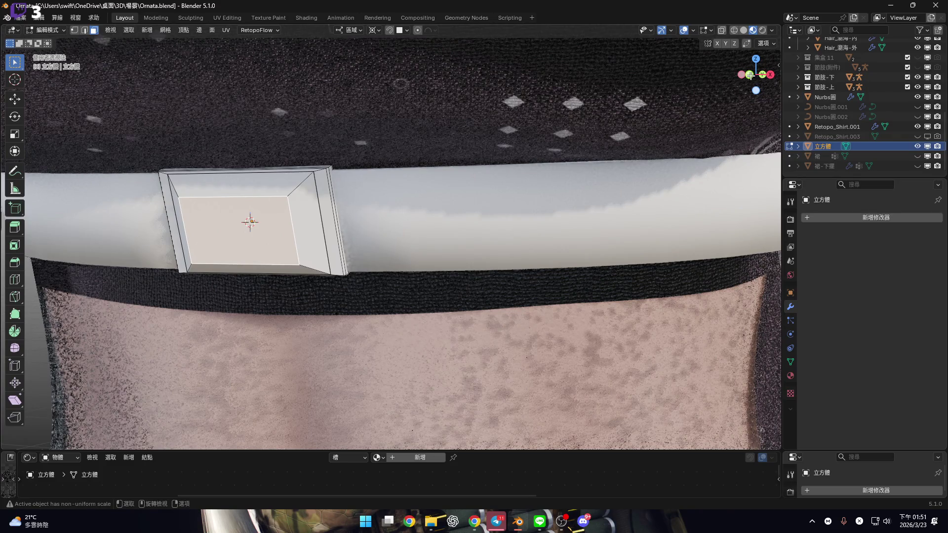
{"action": "left_click", "coordinate": [750, 76]}
Edit the Nurbs belt band and select its faces along the shortest path.
{"action": "key", "text": "Tab"}
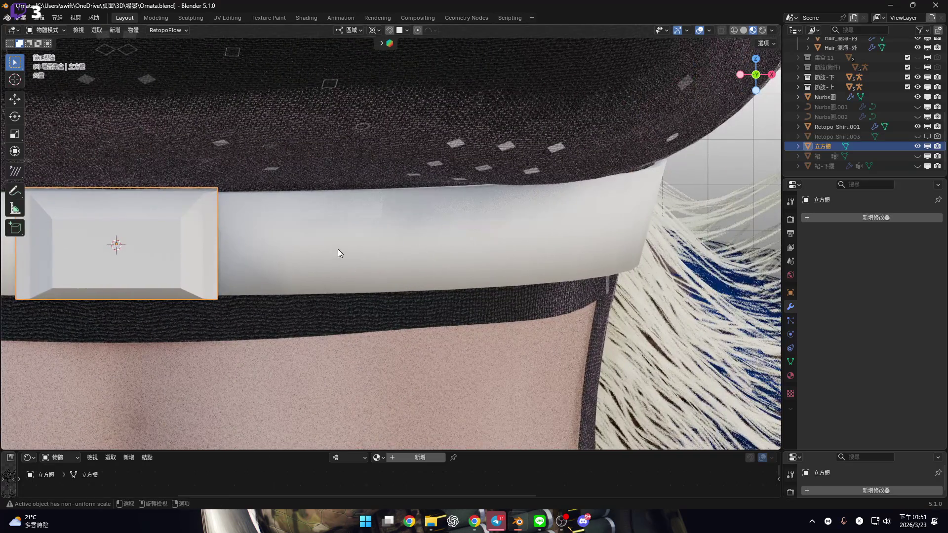
{"action": "left_click", "coordinate": [338, 249]}
{"action": "scroll", "coordinate": [404, 213], "scroll_direction": "down", "scroll_amount": 2}
{"action": "key", "text": "Tab"}
{"action": "mouse_move", "coordinate": [405, 213]}
{"action": "middle_mouse_down"}
{"action": "mouse_move", "coordinate": [289, 219]}
{"action": "mouse_move", "coordinate": [509, 212]}
{"action": "mouse_move", "coordinate": [392, 200]}
{"action": "mouse_move", "coordinate": [443, 229]}
{"action": "mouse_move", "coordinate": [395, 219]}
{"action": "mouse_move", "coordinate": [367, 226]}
{"action": "mouse_move", "coordinate": [395, 220]}
{"action": "mouse_move", "coordinate": [389, 226]}
{"action": "middle_mouse_up"}
{"action": "left_click", "coordinate": [290, 219]}
{"action": "left_click", "coordinate": [513, 212], "text": "ctrl"}
{"action": "scroll", "coordinate": [443, 228], "scroll_direction": "up", "scroll_amount": 2}
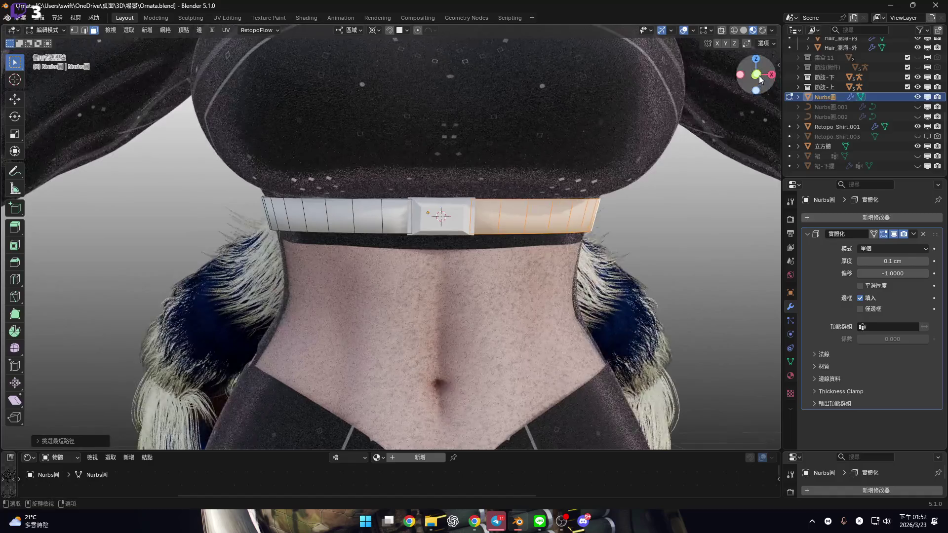
Add the band's left faces so the whole belt band is selected.
{"action": "left_click", "coordinate": [756, 76]}
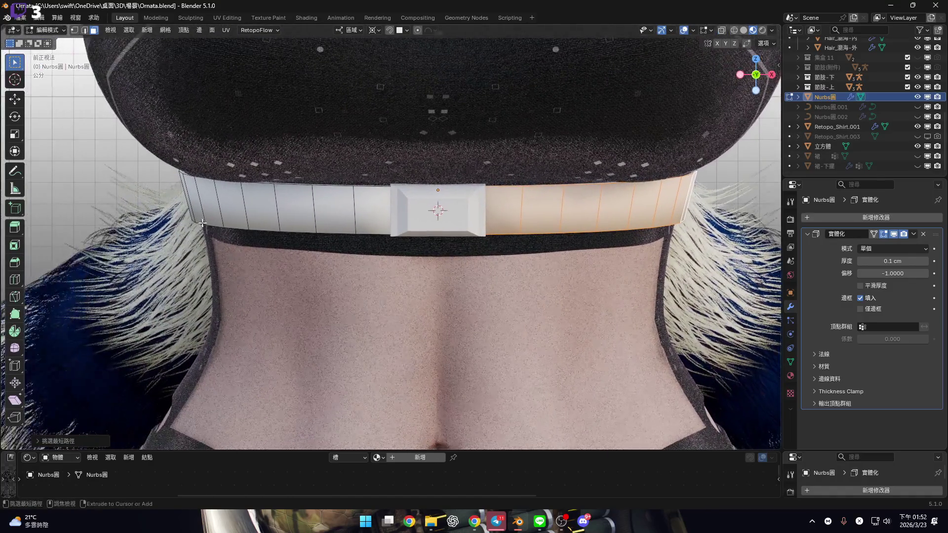
{"action": "left_click", "coordinate": [216, 210], "text": "ctrl"}
{"action": "mouse_move", "coordinate": [217, 209]}
{"action": "middle_mouse_down"}
{"action": "mouse_move", "coordinate": [506, 214]}
{"action": "mouse_move", "coordinate": [252, 190]}
{"action": "middle_mouse_up"}
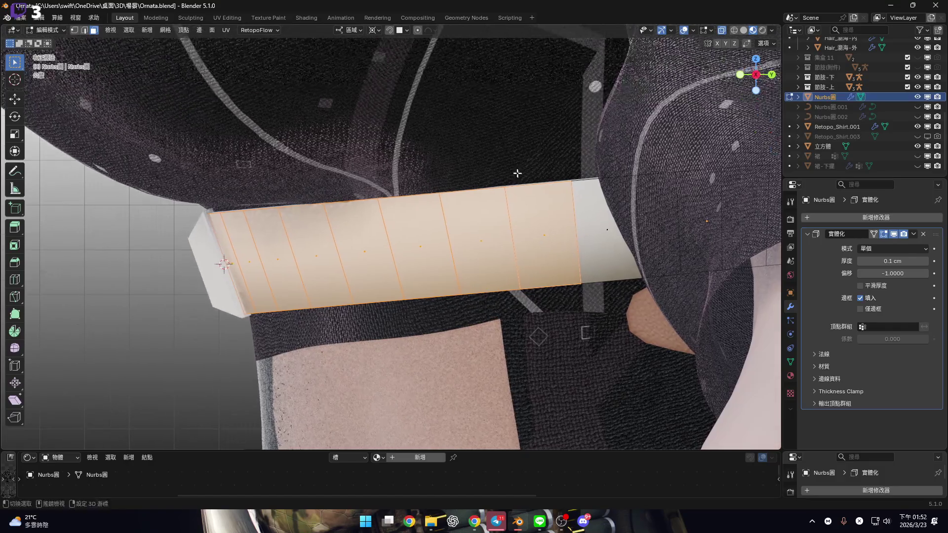
{"action": "mouse_move", "coordinate": [517, 173]}
{"action": "middle_mouse_down", "text": "shift"}
{"action": "mouse_move", "coordinate": [554, 332]}
{"action": "mouse_move", "coordinate": [507, 211]}
{"action": "mouse_move", "coordinate": [477, 225]}
{"action": "mouse_move", "coordinate": [523, 222]}
{"action": "mouse_move", "coordinate": [568, 244]}
{"action": "mouse_move", "coordinate": [529, 244]}
{"action": "middle_mouse_up", "text": "shift"}
Duplicate the band faces in place and scale the copy to 1.02.
{"action": "key", "text": "shift+d"}
{"action": "key", "text": "Escape"}
{"action": "key", "text": "s"}
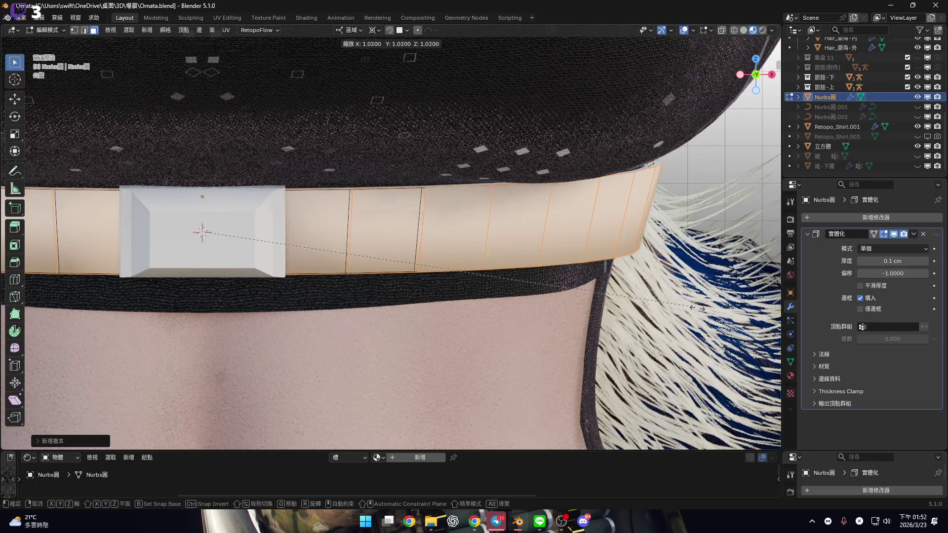
{"action": "left_click", "coordinate": [694, 307]}
{"action": "mouse_move", "coordinate": [693, 306]}
{"action": "middle_mouse_down"}
{"action": "mouse_move", "coordinate": [415, 238]}
{"action": "mouse_move", "coordinate": [423, 232]}
{"action": "mouse_move", "coordinate": [332, 258]}
{"action": "mouse_move", "coordinate": [436, 187]}
{"action": "middle_mouse_up"}
{"action": "scroll", "coordinate": [435, 188], "scroll_direction": "down", "scroll_amount": 3}
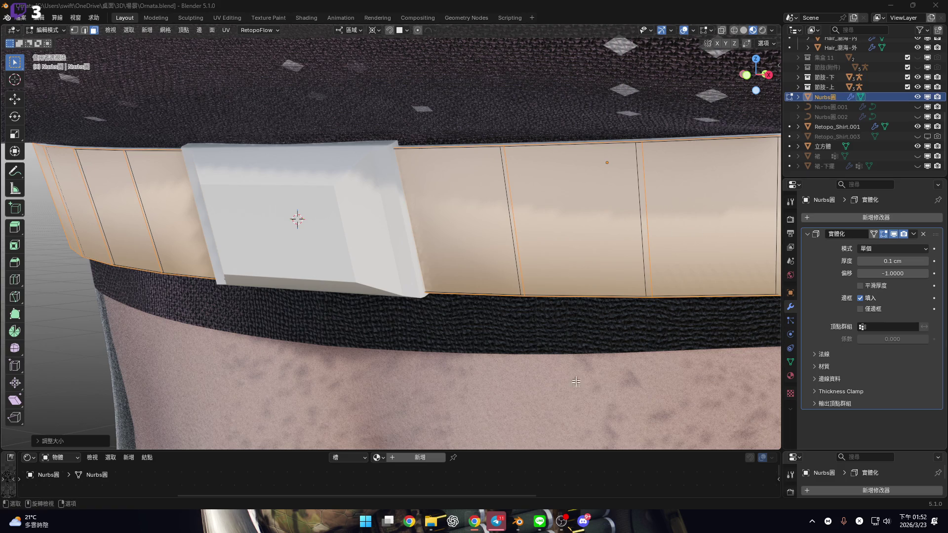
{"action": "mouse_move", "coordinate": [707, 233]}
{"action": "middle_mouse_down"}
{"action": "mouse_move", "coordinate": [569, 212]}
{"action": "mouse_move", "coordinate": [293, 218]}
{"action": "mouse_move", "coordinate": [456, 218]}
{"action": "mouse_move", "coordinate": [428, 233]}
{"action": "mouse_move", "coordinate": [471, 244]}
{"action": "mouse_move", "coordinate": [444, 260]}
{"action": "middle_mouse_up"}
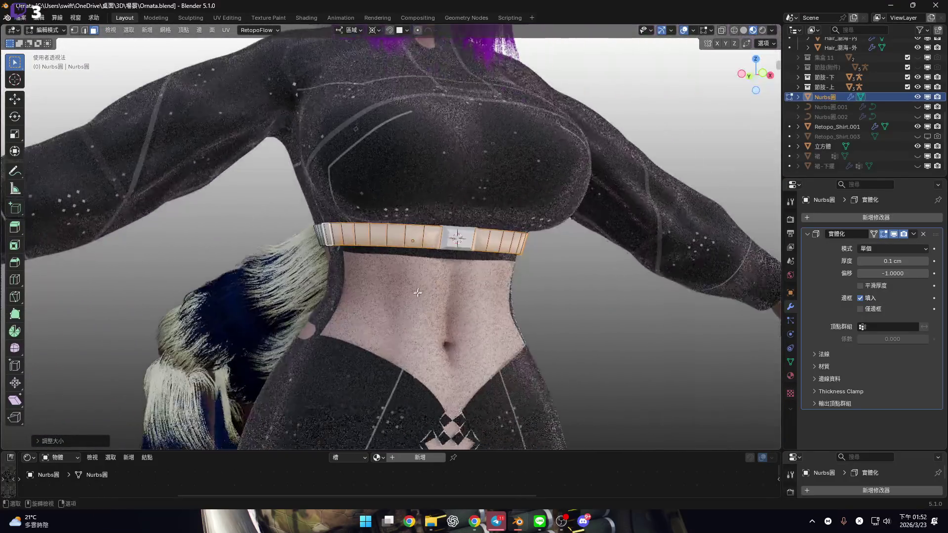
Inflate the duplicated band slightly outward with Shrink/Fatten.
{"action": "scroll", "coordinate": [433, 272], "scroll_direction": "up", "scroll_amount": 3}
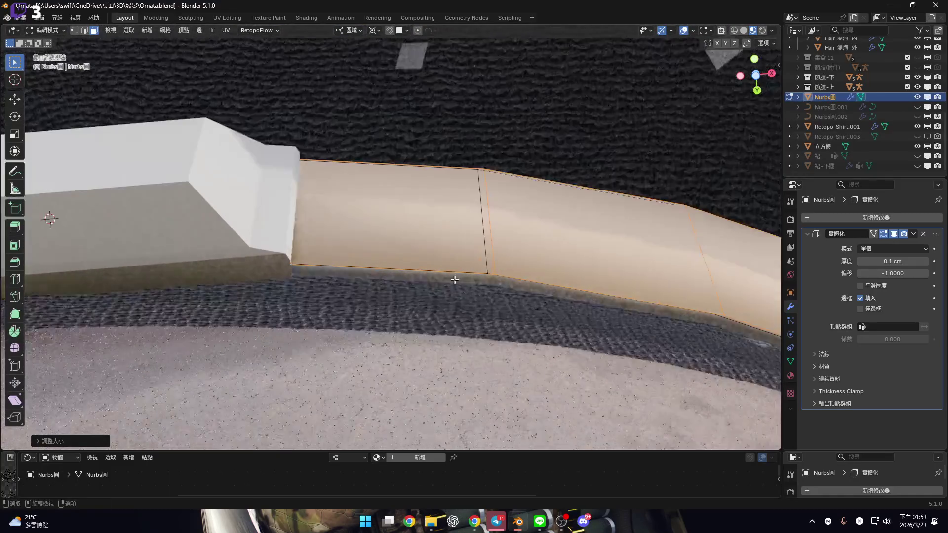
{"action": "key", "text": "alt+s"}
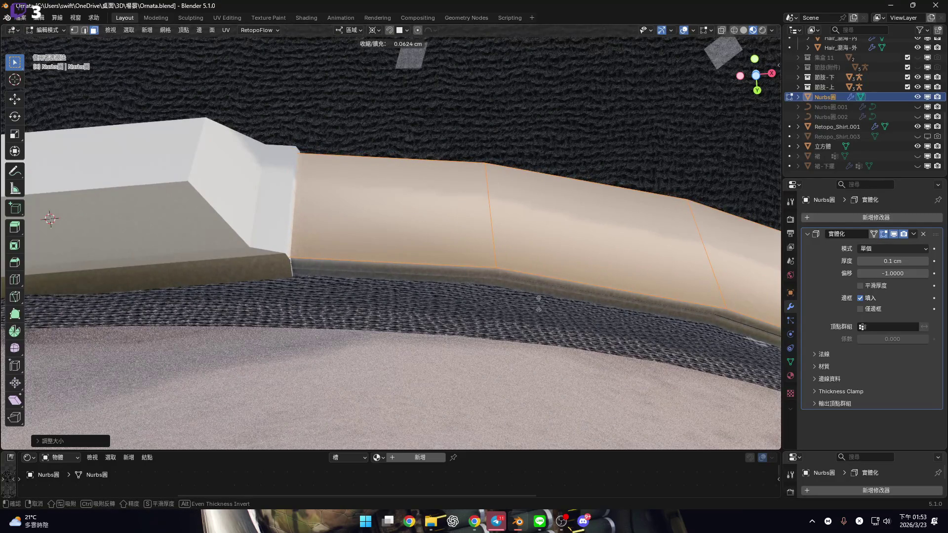
{"action": "left_click", "coordinate": [507, 292]}
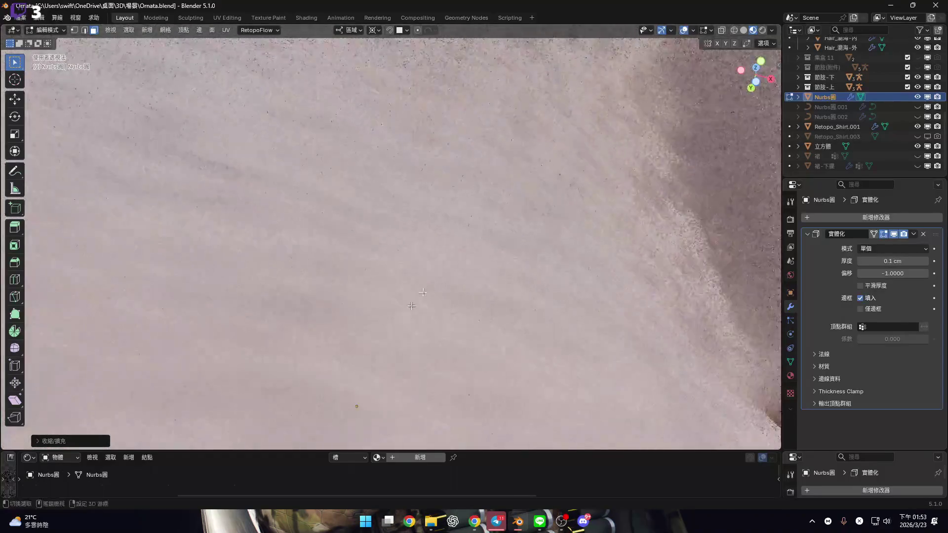
Separate the duplicated band faces into their own object, Nurbs圓.003.
{"action": "middle_click_drag", "start_coordinate": [505, 128], "coordinate": [469, 270]}
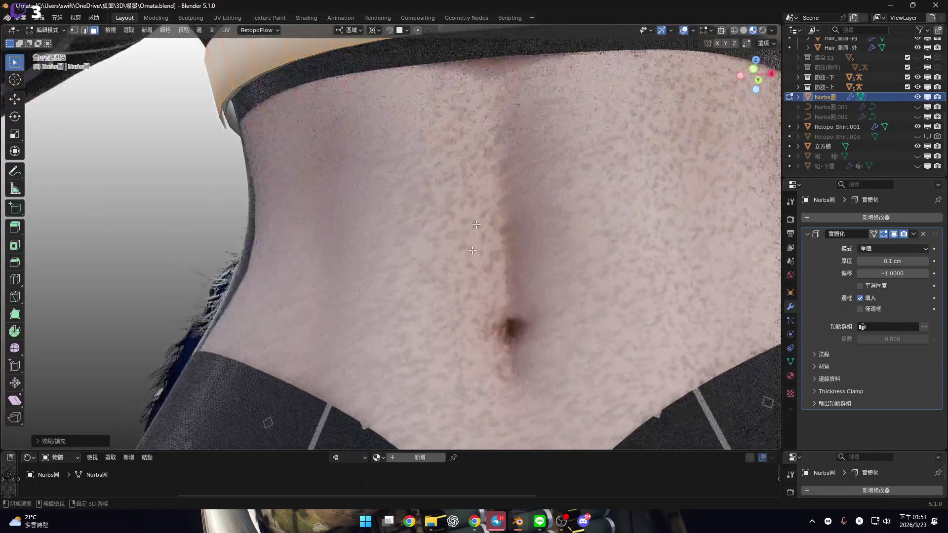
{"action": "scroll", "coordinate": [472, 208], "scroll_direction": "down", "scroll_amount": 5}
{"action": "scroll", "coordinate": [428, 270], "scroll_direction": "up", "scroll_amount": 5}
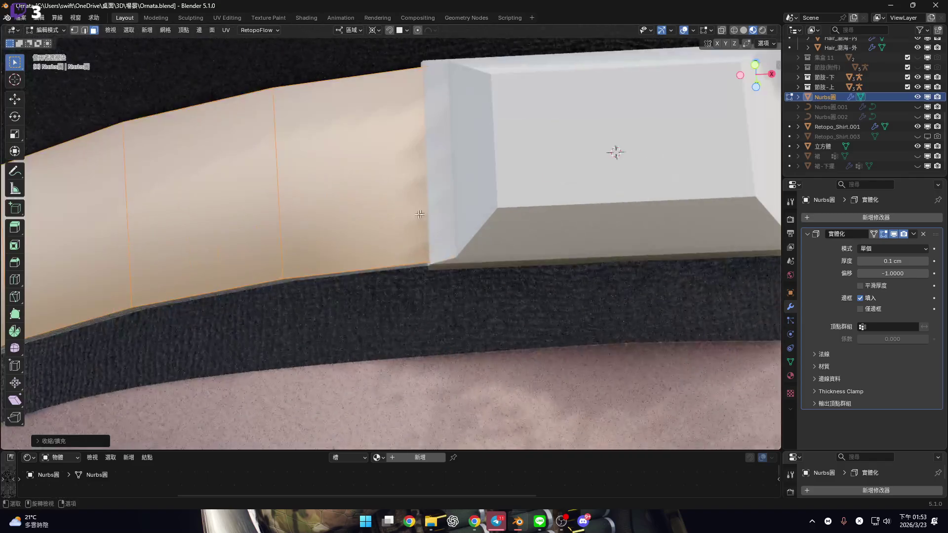
{"action": "mouse_move", "coordinate": [428, 270]}
{"action": "middle_mouse_down"}
{"action": "mouse_move", "coordinate": [355, 233]}
{"action": "mouse_move", "coordinate": [522, 240]}
{"action": "mouse_move", "coordinate": [396, 212]}
{"action": "mouse_move", "coordinate": [491, 204]}
{"action": "mouse_move", "coordinate": [369, 206]}
{"action": "mouse_move", "coordinate": [401, 213]}
{"action": "mouse_move", "coordinate": [400, 236]}
{"action": "mouse_move", "coordinate": [474, 259]}
{"action": "middle_mouse_up"}
{"action": "key", "text": "p"}
{"action": "left_click", "coordinate": [348, 225]}
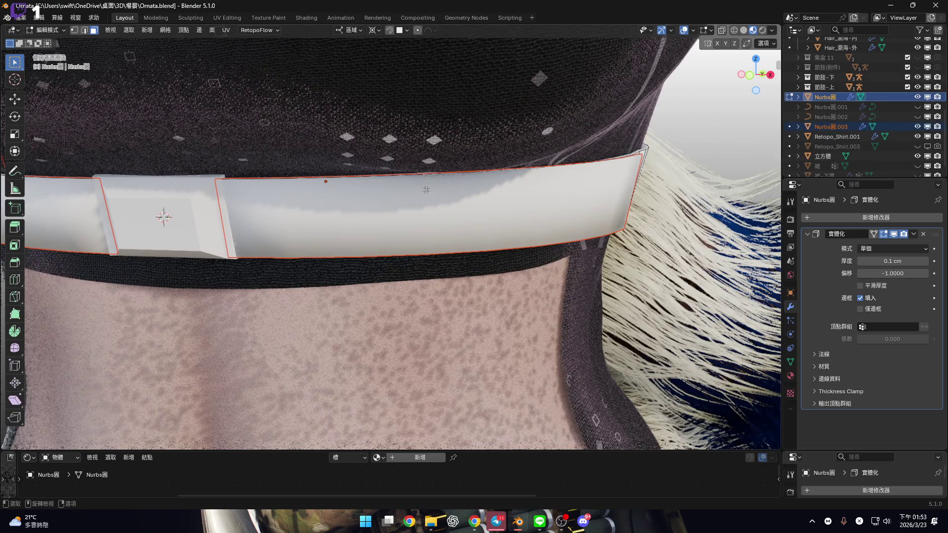
Select the separated Nurbs圓.003 strip and adjust the viewport overlay settings.
{"action": "key", "text": "Tab"}
{"action": "left_click", "coordinate": [451, 210]}
{"action": "mouse_move", "coordinate": [451, 209]}
{"action": "middle_mouse_down"}
{"action": "mouse_move", "coordinate": [362, 203]}
{"action": "mouse_move", "coordinate": [381, 228]}
{"action": "mouse_move", "coordinate": [767, 237]}
{"action": "middle_mouse_up"}
{"action": "mouse_move", "coordinate": [523, 207]}
{"action": "middle_mouse_down"}
{"action": "mouse_move", "coordinate": [461, 186]}
{"action": "mouse_move", "coordinate": [513, 176]}
{"action": "mouse_move", "coordinate": [546, 197]}
{"action": "mouse_move", "coordinate": [599, 173]}
{"action": "middle_mouse_up"}
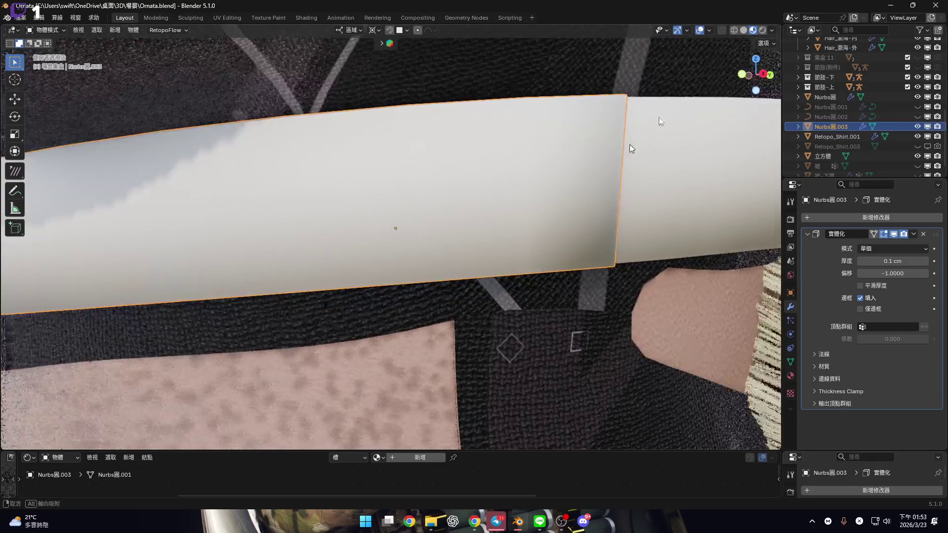
{"action": "left_click", "coordinate": [708, 30]}
{"action": "mouse_move", "coordinate": [313, 227]}
{"action": "middle_mouse_down"}
{"action": "mouse_move", "coordinate": [539, 193]}
{"action": "mouse_move", "coordinate": [360, 245]}
{"action": "mouse_move", "coordinate": [250, 215]}
{"action": "mouse_move", "coordinate": [578, 213]}
{"action": "middle_mouse_up"}
{"action": "middle_click_drag", "start_coordinate": [286, 188], "coordinate": [207, 190]}
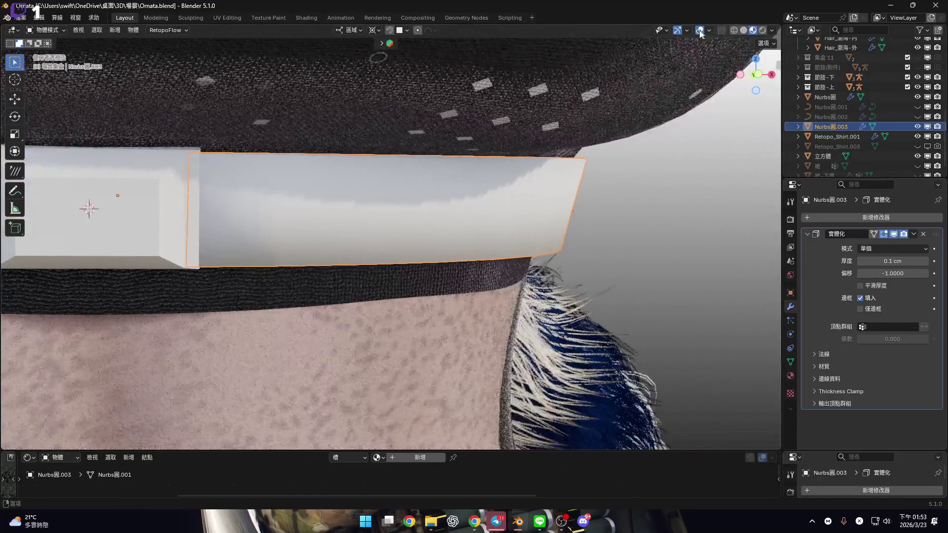
{"action": "left_click", "coordinate": [709, 30]}
{"action": "mouse_move", "coordinate": [473, 241]}
{"action": "middle_mouse_down"}
{"action": "mouse_move", "coordinate": [381, 233]}
{"action": "mouse_move", "coordinate": [453, 252]}
{"action": "mouse_move", "coordinate": [435, 237]}
{"action": "mouse_move", "coordinate": [520, 222]}
{"action": "mouse_move", "coordinate": [508, 258]}
{"action": "mouse_move", "coordinate": [504, 190]}
{"action": "mouse_move", "coordinate": [493, 198]}
{"action": "mouse_move", "coordinate": [518, 211]}
{"action": "middle_mouse_up"}
Push a section of the strip outward and scale it to form the buckle block.
{"action": "key", "text": "Tab"}
{"action": "left_click", "coordinate": [518, 211]}
{"action": "key", "text": "1"}
{"action": "left_click", "coordinate": [555, 308]}
{"action": "mouse_move", "coordinate": [677, 261]}
{"action": "middle_mouse_down"}
{"action": "mouse_move", "coordinate": [636, 296]}
{"action": "mouse_move", "coordinate": [577, 289]}
{"action": "mouse_move", "coordinate": [563, 301]}
{"action": "mouse_move", "coordinate": [580, 323]}
{"action": "mouse_move", "coordinate": [523, 293]}
{"action": "mouse_move", "coordinate": [592, 246]}
{"action": "middle_mouse_up"}
{"action": "key", "text": "alt+s"}
{"action": "left_click", "coordinate": [622, 308]}
{"action": "key", "text": "s"}
{"action": "left_click", "coordinate": [580, 323]}
{"action": "key", "text": "Tab"}
{"action": "left_click", "coordinate": [844, 217]}
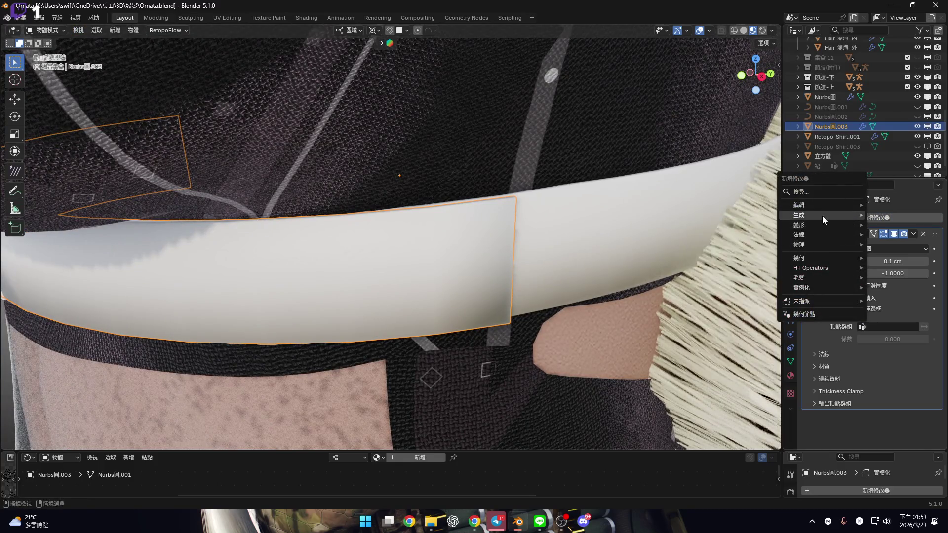
Add a second thick Solidify modifier to the strip, inspect it, then remove it.
{"action": "mouse_move", "coordinate": [820, 215]}
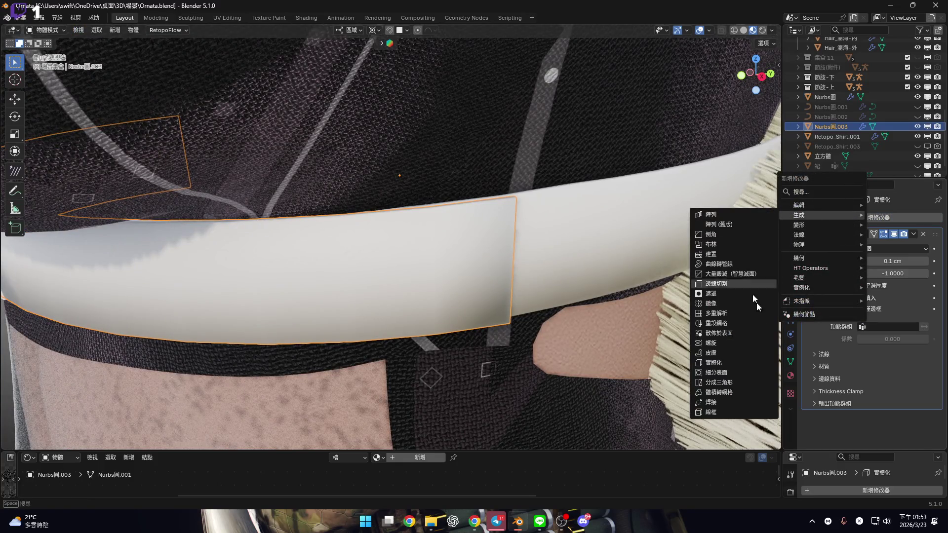
{"action": "left_click", "coordinate": [735, 369]}
{"action": "mouse_move", "coordinate": [384, 300]}
{"action": "middle_mouse_down"}
{"action": "mouse_move", "coordinate": [503, 249]}
{"action": "mouse_move", "coordinate": [494, 228]}
{"action": "mouse_move", "coordinate": [685, 138]}
{"action": "middle_mouse_up"}
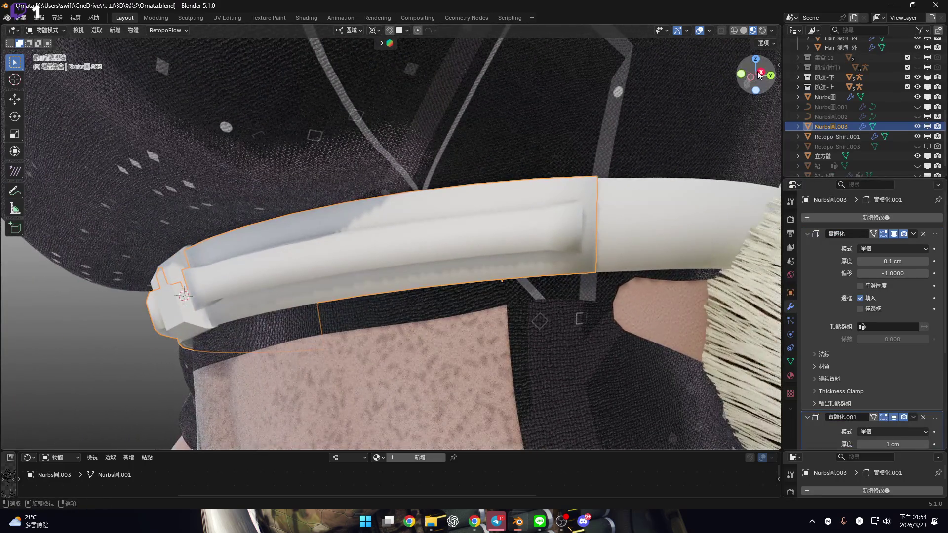
{"action": "key", "text": "KP_3"}
{"action": "key", "text": "Tab"}
{"action": "mouse_move", "coordinate": [567, 218]}
{"action": "middle_mouse_down", "text": "shift"}
{"action": "mouse_move", "coordinate": [560, 232]}
{"action": "mouse_move", "coordinate": [582, 224]}
{"action": "mouse_move", "coordinate": [573, 225]}
{"action": "mouse_move", "coordinate": [579, 232]}
{"action": "mouse_move", "coordinate": [592, 207]}
{"action": "mouse_move", "coordinate": [570, 242]}
{"action": "middle_mouse_up", "text": "shift"}
{"action": "scroll", "coordinate": [579, 231], "scroll_direction": "up", "scroll_amount": 4}
{"action": "key", "text": "Tab"}
{"action": "scroll", "coordinate": [547, 242], "scroll_direction": "down", "scroll_amount": 1}
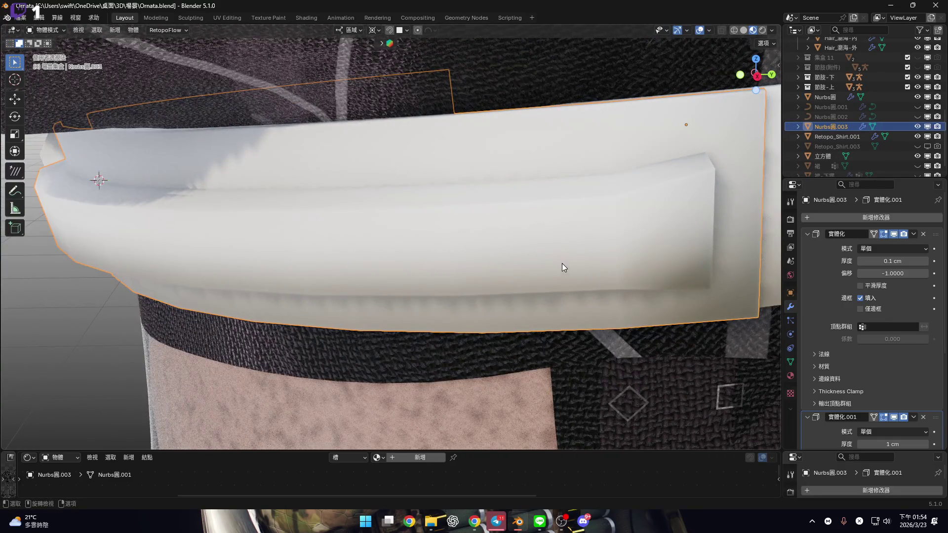
{"action": "scroll", "coordinate": [562, 263], "scroll_direction": "down", "scroll_amount": 2}
{"action": "scroll", "coordinate": [877, 387], "scroll_direction": "down", "scroll_amount": 5}
{"action": "scroll", "coordinate": [902, 387], "scroll_direction": "up", "scroll_amount": 5}
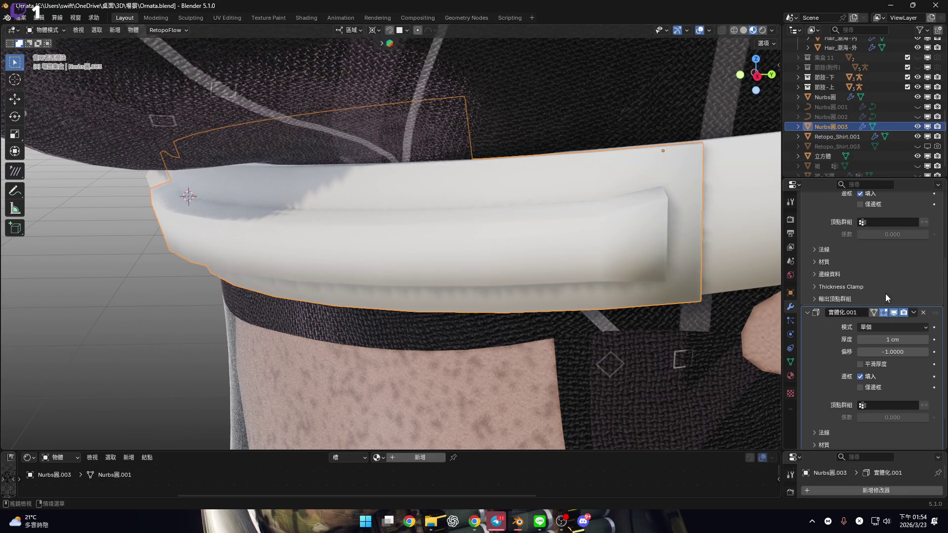
{"action": "left_click", "coordinate": [924, 359]}
Add a level-1 Subdivision Surface modifier, then edit the strip's edges in front view.
{"action": "left_click", "coordinate": [866, 219]}
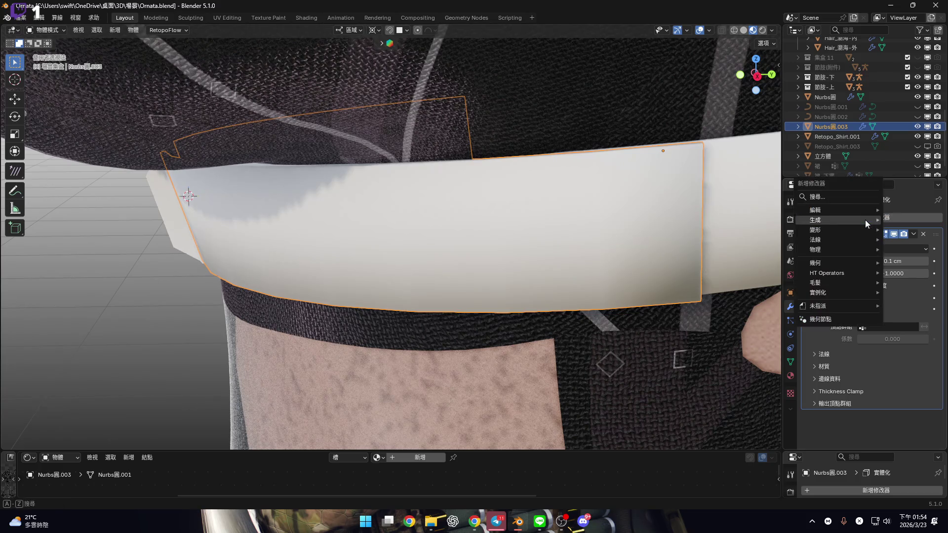
{"action": "mouse_move", "coordinate": [866, 220]}
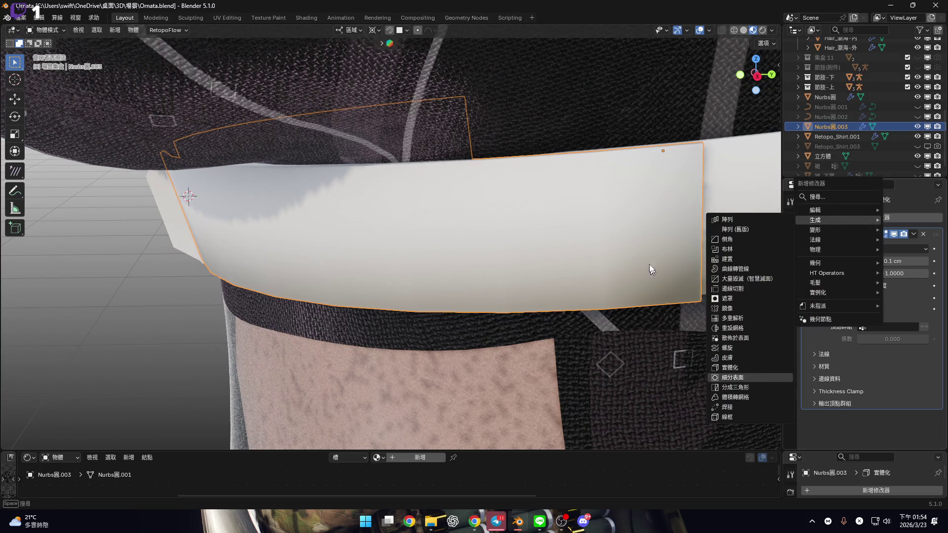
{"action": "key", "text": "ctrl+1"}
{"action": "middle_click_drag", "start_coordinate": [665, 281], "coordinate": [640, 205]}
{"action": "scroll", "coordinate": [556, 229], "scroll_direction": "up", "scroll_amount": 5}
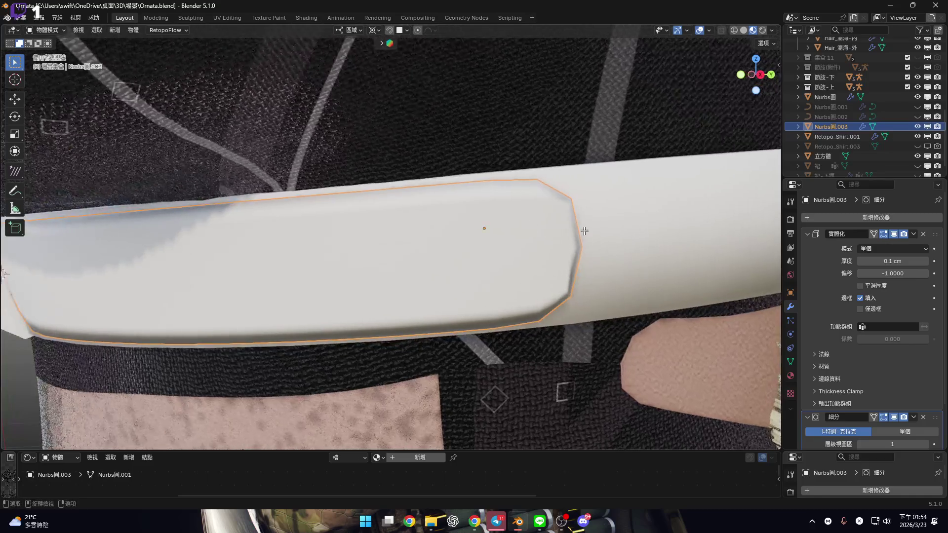
{"action": "key", "text": "Tab"}
{"action": "mouse_move", "coordinate": [586, 230]}
{"action": "middle_mouse_down"}
{"action": "mouse_move", "coordinate": [543, 217]}
{"action": "mouse_move", "coordinate": [453, 239]}
{"action": "mouse_move", "coordinate": [539, 243]}
{"action": "mouse_move", "coordinate": [614, 195]}
{"action": "middle_mouse_up"}
{"action": "key", "text": "KP_1"}
{"action": "key", "text": "2"}
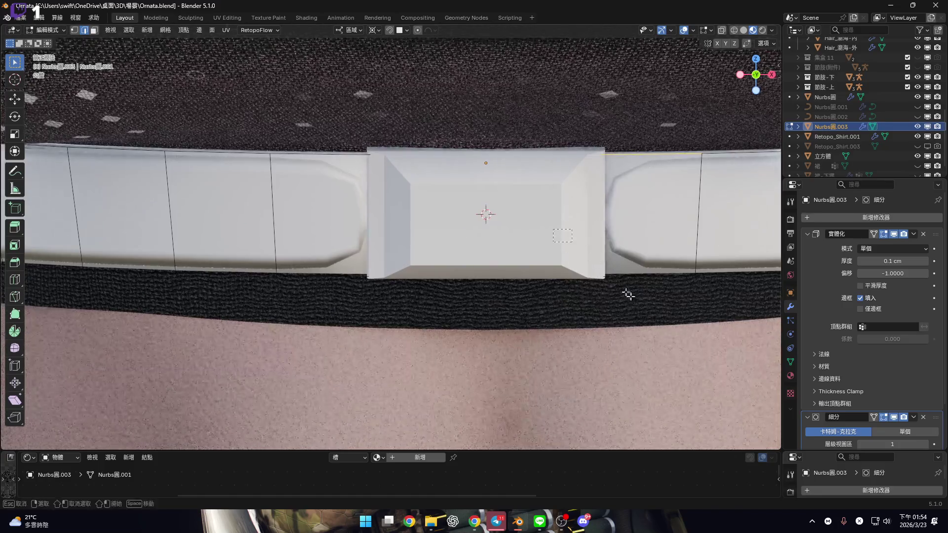
Fully crease the selected edges to +1.000, enabling X-ray to reach hidden edges.
{"action": "scroll", "coordinate": [575, 239], "scroll_direction": "down", "scroll_amount": 3, "text": "ctrl"}
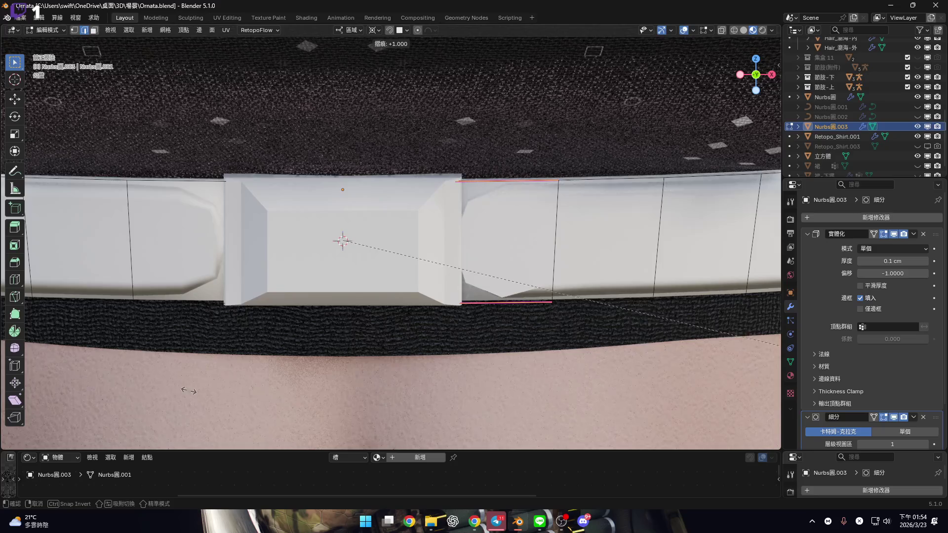
{"action": "left_click", "coordinate": [628, 398]}
{"action": "middle_click_drag", "start_coordinate": [628, 399], "coordinate": [659, 116]}
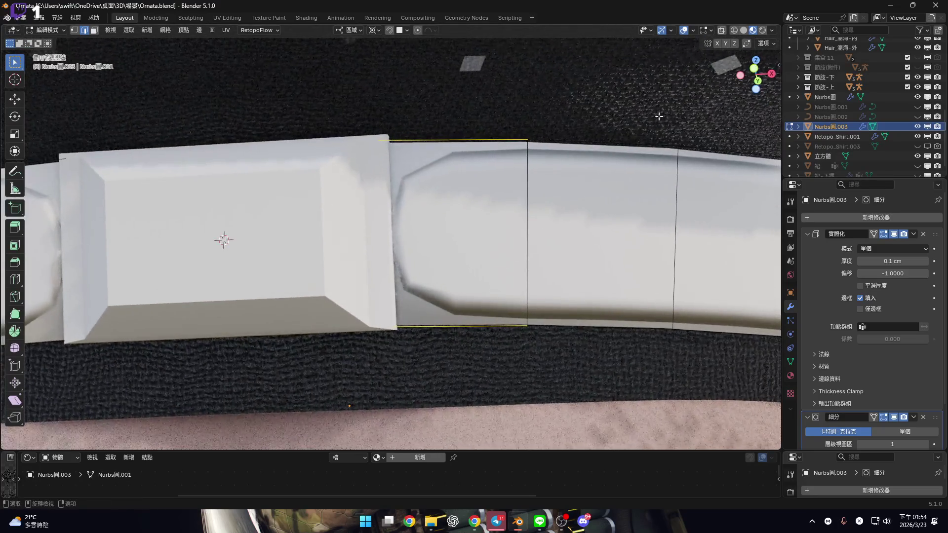
{"action": "left_click", "coordinate": [721, 29]}
{"action": "mouse_move", "coordinate": [474, 247]}
{"action": "middle_mouse_down"}
{"action": "mouse_move", "coordinate": [441, 233]}
{"action": "mouse_move", "coordinate": [437, 178]}
{"action": "middle_mouse_up"}
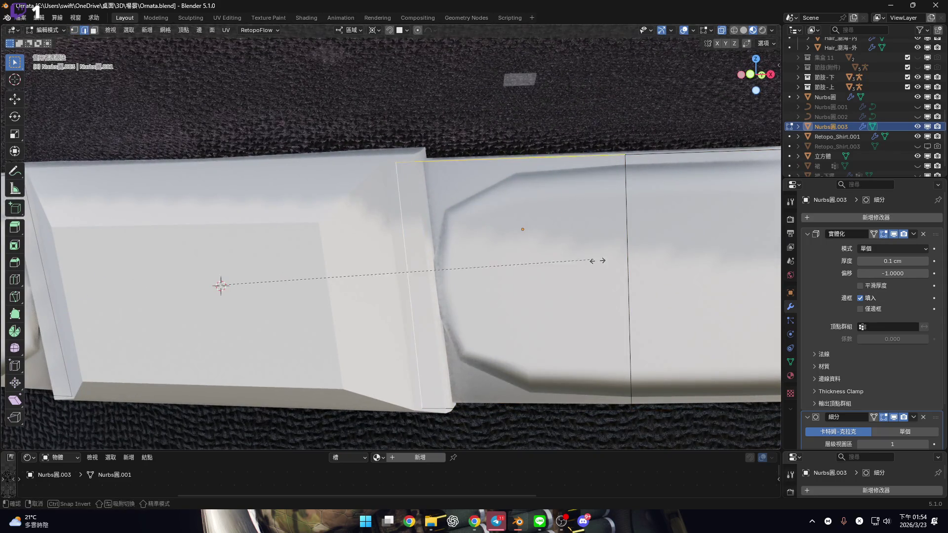
{"action": "mouse_move", "coordinate": [476, 376]}
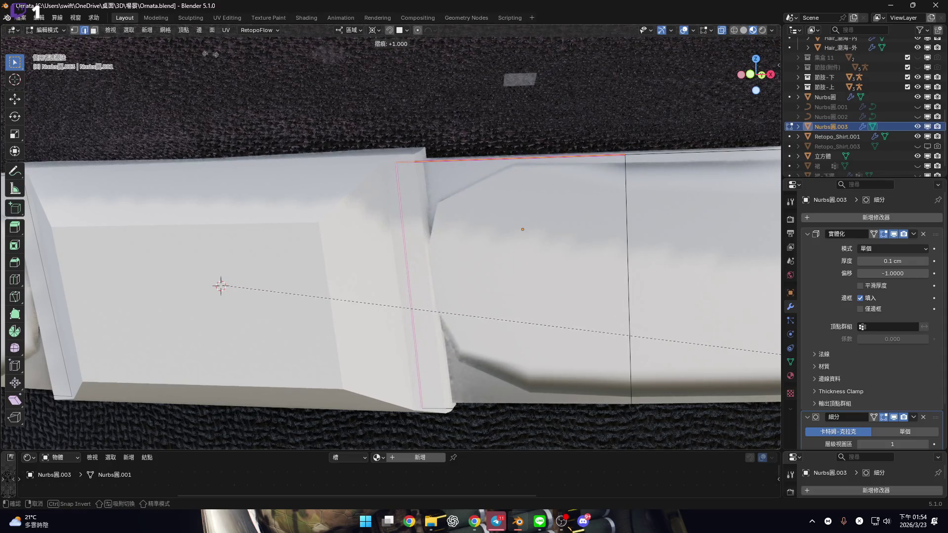
{"action": "key", "text": "Return"}
Select another edge loop beside the buckle block and start creasing it.
{"action": "mouse_move", "coordinate": [493, 227]}
{"action": "middle_mouse_down"}
{"action": "mouse_move", "coordinate": [425, 218]}
{"action": "mouse_move", "coordinate": [421, 262]}
{"action": "mouse_move", "coordinate": [405, 281]}
{"action": "middle_mouse_up"}
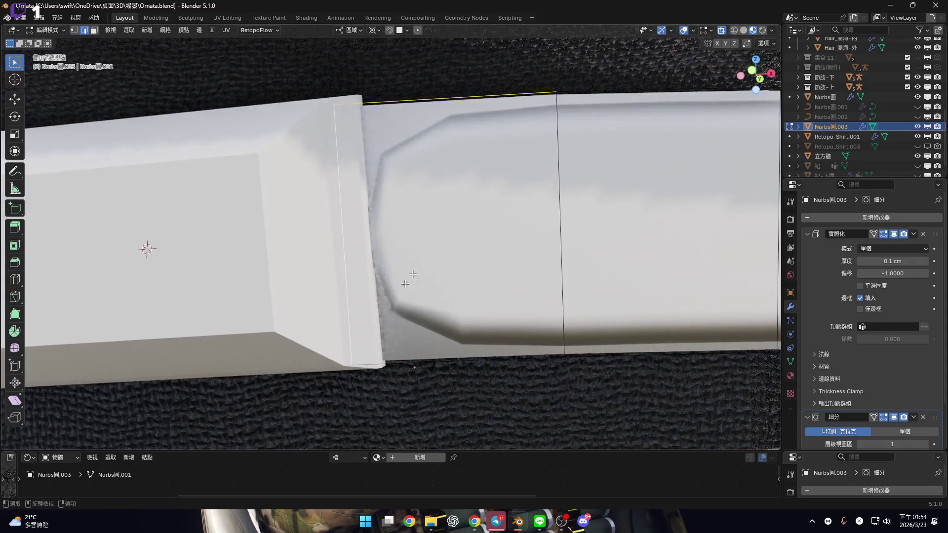
{"action": "scroll", "coordinate": [406, 281], "scroll_direction": "down", "scroll_amount": 3}
{"action": "left_click_drag", "start_coordinate": [454, 406], "coordinate": [454, 406]}
{"action": "mouse_move", "coordinate": [454, 407]}
{"action": "middle_mouse_down"}
{"action": "mouse_move", "coordinate": [519, 346]}
{"action": "mouse_move", "coordinate": [592, 296]}
{"action": "middle_mouse_up"}
{"action": "key", "text": "shift+e"}
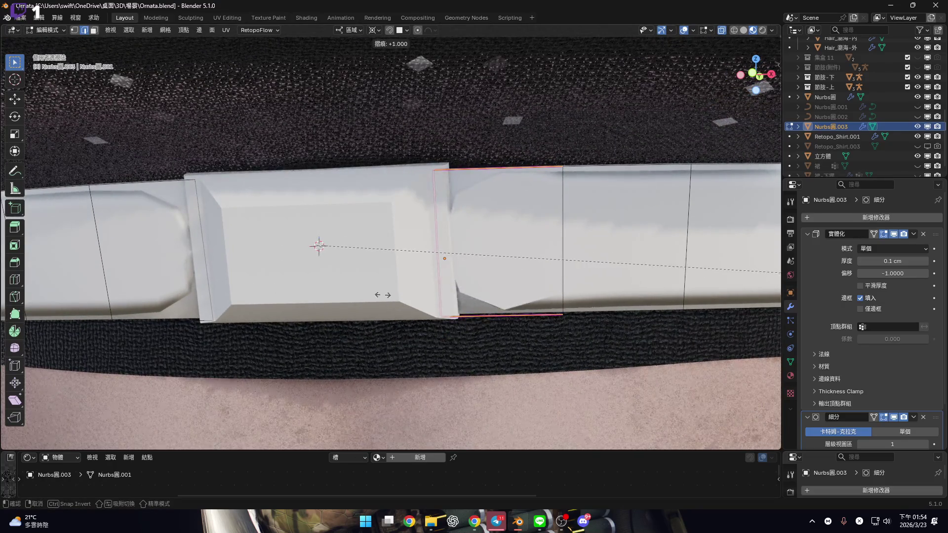
{"action": "mouse_move", "coordinate": [431, 217]}
{"action": "middle_mouse_down"}
{"action": "mouse_move", "coordinate": [419, 220]}
{"action": "mouse_move", "coordinate": [445, 276]}
{"action": "mouse_move", "coordinate": [475, 256]}
{"action": "mouse_move", "coordinate": [469, 209]}
{"action": "mouse_move", "coordinate": [469, 267]}
{"action": "mouse_move", "coordinate": [446, 325]}
{"action": "middle_mouse_up"}
{"action": "scroll", "coordinate": [420, 220], "scroll_direction": "up", "scroll_amount": 5}
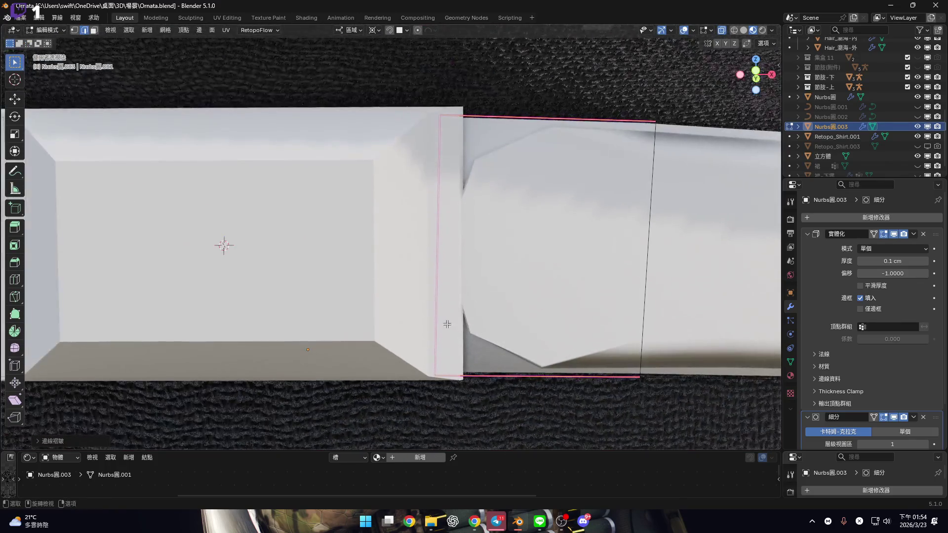
{"action": "mouse_move", "coordinate": [524, 337]}
{"action": "middle_mouse_down"}
{"action": "mouse_move", "coordinate": [523, 301]}
{"action": "mouse_move", "coordinate": [504, 301]}
{"action": "mouse_move", "coordinate": [529, 350]}
{"action": "middle_mouse_up"}
{"action": "right_click", "coordinate": [528, 350]}
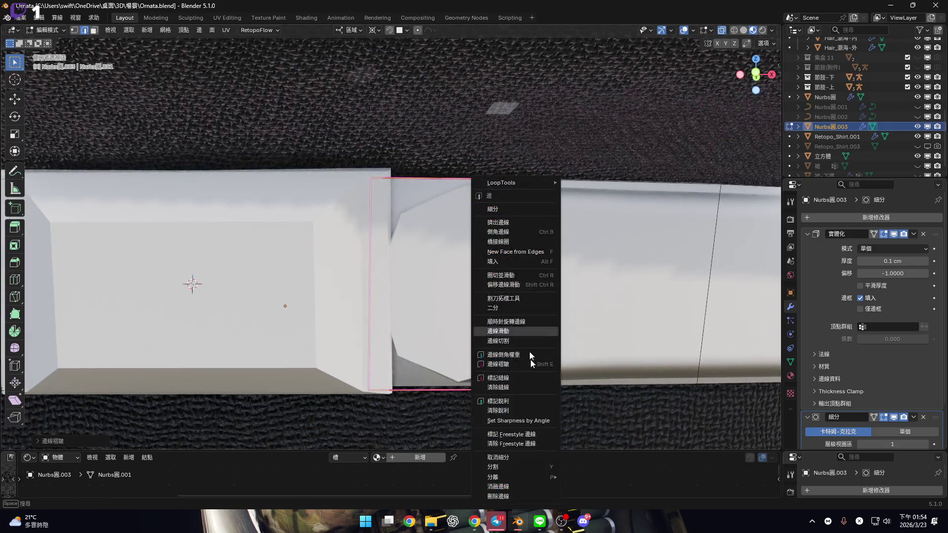
Mark the buckle's border edges sharp and check the strip from both sides.
{"action": "left_click", "coordinate": [529, 399]}
{"action": "mouse_move", "coordinate": [519, 388]}
{"action": "middle_mouse_down"}
{"action": "mouse_move", "coordinate": [487, 269]}
{"action": "mouse_move", "coordinate": [492, 201]}
{"action": "mouse_move", "coordinate": [480, 203]}
{"action": "mouse_move", "coordinate": [537, 205]}
{"action": "mouse_move", "coordinate": [444, 206]}
{"action": "mouse_move", "coordinate": [470, 204]}
{"action": "mouse_move", "coordinate": [491, 251]}
{"action": "mouse_move", "coordinate": [455, 214]}
{"action": "mouse_move", "coordinate": [448, 229]}
{"action": "middle_mouse_up"}
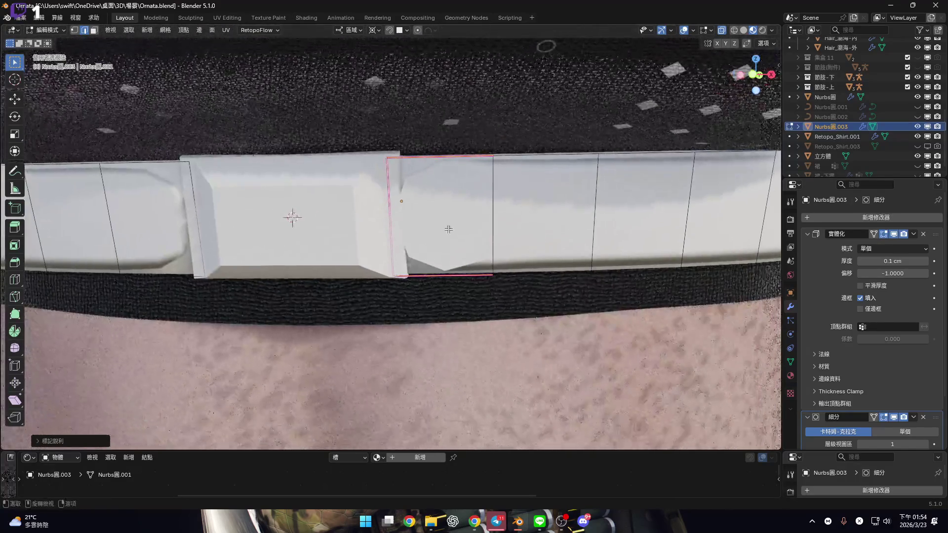
{"action": "left_click", "coordinate": [759, 77]}
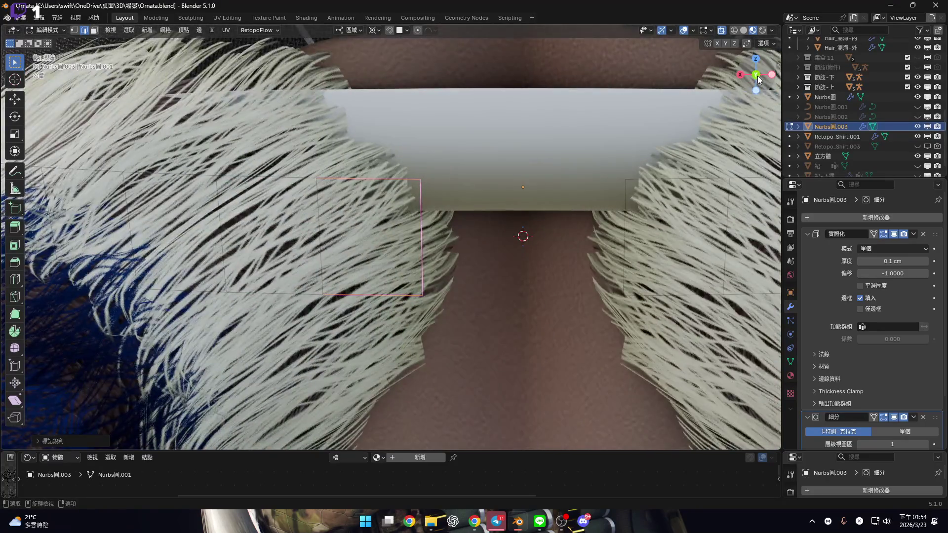
{"action": "left_click", "coordinate": [759, 78]}
Move the Subdivision modifier above Solidify in the modifier stack.
{"action": "middle_click_drag", "start_coordinate": [588, 264], "coordinate": [559, 261], "text": "shift"}
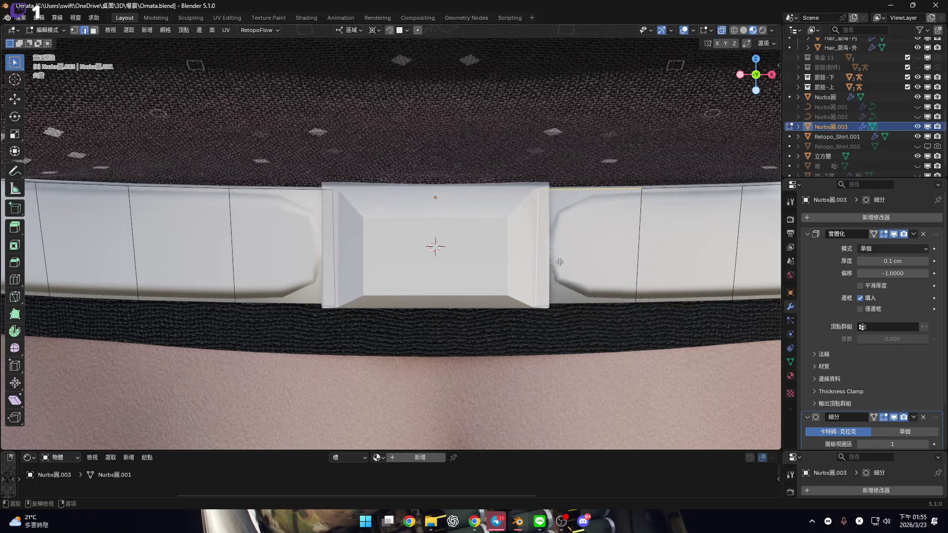
{"action": "left_click_drag", "start_coordinate": [938, 420], "coordinate": [937, 235]}
{"action": "scroll", "coordinate": [406, 186], "scroll_direction": "up", "scroll_amount": 3}
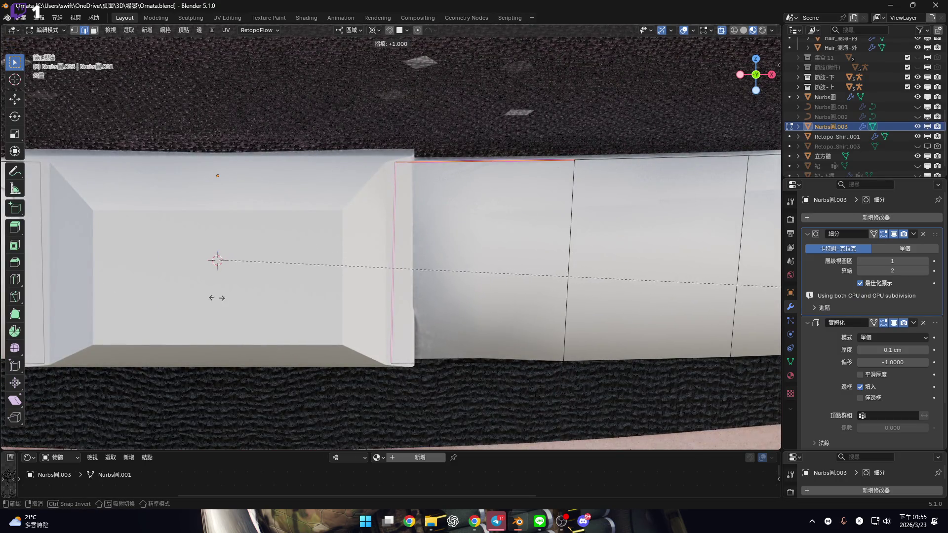
Fully crease the edge loop on one side of the buckle block.
{"action": "middle_click_drag", "start_coordinate": [317, 286], "coordinate": [420, 228]}
{"action": "middle_click_drag", "start_coordinate": [399, 194], "coordinate": [295, 190], "text": "shift"}
{"action": "key", "text": "shift+e"}
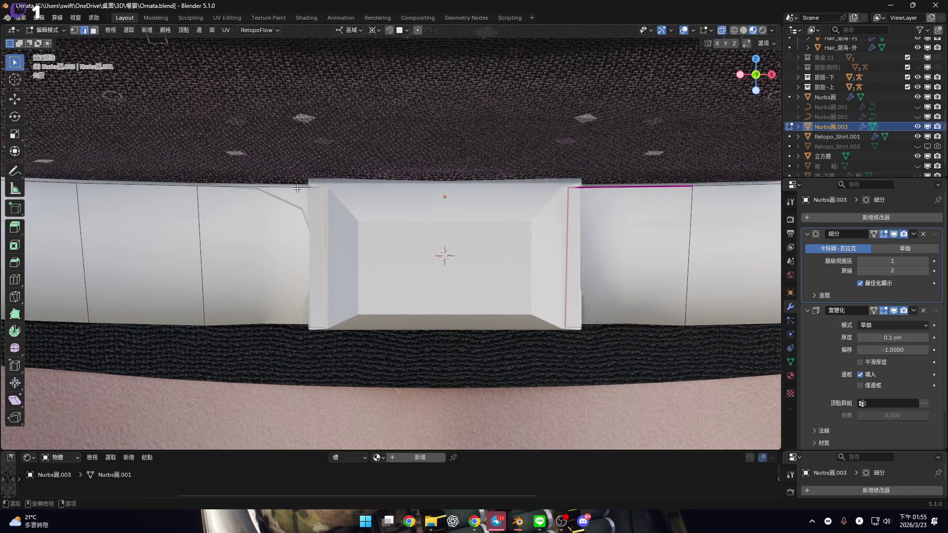
{"action": "scroll", "coordinate": [297, 188], "scroll_direction": "up", "scroll_amount": 3}
{"action": "scroll", "coordinate": [378, 312], "scroll_direction": "down", "scroll_amount": 1}
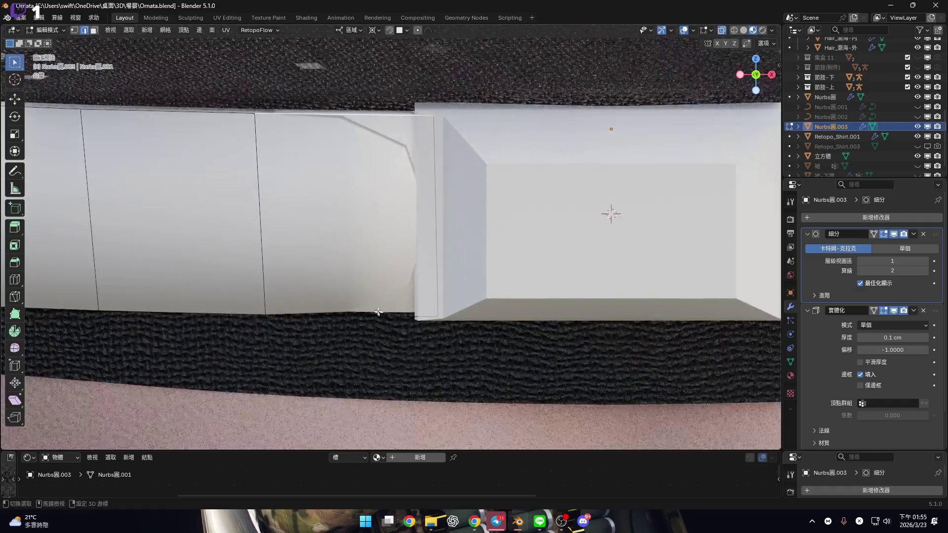
{"action": "middle_click_drag", "start_coordinate": [461, 223], "coordinate": [438, 250], "text": "shift"}
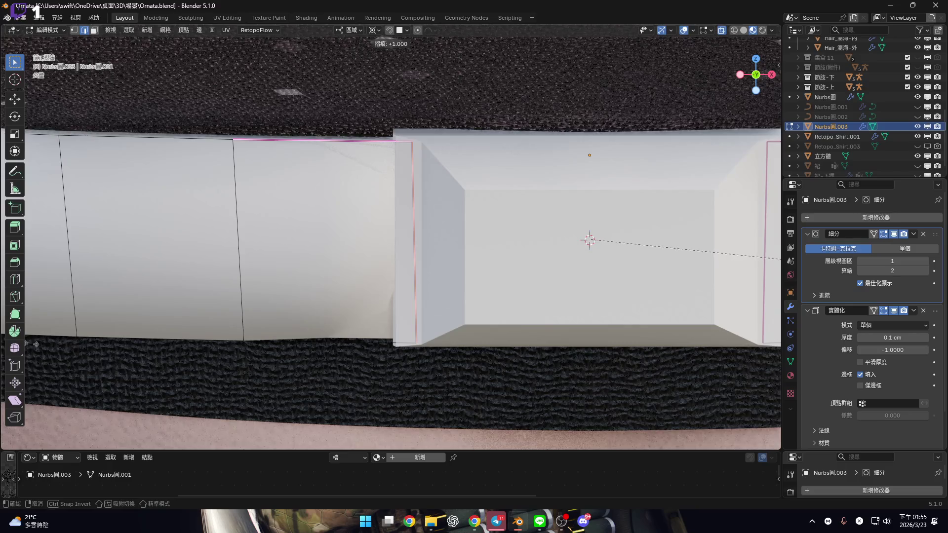
Crease the opposite side's edge loop to +1.000 and view the whole torso front.
{"action": "middle_click_drag", "start_coordinate": [371, 345], "coordinate": [270, 364], "text": "shift"}
{"action": "key", "text": "shift+e"}
{"action": "scroll", "coordinate": [610, 366], "scroll_direction": "down", "scroll_amount": 2}
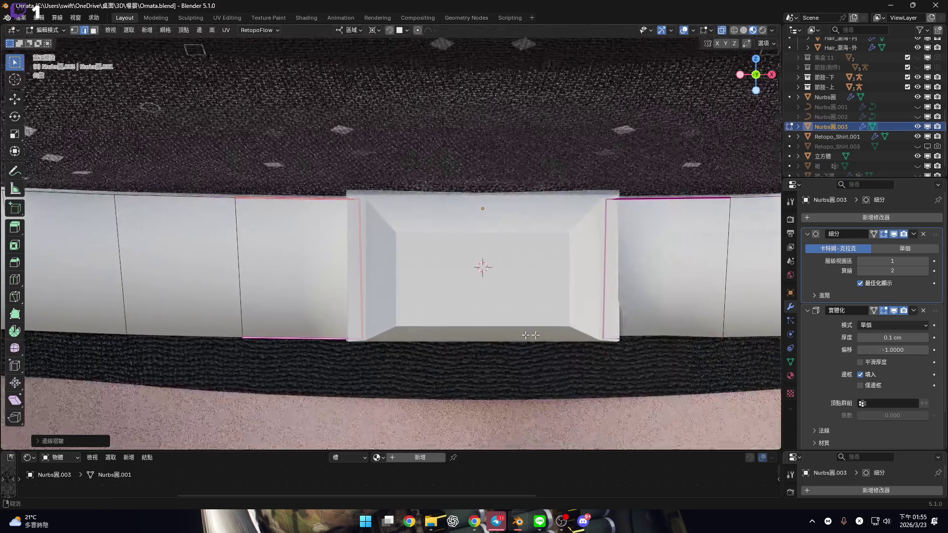
{"action": "middle_click_drag", "start_coordinate": [611, 367], "coordinate": [448, 361], "text": "shift"}
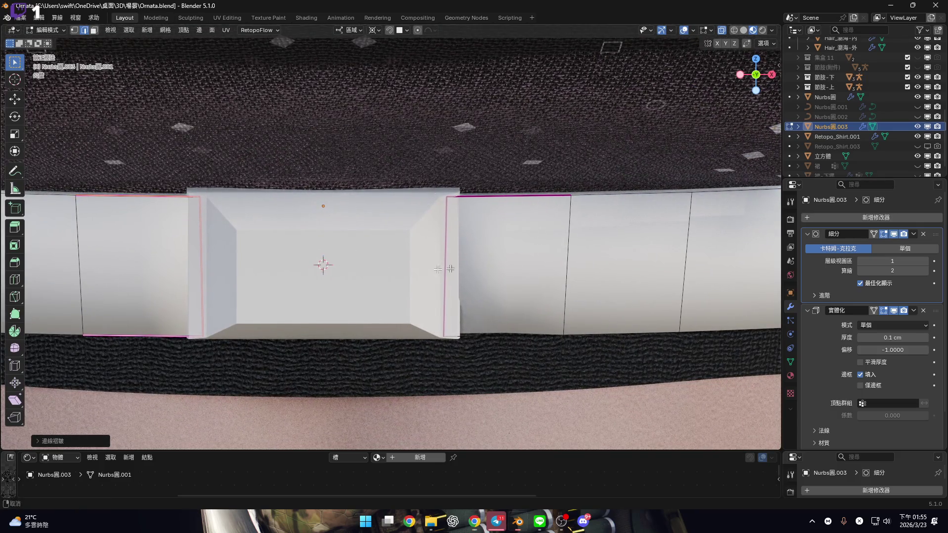
{"action": "scroll", "coordinate": [526, 258], "scroll_direction": "down", "scroll_amount": 4}
{"action": "mouse_move", "coordinate": [494, 264]}
{"action": "middle_mouse_down", "text": "shift"}
{"action": "mouse_move", "coordinate": [424, 262]}
{"action": "mouse_move", "coordinate": [501, 214]}
{"action": "mouse_move", "coordinate": [520, 245]}
{"action": "mouse_move", "coordinate": [496, 237]}
{"action": "mouse_move", "coordinate": [556, 244]}
{"action": "mouse_move", "coordinate": [536, 286]}
{"action": "mouse_move", "coordinate": [506, 269]}
{"action": "mouse_move", "coordinate": [584, 251]}
{"action": "middle_mouse_up", "text": "shift"}
{"action": "scroll", "coordinate": [584, 252], "scroll_direction": "down", "scroll_amount": 5}
{"action": "mouse_move", "coordinate": [442, 293]}
{"action": "middle_mouse_down"}
{"action": "mouse_move", "coordinate": [457, 258]}
{"action": "mouse_move", "coordinate": [420, 234]}
{"action": "mouse_move", "coordinate": [434, 236]}
{"action": "middle_mouse_up"}
{"action": "scroll", "coordinate": [440, 236], "scroll_direction": "up", "scroll_amount": 3}
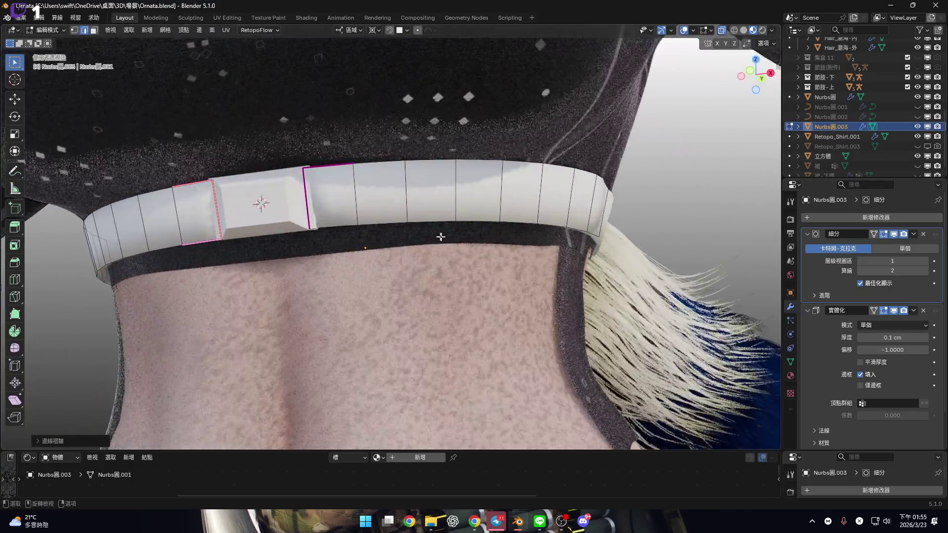
Delete the belt strip's Subdivision modifier and switch to vertex select mode.
{"action": "left_click", "coordinate": [923, 234]}
{"action": "mouse_move", "coordinate": [553, 247]}
{"action": "middle_mouse_down"}
{"action": "mouse_move", "coordinate": [566, 260]}
{"action": "mouse_move", "coordinate": [511, 192]}
{"action": "middle_mouse_up"}
{"action": "key", "text": "1"}
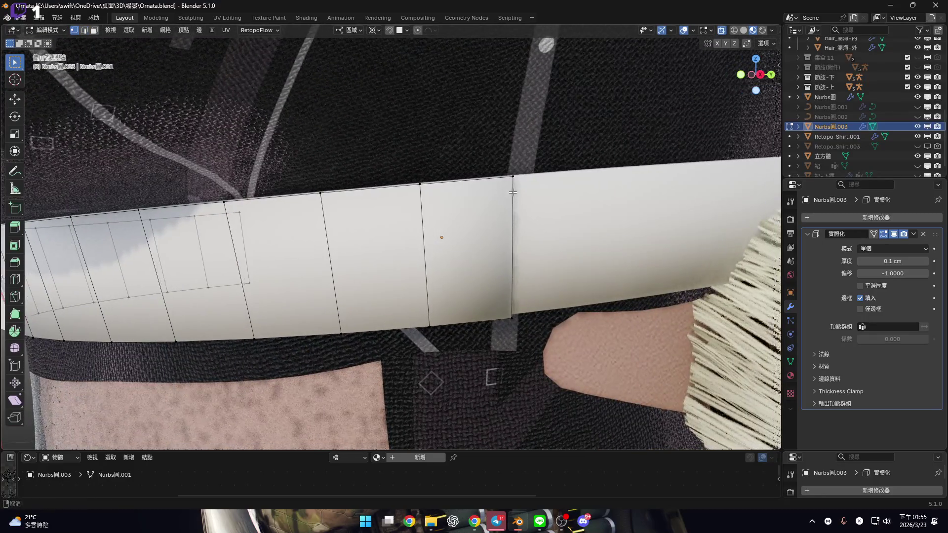
{"action": "middle_click_drag", "start_coordinate": [501, 263], "coordinate": [497, 265]}
{"action": "scroll", "coordinate": [497, 265], "scroll_direction": "up", "scroll_amount": 3}
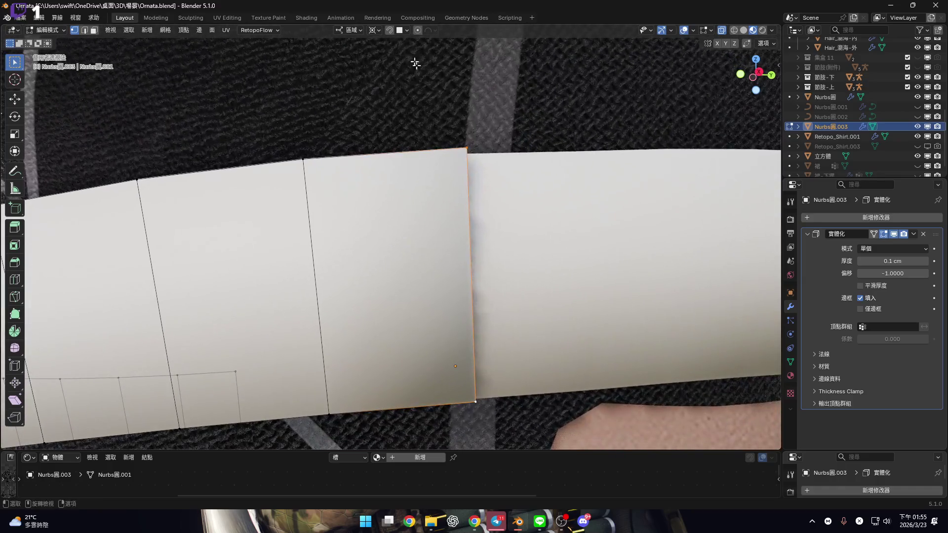
Set the transform pivot point to Median Point.
{"action": "left_click", "coordinate": [374, 30]}
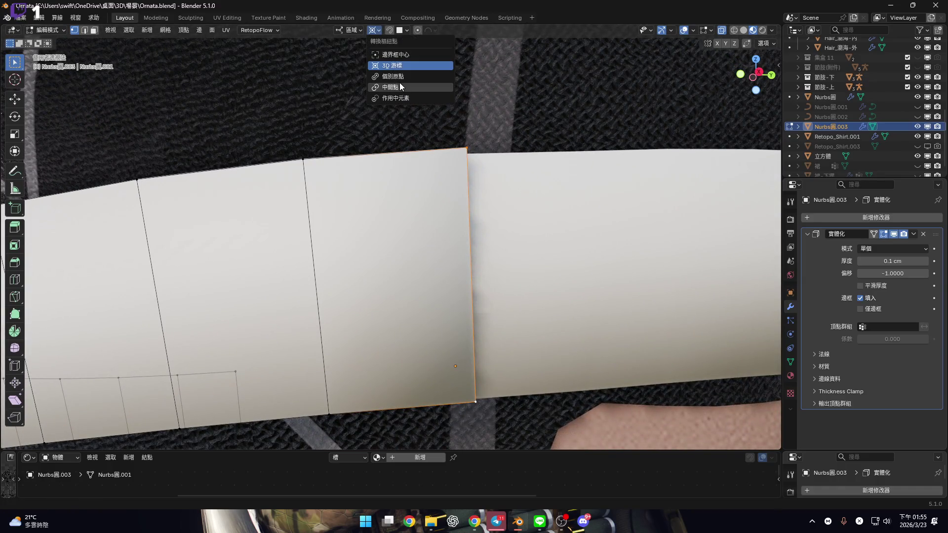
{"action": "left_click", "coordinate": [402, 84]}
{"action": "middle_click_drag", "start_coordinate": [417, 120], "coordinate": [428, 201]}
{"action": "left_click", "coordinate": [374, 30]}
{"action": "left_click", "coordinate": [400, 78]}
{"action": "middle_click_drag", "start_coordinate": [493, 276], "coordinate": [529, 346]}
Scale the selected end face down uniformly to about 0.905.
{"action": "key", "text": "s"}
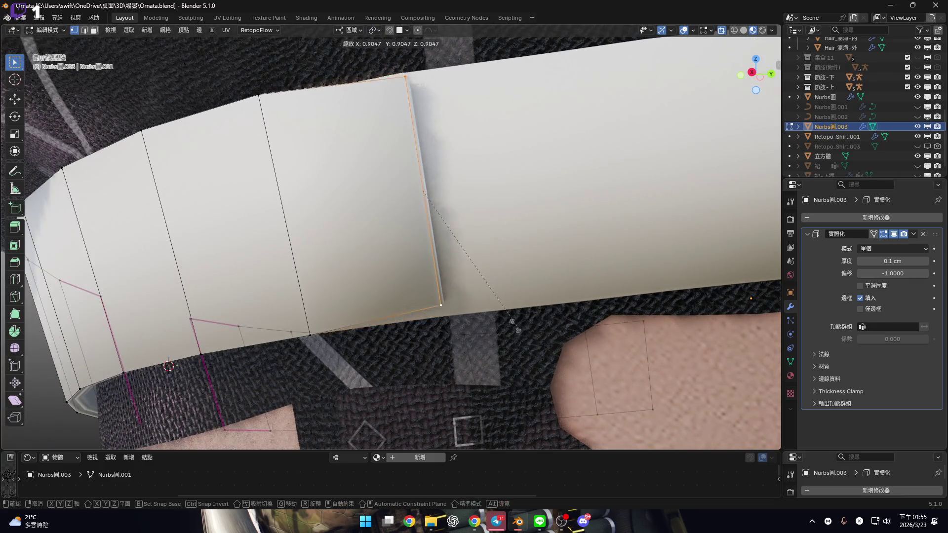
{"action": "left_click", "coordinate": [741, 52]}
{"action": "scroll", "coordinate": [741, 52], "scroll_direction": "up", "scroll_amount": 3, "text": "shift"}
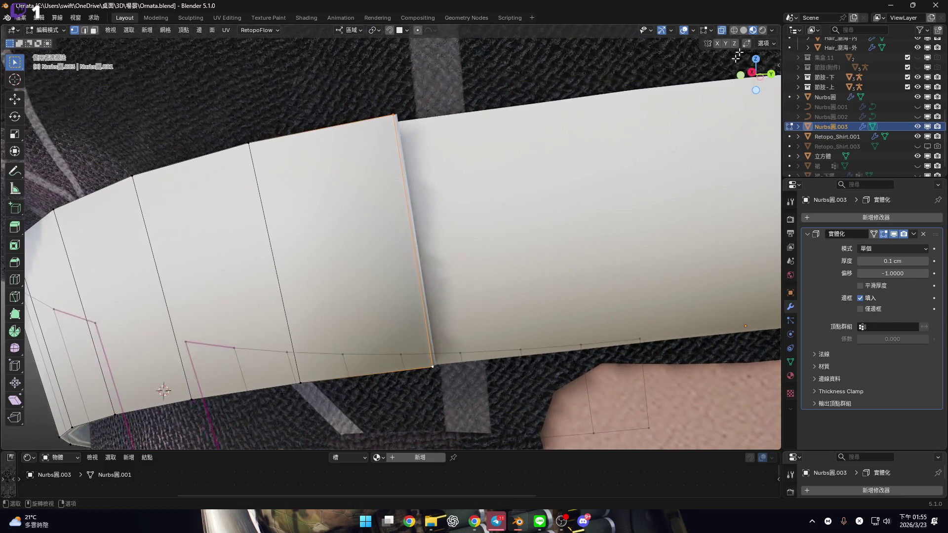
{"action": "left_click", "coordinate": [752, 73]}
{"action": "scroll", "coordinate": [404, 162], "scroll_direction": "down", "scroll_amount": 2}
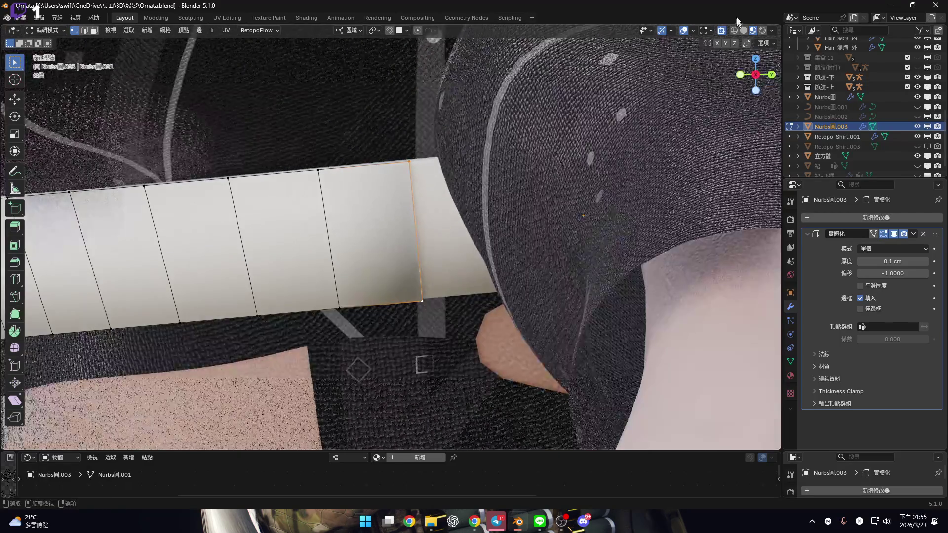
Try scaling and shrink/fatten on the strip's end edge, cancelling both.
{"action": "middle_click_drag", "start_coordinate": [404, 162], "coordinate": [533, 213], "text": "alt"}
{"action": "scroll", "coordinate": [454, 287], "scroll_direction": "up", "scroll_amount": 4}
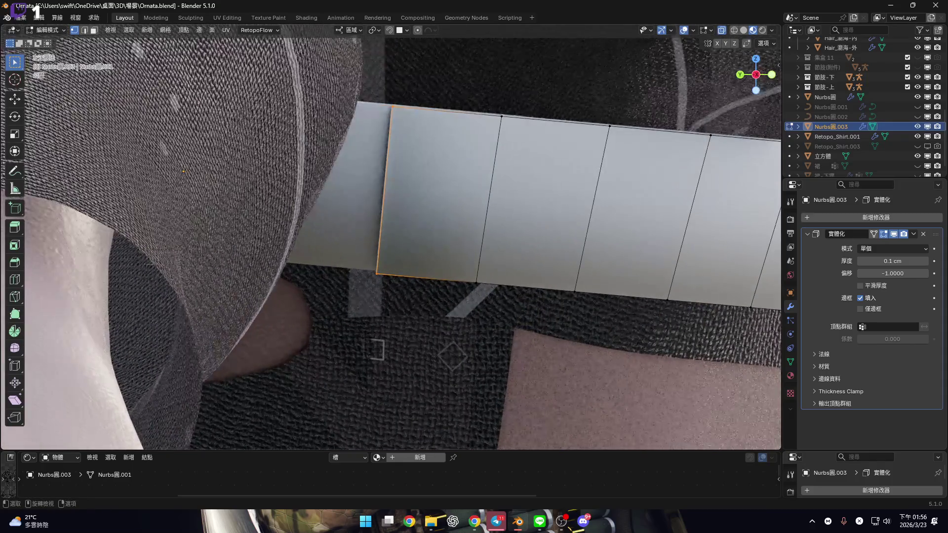
{"action": "key", "text": "s"}
{"action": "right_click", "coordinate": [403, 368]}
{"action": "scroll", "coordinate": [423, 338], "scroll_direction": "up", "scroll_amount": 4}
{"action": "key", "text": "alt+s"}
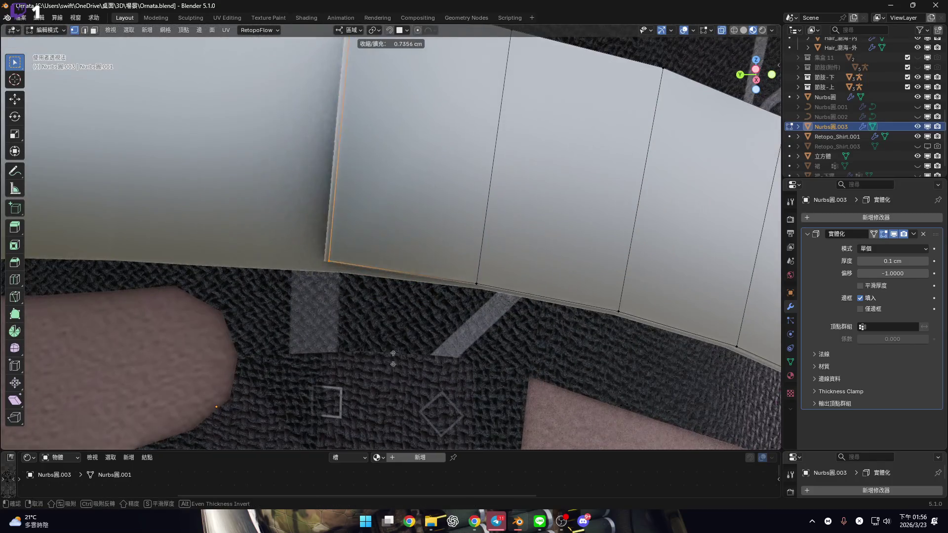
{"action": "right_click", "coordinate": [395, 339]}
{"action": "scroll", "coordinate": [394, 296], "scroll_direction": "down", "scroll_amount": 3}
In side orthographic view, scale the strip's end face to 0.6.
{"action": "mouse_move", "coordinate": [394, 284]}
{"action": "middle_mouse_down"}
{"action": "mouse_move", "coordinate": [435, 260]}
{"action": "mouse_move", "coordinate": [420, 292]}
{"action": "middle_mouse_up"}
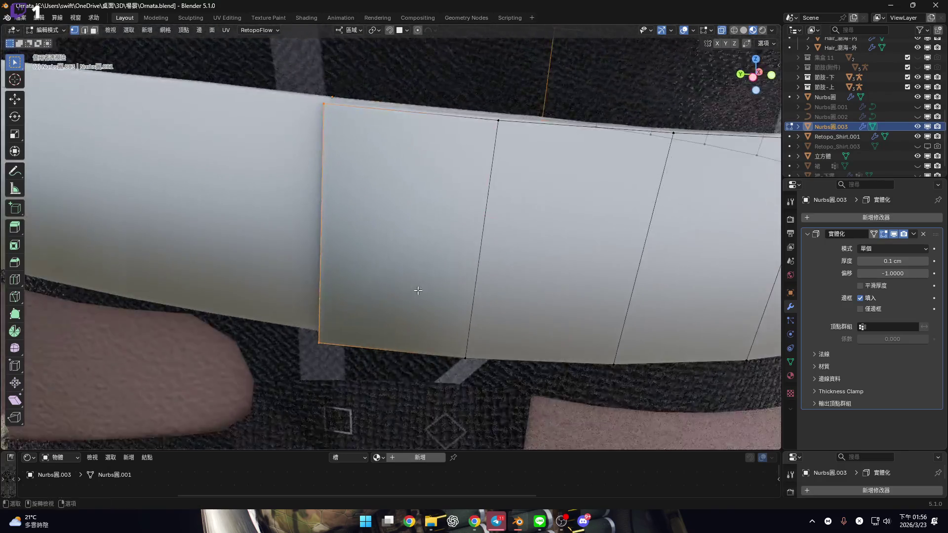
{"action": "scroll", "coordinate": [426, 260], "scroll_direction": "down", "scroll_amount": 2}
{"action": "middle_click_drag", "start_coordinate": [401, 338], "coordinate": [549, 236]}
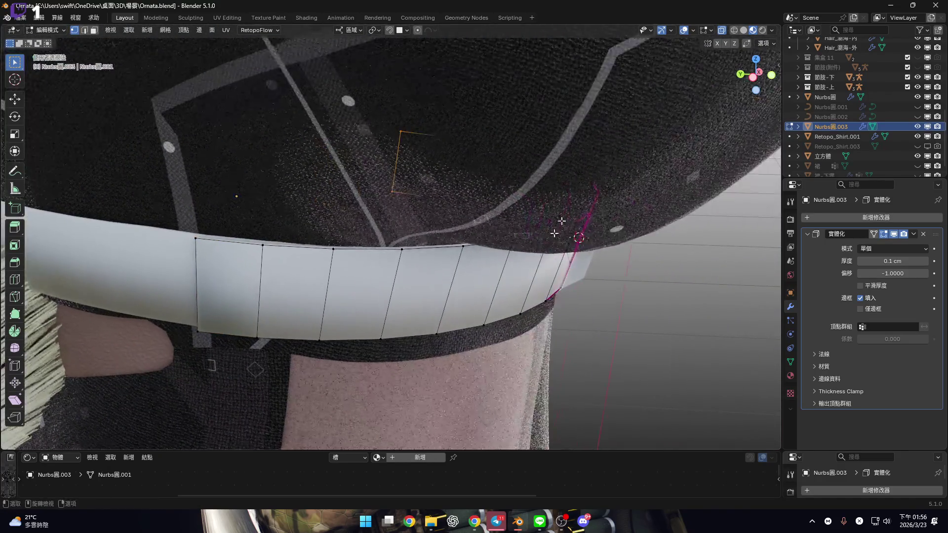
{"action": "left_click", "coordinate": [758, 74]}
{"action": "scroll", "coordinate": [407, 301], "scroll_direction": "up", "scroll_amount": 3}
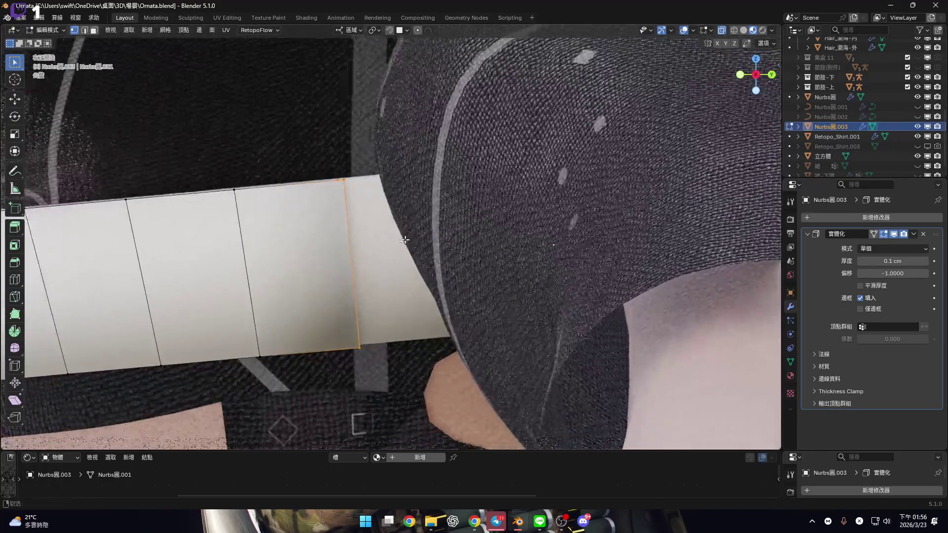
{"action": "key", "text": "s"}
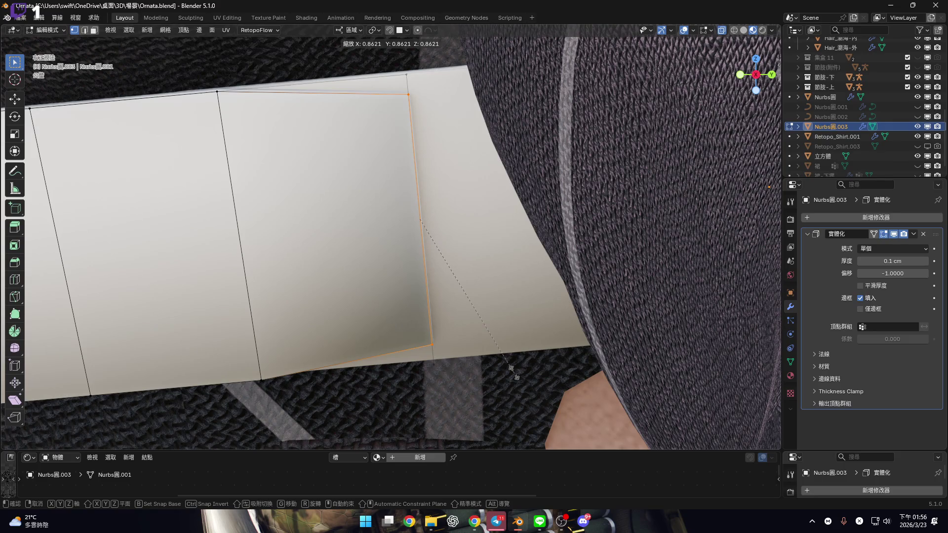
{"action": "type", "text": "0.6"}
{"action": "key", "text": "Return"}
Scale the end edge by 0.6 to taper the strip into a point.
{"action": "mouse_move", "coordinate": [528, 358]}
{"action": "middle_mouse_down"}
{"action": "mouse_move", "coordinate": [374, 182]}
{"action": "mouse_move", "coordinate": [409, 318]}
{"action": "middle_mouse_up"}
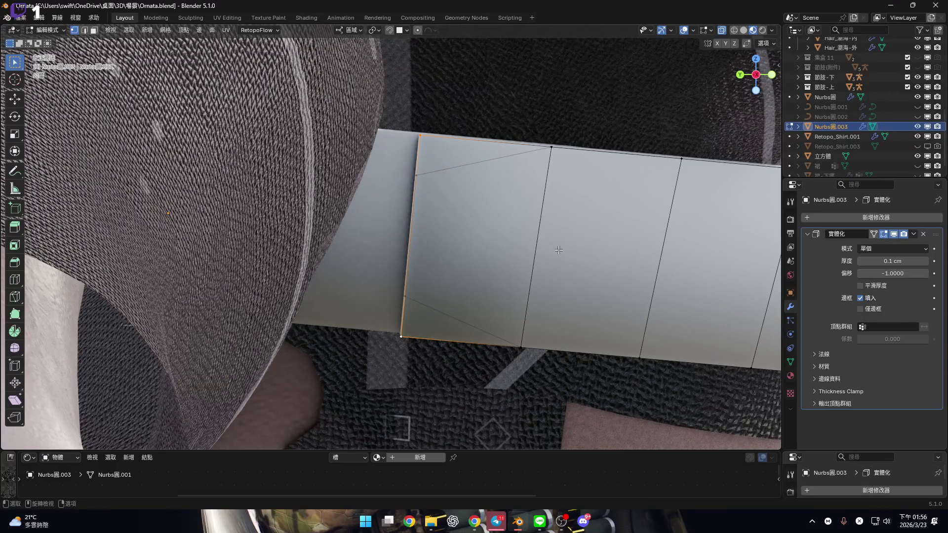
{"action": "type", "text": "s"}
{"action": "type", "text": "0.6"}
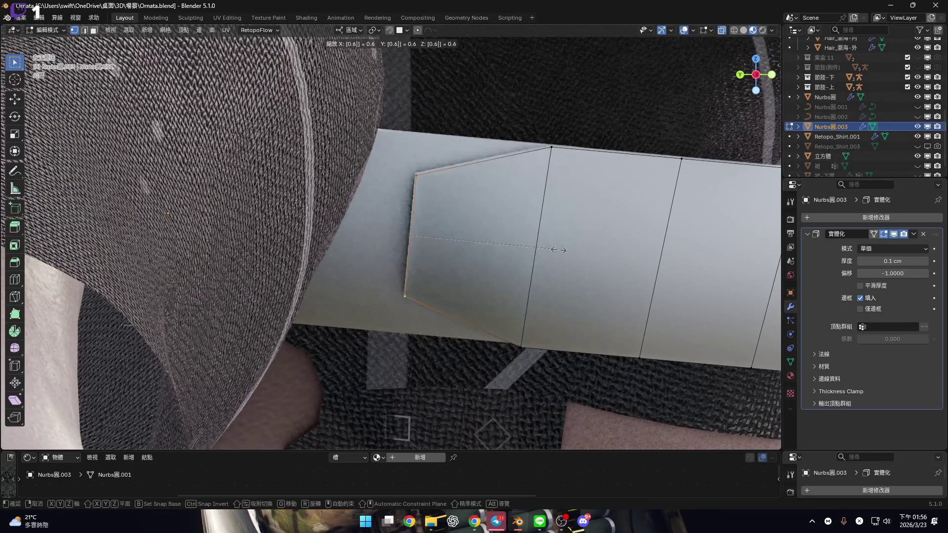
{"action": "key", "text": "Return"}
{"action": "middle_click_drag", "start_coordinate": [587, 243], "coordinate": [485, 232]}
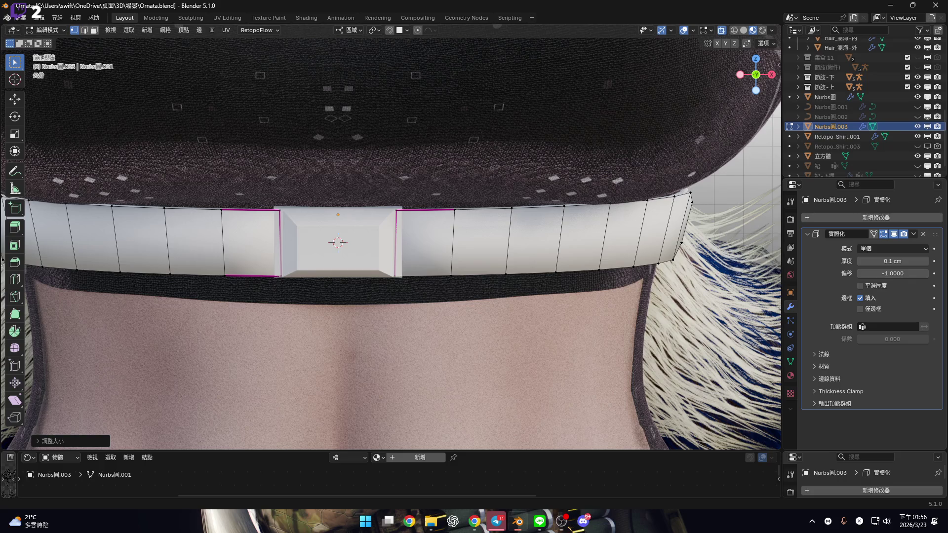
{"action": "mouse_move", "coordinate": [442, 207]}
{"action": "middle_mouse_down"}
{"action": "mouse_move", "coordinate": [590, 184]}
{"action": "mouse_move", "coordinate": [502, 210]}
{"action": "mouse_move", "coordinate": [430, 209]}
{"action": "middle_mouse_up"}
{"action": "scroll", "coordinate": [573, 193], "scroll_direction": "down", "scroll_amount": 3}
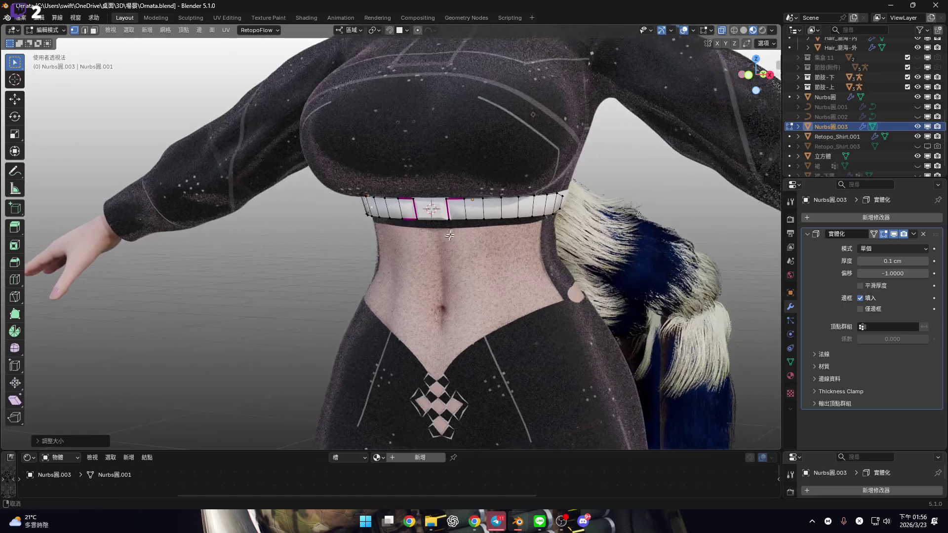
{"action": "scroll", "coordinate": [419, 208], "scroll_direction": "up", "scroll_amount": 6}
{"action": "scroll", "coordinate": [410, 208], "scroll_direction": "up", "scroll_amount": 5}
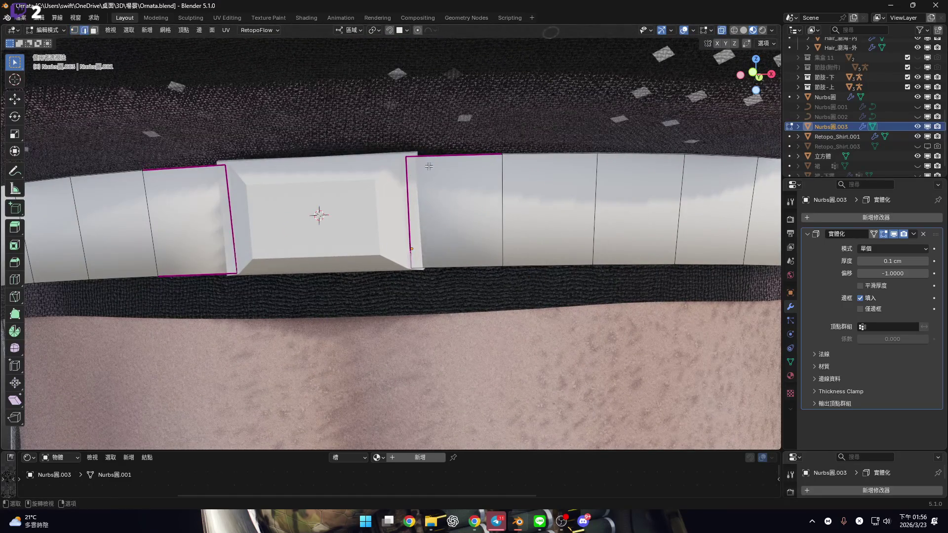
Box-select the edges beside the buckle and orbit around the belt.
{"action": "left_click_drag", "start_coordinate": [444, 248], "coordinate": [444, 248]}
{"action": "middle_click_drag", "start_coordinate": [444, 248], "coordinate": [446, 296]}
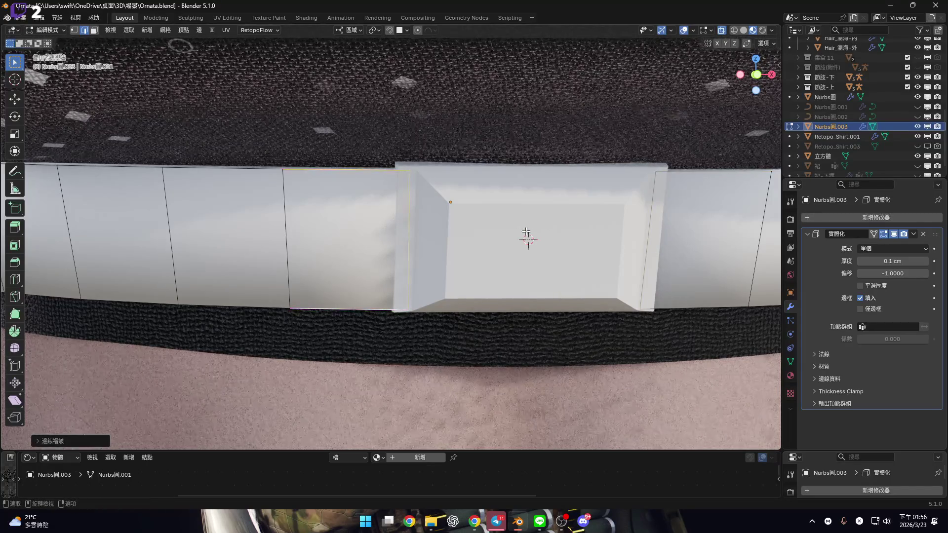
{"action": "scroll", "coordinate": [526, 231], "scroll_direction": "down", "scroll_amount": 3}
{"action": "middle_click_drag", "start_coordinate": [526, 232], "coordinate": [494, 241], "text": "shift"}
{"action": "mouse_move", "coordinate": [630, 232]}
{"action": "middle_mouse_down"}
{"action": "mouse_move", "coordinate": [335, 212]}
{"action": "mouse_move", "coordinate": [477, 190]}
{"action": "mouse_move", "coordinate": [501, 205]}
{"action": "middle_mouse_up"}
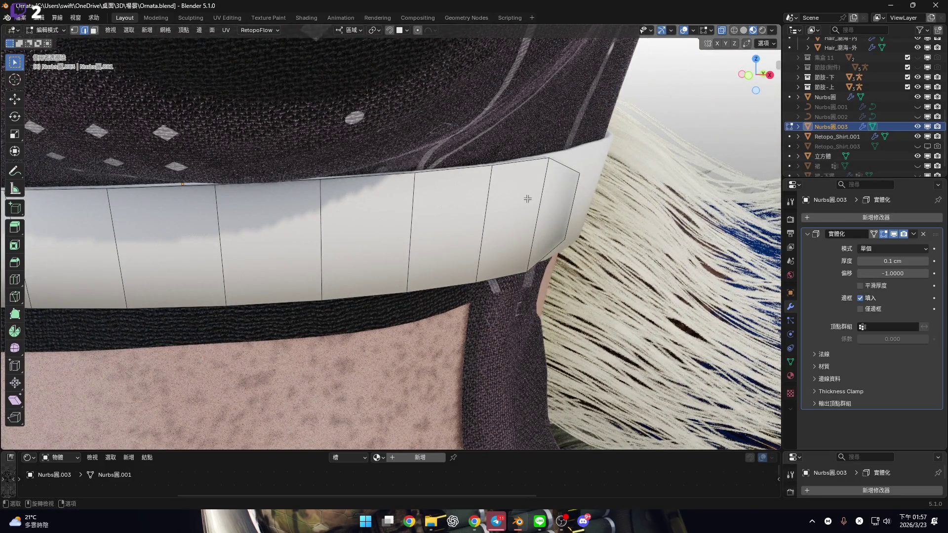
Return to Object Mode and inspect the curved strip from several angles.
{"action": "key", "text": "Tab"}
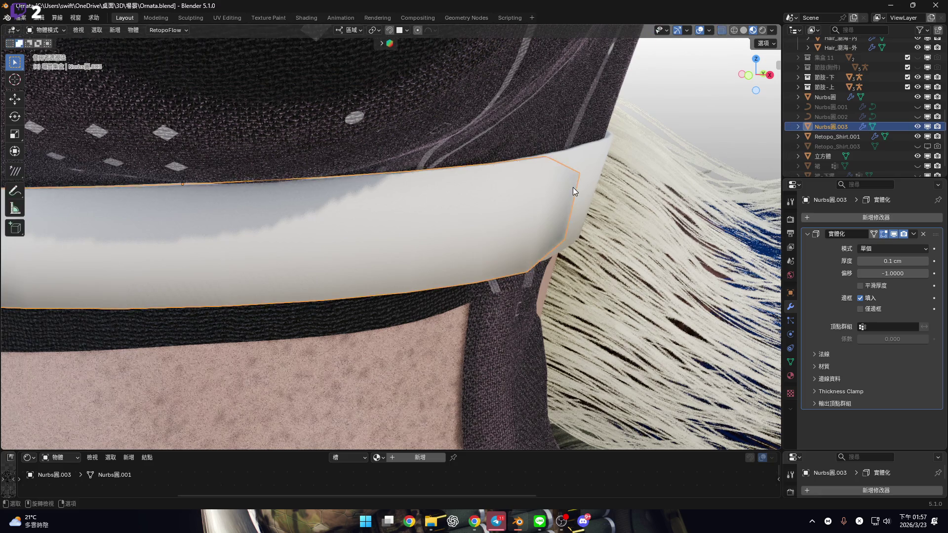
{"action": "mouse_move", "coordinate": [516, 188]}
{"action": "middle_mouse_down"}
{"action": "mouse_move", "coordinate": [470, 211]}
{"action": "mouse_move", "coordinate": [472, 195]}
{"action": "mouse_move", "coordinate": [501, 196]}
{"action": "middle_mouse_up"}
{"action": "scroll", "coordinate": [501, 196], "scroll_direction": "down", "scroll_amount": 2}
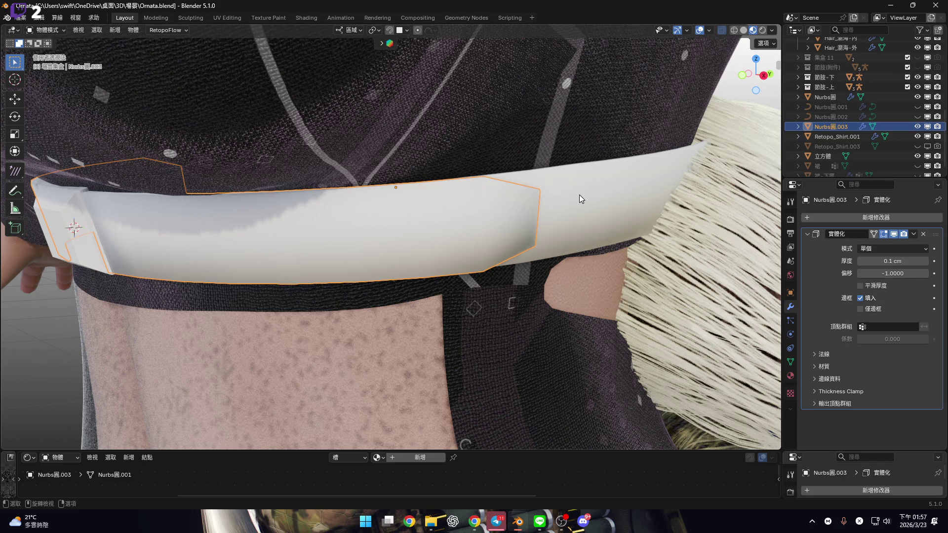
{"action": "mouse_move", "coordinate": [579, 194]}
{"action": "middle_mouse_down"}
{"action": "mouse_move", "coordinate": [567, 225]}
{"action": "mouse_move", "coordinate": [317, 232]}
{"action": "mouse_move", "coordinate": [392, 211]}
{"action": "mouse_move", "coordinate": [226, 243]}
{"action": "middle_mouse_up"}
{"action": "scroll", "coordinate": [509, 233], "scroll_direction": "down", "scroll_amount": 3}
{"action": "mouse_move", "coordinate": [508, 233]}
{"action": "middle_mouse_down"}
{"action": "mouse_move", "coordinate": [487, 177]}
{"action": "mouse_move", "coordinate": [484, 229]}
{"action": "mouse_move", "coordinate": [495, 224]}
{"action": "mouse_move", "coordinate": [480, 202]}
{"action": "middle_mouse_up"}
In Edit Mode, box-select the belt faces right of the buckle and delete them.
{"action": "key", "text": "Tab"}
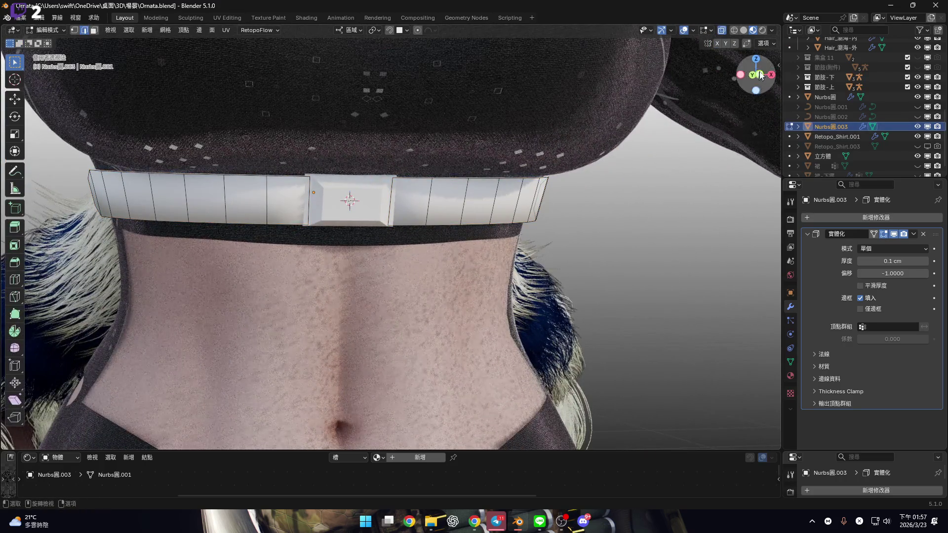
{"action": "scroll", "coordinate": [750, 84], "scroll_direction": "up", "scroll_amount": 3}
{"action": "left_click_drag", "start_coordinate": [293, 96], "coordinate": [706, 266]}
{"action": "key", "text": "x"}
{"action": "left_click", "coordinate": [676, 228]}
{"action": "mouse_move", "coordinate": [676, 228]}
{"action": "middle_mouse_down"}
{"action": "mouse_move", "coordinate": [524, 241]}
{"action": "mouse_move", "coordinate": [627, 242]}
{"action": "middle_mouse_up"}
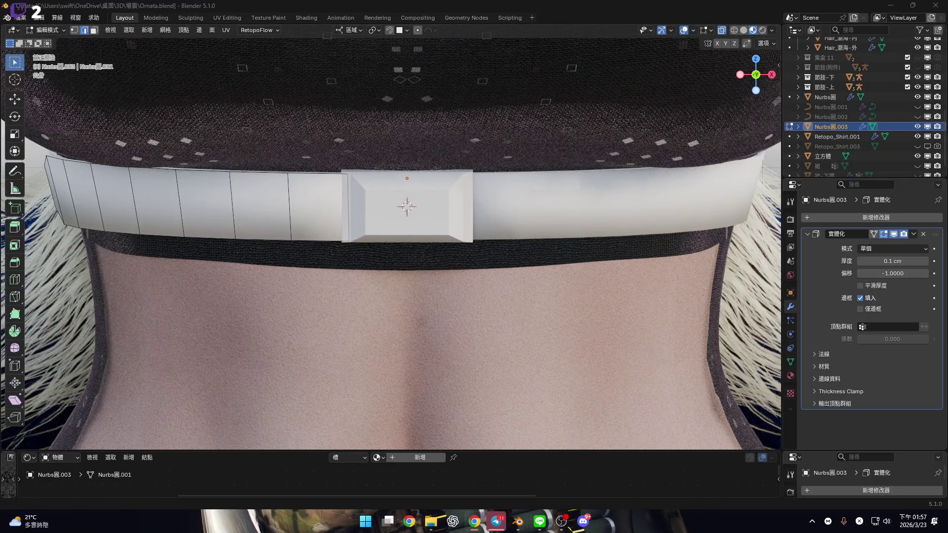
{"action": "middle_click_drag", "start_coordinate": [417, 152], "coordinate": [477, 227], "text": "shift"}
Return to Object Mode in front view and select the buckle cube.
{"action": "key", "text": "Tab"}
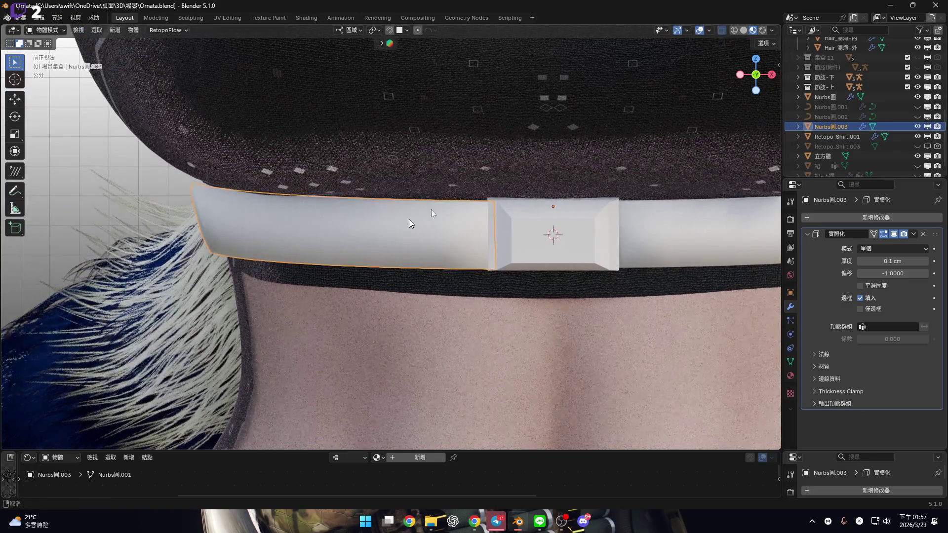
{"action": "middle_click_drag", "start_coordinate": [383, 206], "coordinate": [579, 197]}
{"action": "key", "text": "KP_1"}
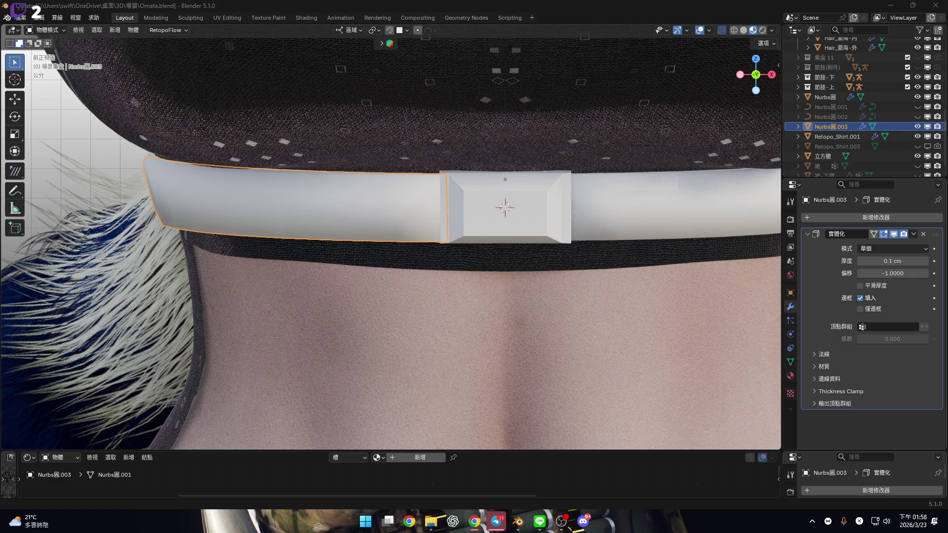
{"action": "mouse_move", "coordinate": [380, 256]}
{"action": "middle_mouse_down", "text": "shift"}
{"action": "mouse_move", "coordinate": [551, 281]}
{"action": "mouse_move", "coordinate": [572, 272]}
{"action": "mouse_move", "coordinate": [556, 275]}
{"action": "mouse_move", "coordinate": [487, 228]}
{"action": "mouse_move", "coordinate": [355, 230]}
{"action": "mouse_move", "coordinate": [390, 246]}
{"action": "mouse_move", "coordinate": [415, 245]}
{"action": "mouse_move", "coordinate": [369, 244]}
{"action": "mouse_move", "coordinate": [443, 247]}
{"action": "mouse_move", "coordinate": [349, 143]}
{"action": "mouse_move", "coordinate": [394, 197]}
{"action": "mouse_move", "coordinate": [446, 210]}
{"action": "middle_mouse_up", "text": "shift"}
{"action": "left_click", "coordinate": [377, 195]}
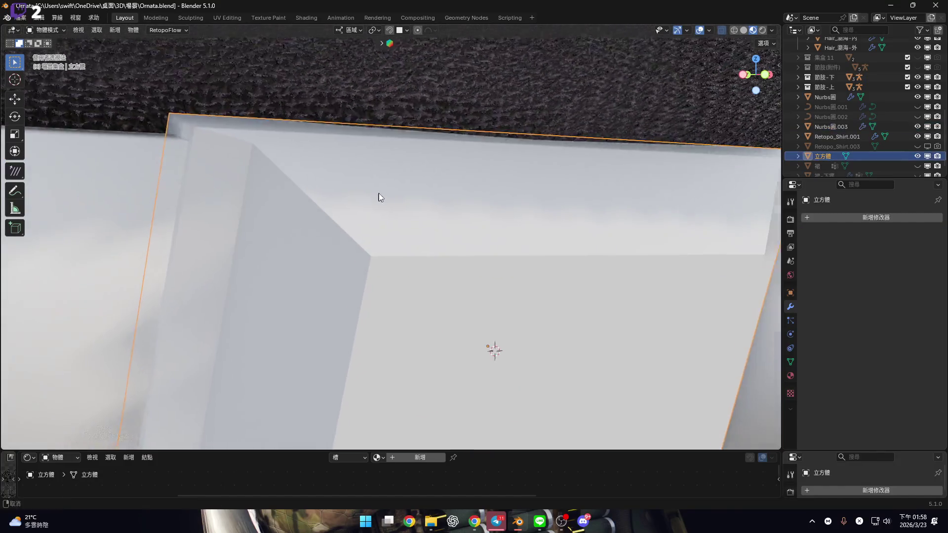
Enter Edit Mode on the buckle cube and select two of its edges.
{"action": "key", "text": "Tab"}
{"action": "left_click", "coordinate": [338, 182]}
{"action": "mouse_move", "coordinate": [338, 182]}
{"action": "middle_mouse_down"}
{"action": "mouse_move", "coordinate": [421, 155]}
{"action": "mouse_move", "coordinate": [385, 220]}
{"action": "mouse_move", "coordinate": [392, 314]}
{"action": "mouse_move", "coordinate": [377, 307]}
{"action": "mouse_move", "coordinate": [380, 315]}
{"action": "mouse_move", "coordinate": [356, 217]}
{"action": "mouse_move", "coordinate": [227, 203]}
{"action": "mouse_move", "coordinate": [482, 159]}
{"action": "mouse_move", "coordinate": [589, 249]}
{"action": "middle_mouse_up"}
{"action": "left_click", "coordinate": [225, 184], "text": "shift"}
{"action": "scroll", "coordinate": [654, 273], "scroll_direction": "up", "scroll_amount": 4}
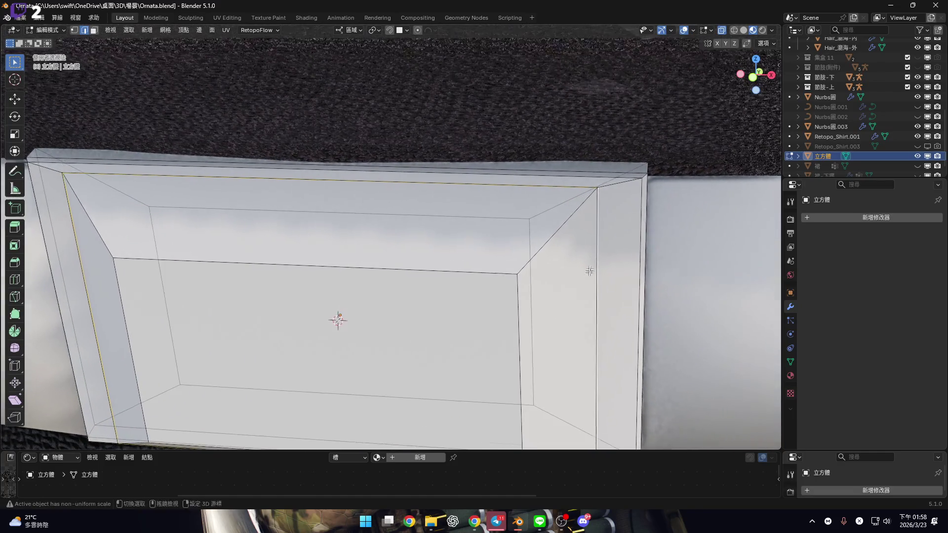
{"action": "key", "text": "u"}
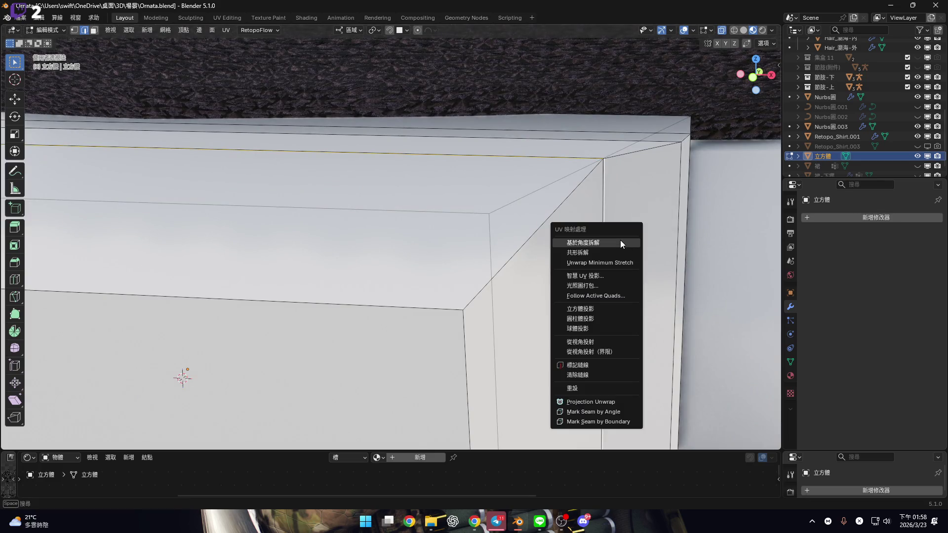
{"action": "key", "text": "Escape"}
Inset the selected faces, then switch to face select mode.
{"action": "middle_click_drag", "start_coordinate": [611, 197], "coordinate": [608, 214], "text": "shift"}
{"action": "key", "text": "i"}
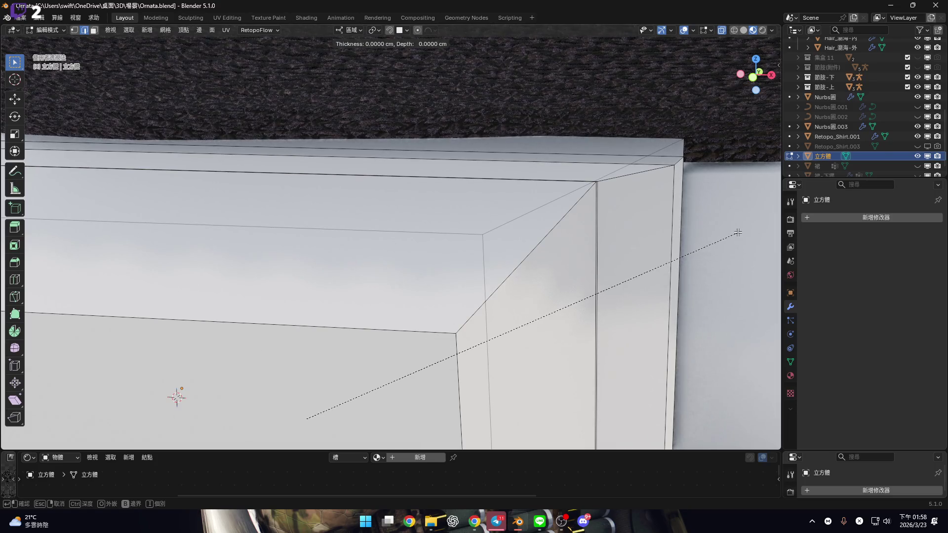
{"action": "left_click", "coordinate": [669, 250]}
{"action": "key", "text": "3"}
{"action": "mouse_move", "coordinate": [612, 191]}
{"action": "middle_mouse_down"}
{"action": "mouse_move", "coordinate": [615, 207]}
{"action": "mouse_move", "coordinate": [565, 213]}
{"action": "mouse_move", "coordinate": [561, 269]}
{"action": "mouse_move", "coordinate": [592, 285]}
{"action": "mouse_move", "coordinate": [373, 271]}
{"action": "mouse_move", "coordinate": [454, 296]}
{"action": "mouse_move", "coordinate": [430, 290]}
{"action": "mouse_move", "coordinate": [435, 343]}
{"action": "mouse_move", "coordinate": [421, 317]}
{"action": "mouse_move", "coordinate": [444, 218]}
{"action": "mouse_move", "coordinate": [548, 260]}
{"action": "mouse_move", "coordinate": [496, 208]}
{"action": "mouse_move", "coordinate": [496, 234]}
{"action": "middle_mouse_up"}
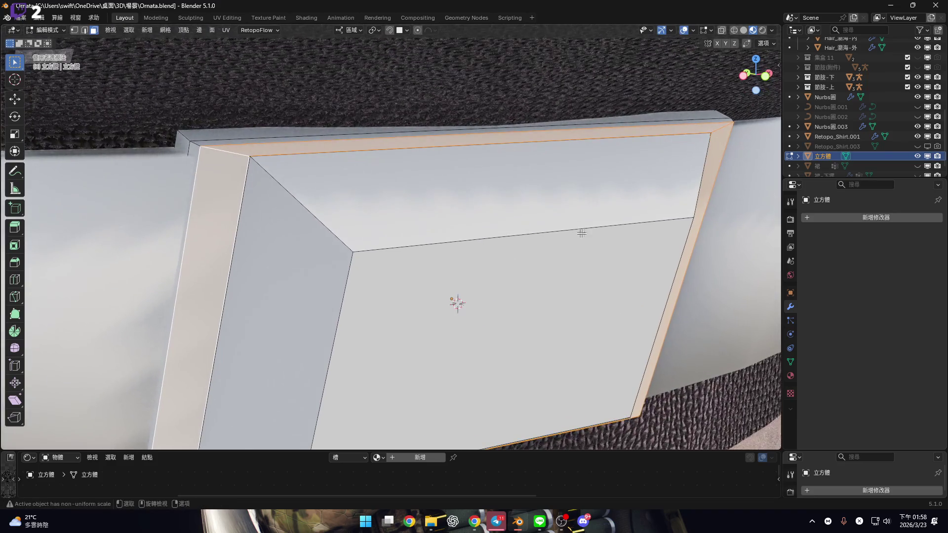
Inset the front face again by about 13.8 cm and set pivot to Individual Origins.
{"action": "key", "text": "i"}
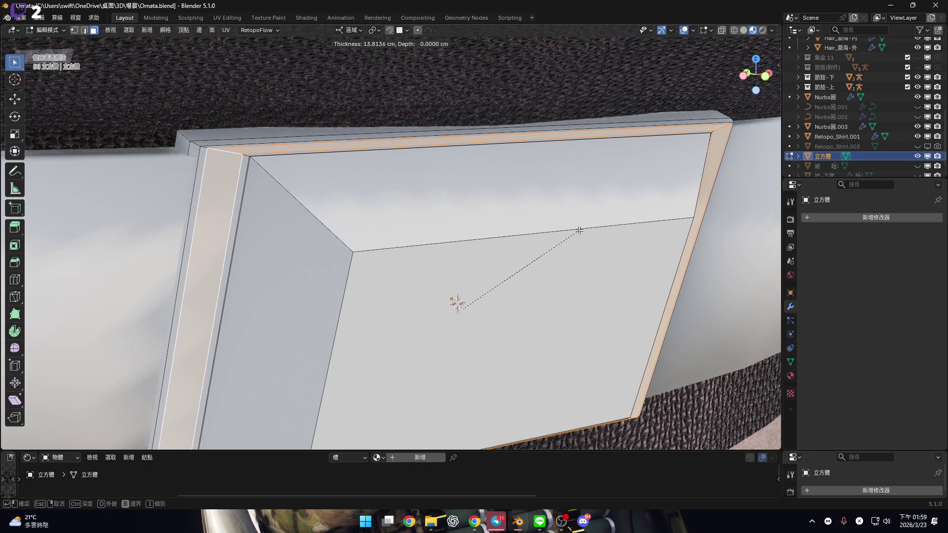
{"action": "left_click", "coordinate": [579, 230]}
{"action": "mouse_move", "coordinate": [394, 184]}
{"action": "middle_mouse_down"}
{"action": "mouse_move", "coordinate": [476, 268]}
{"action": "mouse_move", "coordinate": [482, 262]}
{"action": "mouse_move", "coordinate": [390, 38]}
{"action": "middle_mouse_up"}
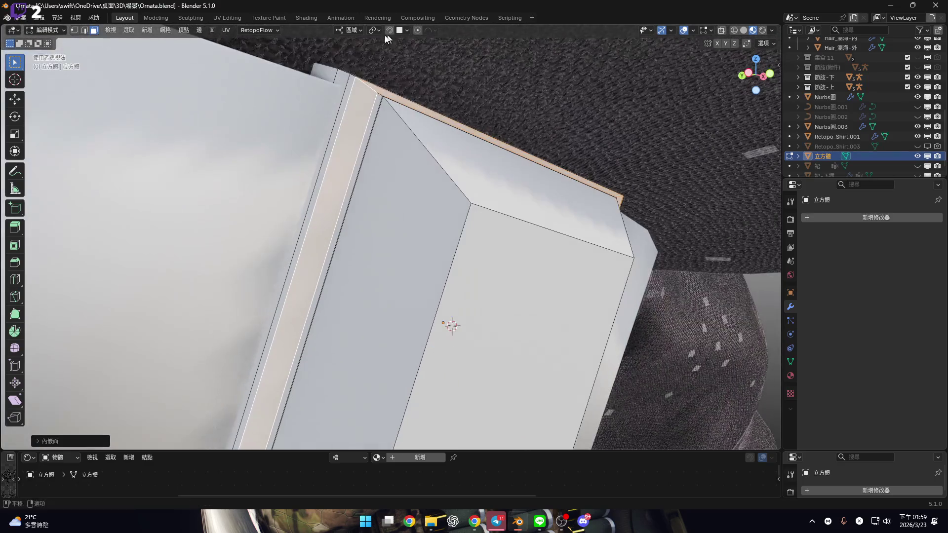
{"action": "left_click", "coordinate": [375, 31]}
{"action": "left_click", "coordinate": [394, 77]}
{"action": "mouse_move", "coordinate": [393, 82]}
{"action": "middle_mouse_down"}
{"action": "mouse_move", "coordinate": [434, 353]}
{"action": "mouse_move", "coordinate": [514, 317]}
{"action": "mouse_move", "coordinate": [492, 334]}
{"action": "mouse_move", "coordinate": [482, 311]}
{"action": "mouse_move", "coordinate": [476, 333]}
{"action": "mouse_move", "coordinate": [464, 289]}
{"action": "mouse_move", "coordinate": [493, 402]}
{"action": "mouse_move", "coordinate": [651, 276]}
{"action": "mouse_move", "coordinate": [661, 251]}
{"action": "middle_mouse_up"}
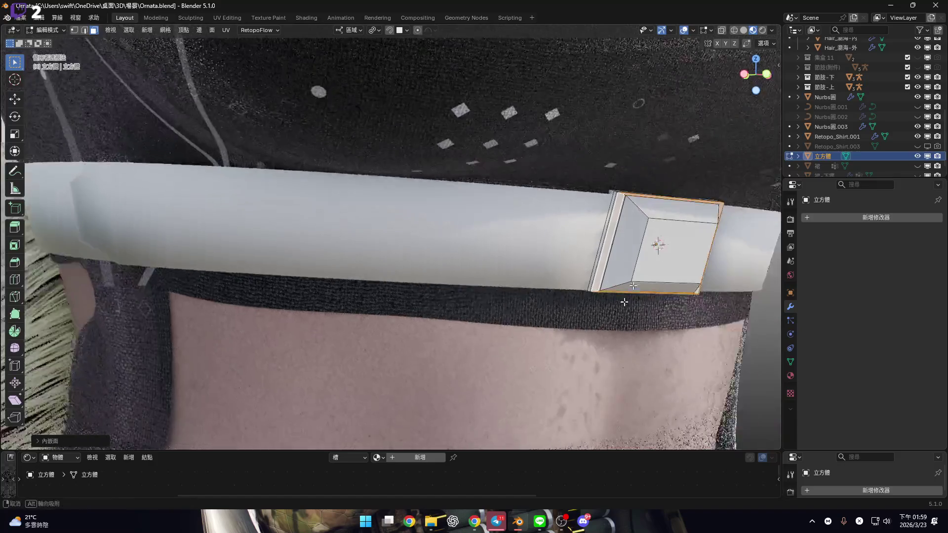
Shrink/fatten the inset buckle faces inward along their normals.
{"action": "scroll", "coordinate": [661, 249], "scroll_direction": "up", "scroll_amount": 5}
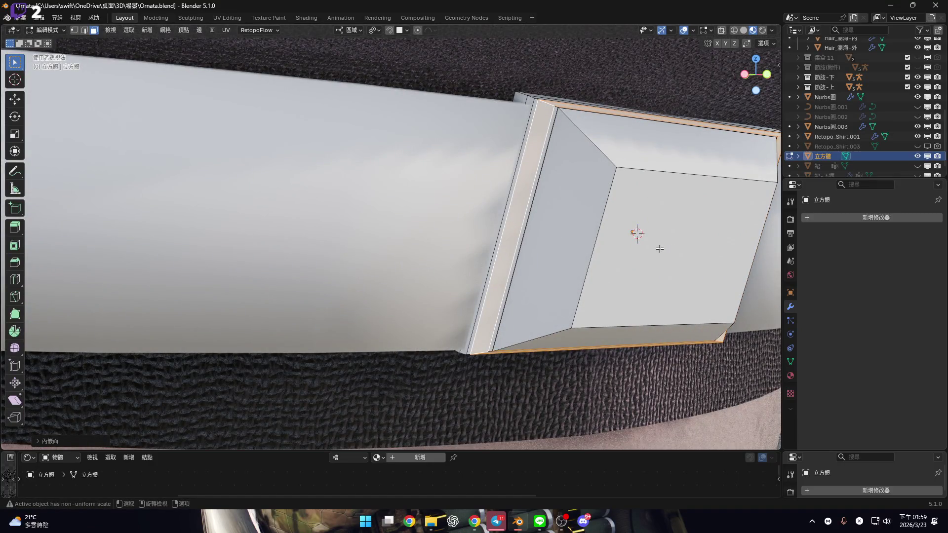
{"action": "mouse_move", "coordinate": [647, 186]}
{"action": "middle_mouse_down"}
{"action": "mouse_move", "coordinate": [575, 212]}
{"action": "mouse_move", "coordinate": [571, 197]}
{"action": "middle_mouse_up"}
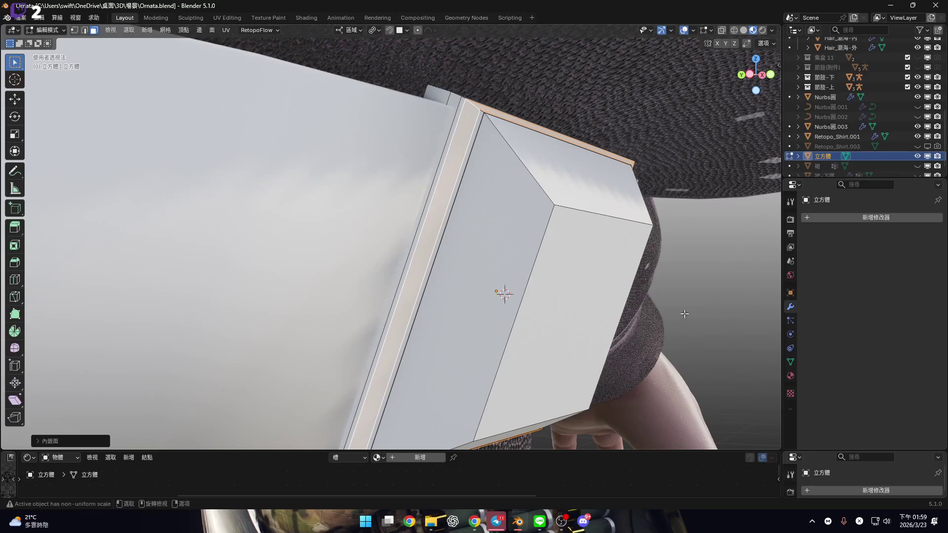
{"action": "key", "text": "alt+s"}
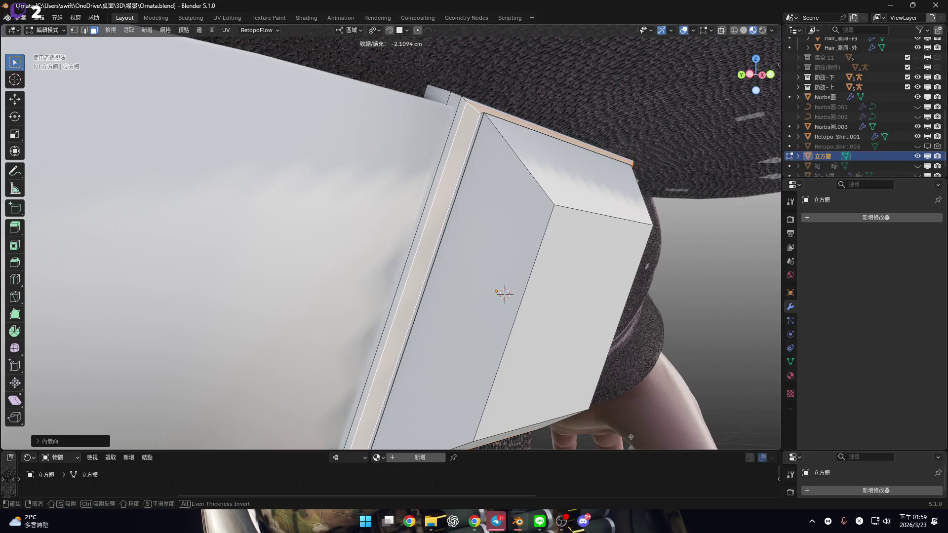
{"action": "left_click", "coordinate": [602, 418]}
{"action": "scroll", "coordinate": [545, 237], "scroll_direction": "down", "scroll_amount": 8}
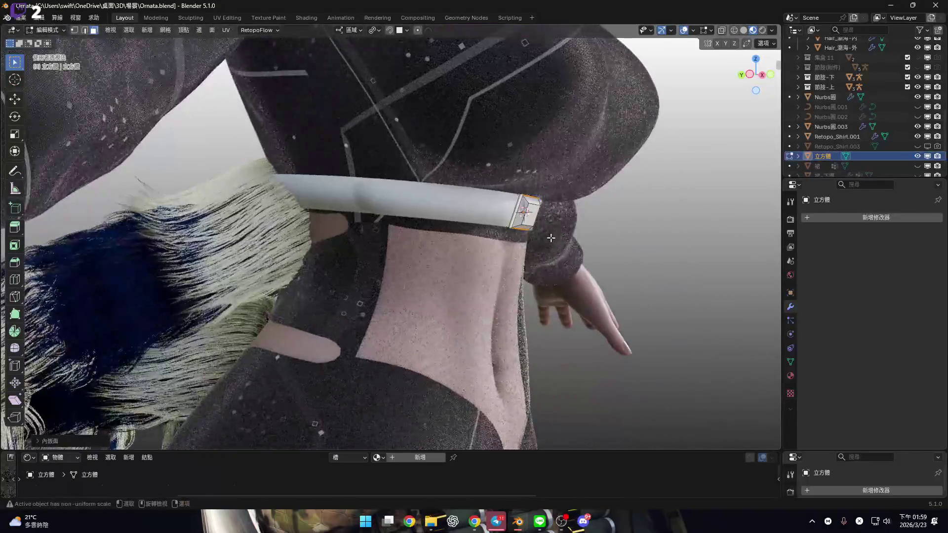
From Left Ortho view, shrink the end faces inward by about -1 cm.
{"action": "left_click", "coordinate": [749, 75]}
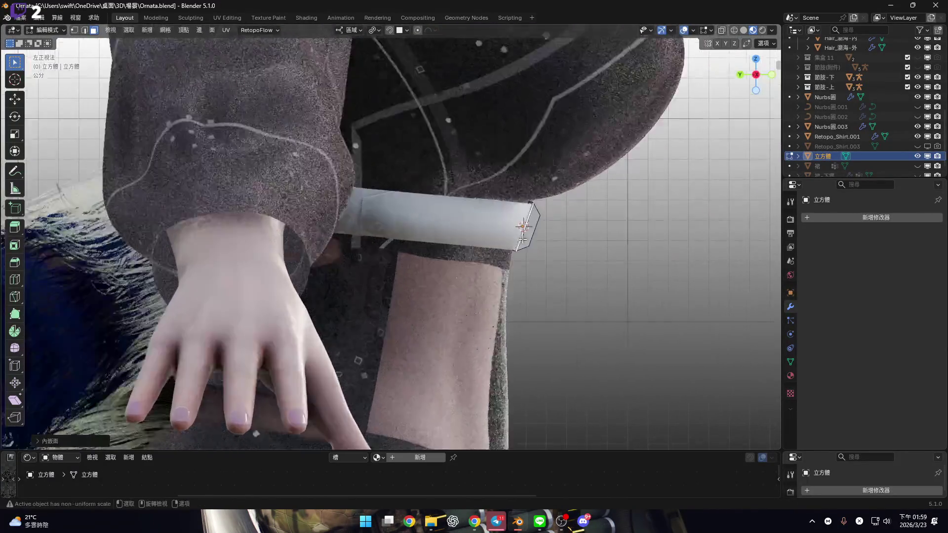
{"action": "scroll", "coordinate": [476, 227], "scroll_direction": "up", "scroll_amount": 4}
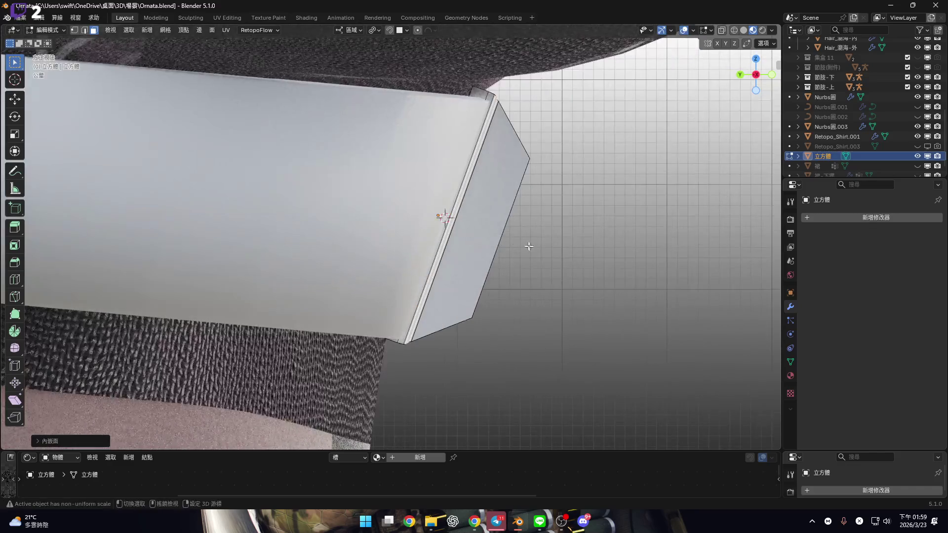
{"action": "key", "text": "alt+s"}
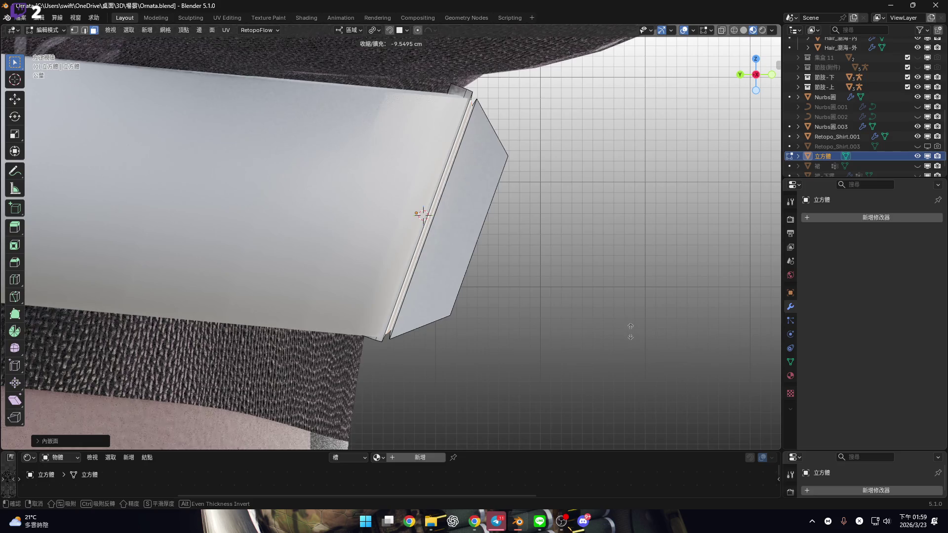
{"action": "key", "text": "Return"}
{"action": "mouse_move", "coordinate": [630, 331]}
{"action": "middle_mouse_down"}
{"action": "mouse_move", "coordinate": [508, 158]}
{"action": "mouse_move", "coordinate": [543, 190]}
{"action": "mouse_move", "coordinate": [264, 238]}
{"action": "mouse_move", "coordinate": [362, 158]}
{"action": "mouse_move", "coordinate": [419, 158]}
{"action": "mouse_move", "coordinate": [372, 174]}
{"action": "mouse_move", "coordinate": [451, 129]}
{"action": "mouse_move", "coordinate": [533, 321]}
{"action": "middle_mouse_up"}
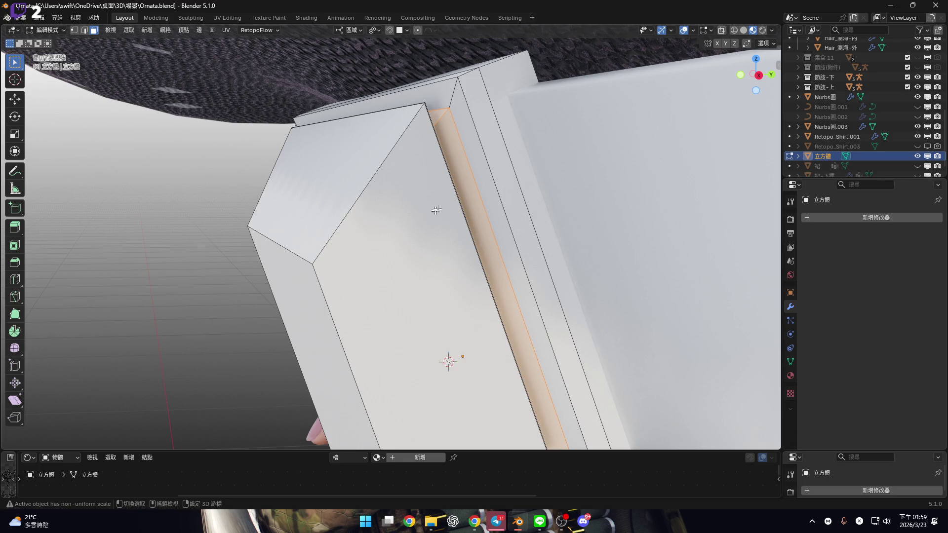
Inspect the buckle corner from the right view, cancelling a stray scale.
{"action": "mouse_move", "coordinate": [402, 146]}
{"action": "middle_mouse_down"}
{"action": "mouse_move", "coordinate": [515, 145]}
{"action": "mouse_move", "coordinate": [544, 83]}
{"action": "mouse_move", "coordinate": [517, 116]}
{"action": "mouse_move", "coordinate": [489, 199]}
{"action": "mouse_move", "coordinate": [512, 178]}
{"action": "middle_mouse_up"}
{"action": "mouse_move", "coordinate": [544, 143]}
{"action": "middle_mouse_down"}
{"action": "mouse_move", "coordinate": [528, 158]}
{"action": "mouse_move", "coordinate": [498, 153]}
{"action": "middle_mouse_up"}
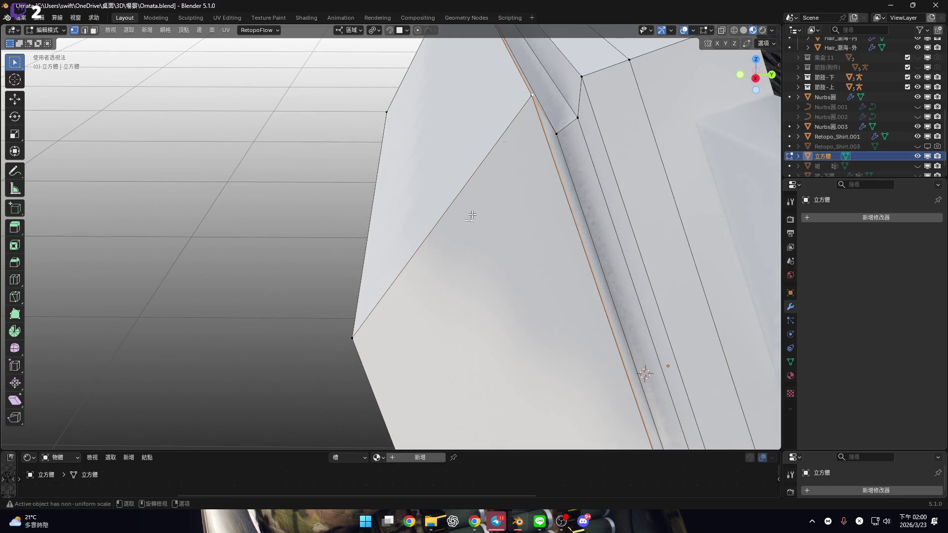
{"action": "key", "text": "s"}
{"action": "key", "text": "Escape"}
{"action": "left_click", "coordinate": [374, 30]}
{"action": "mouse_move", "coordinate": [537, 192]}
{"action": "middle_mouse_down"}
{"action": "mouse_move", "coordinate": [543, 227]}
{"action": "mouse_move", "coordinate": [567, 212]}
{"action": "mouse_move", "coordinate": [514, 148]}
{"action": "mouse_move", "coordinate": [513, 121]}
{"action": "mouse_move", "coordinate": [542, 94]}
{"action": "middle_mouse_up"}
{"action": "left_click", "coordinate": [754, 76]}
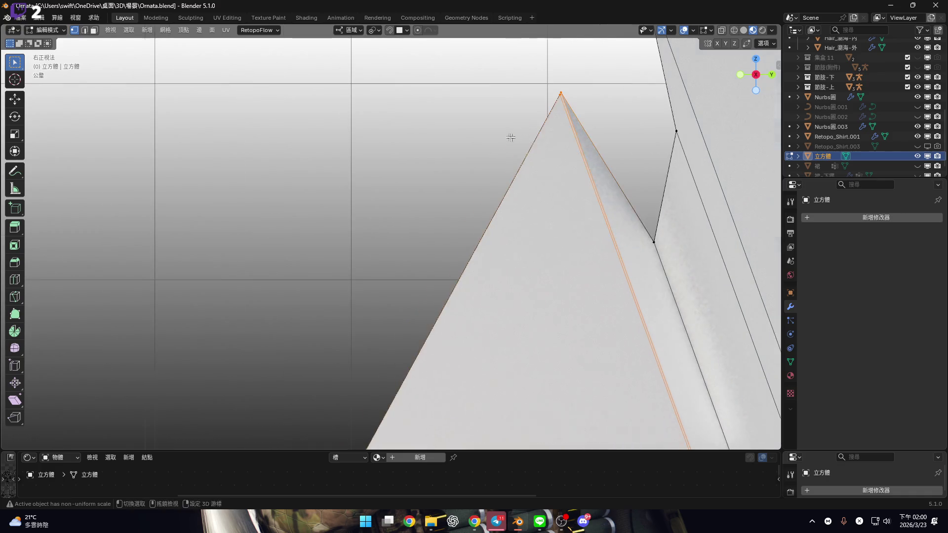
{"action": "mouse_move", "coordinate": [535, 143]}
{"action": "middle_mouse_down"}
{"action": "mouse_move", "coordinate": [523, 123]}
{"action": "mouse_move", "coordinate": [472, 139]}
{"action": "middle_mouse_up"}
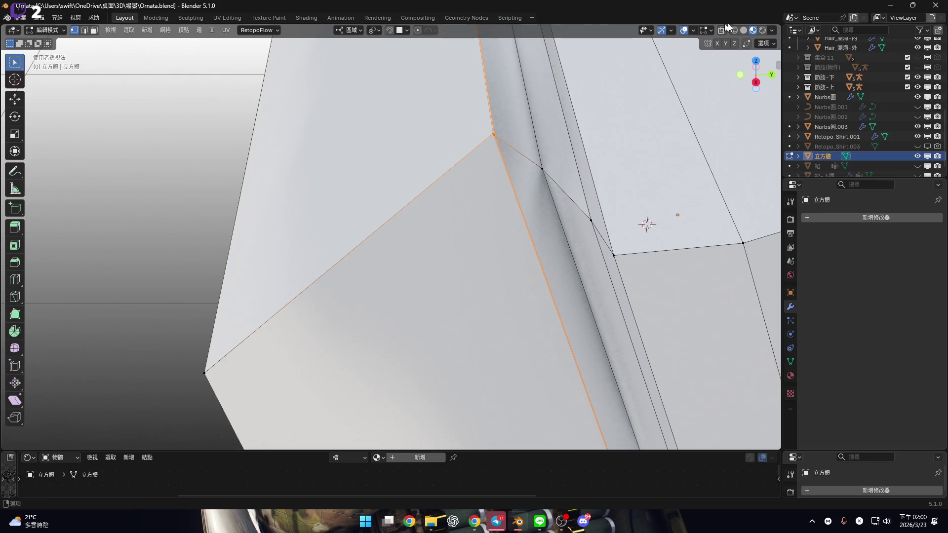
Merge the first two sets of spike vertices At Center.
{"action": "key", "text": "m"}
{"action": "left_click", "coordinate": [508, 138]}
{"action": "mouse_move", "coordinate": [396, 122]}
{"action": "middle_mouse_down"}
{"action": "mouse_move", "coordinate": [501, 118]}
{"action": "mouse_move", "coordinate": [429, 124]}
{"action": "mouse_move", "coordinate": [474, 131]}
{"action": "mouse_move", "coordinate": [451, 158]}
{"action": "mouse_move", "coordinate": [474, 98]}
{"action": "mouse_move", "coordinate": [506, 186]}
{"action": "mouse_move", "coordinate": [564, 262]}
{"action": "middle_mouse_up"}
{"action": "key", "text": "m"}
{"action": "mouse_move", "coordinate": [520, 182]}
{"action": "middle_mouse_down"}
{"action": "mouse_move", "coordinate": [596, 167]}
{"action": "mouse_move", "coordinate": [513, 143]}
{"action": "mouse_move", "coordinate": [565, 182]}
{"action": "mouse_move", "coordinate": [622, 321]}
{"action": "mouse_move", "coordinate": [507, 254]}
{"action": "mouse_move", "coordinate": [579, 245]}
{"action": "mouse_move", "coordinate": [518, 220]}
{"action": "mouse_move", "coordinate": [493, 293]}
{"action": "middle_mouse_up"}
{"action": "scroll", "coordinate": [492, 293], "scroll_direction": "up", "scroll_amount": 4}
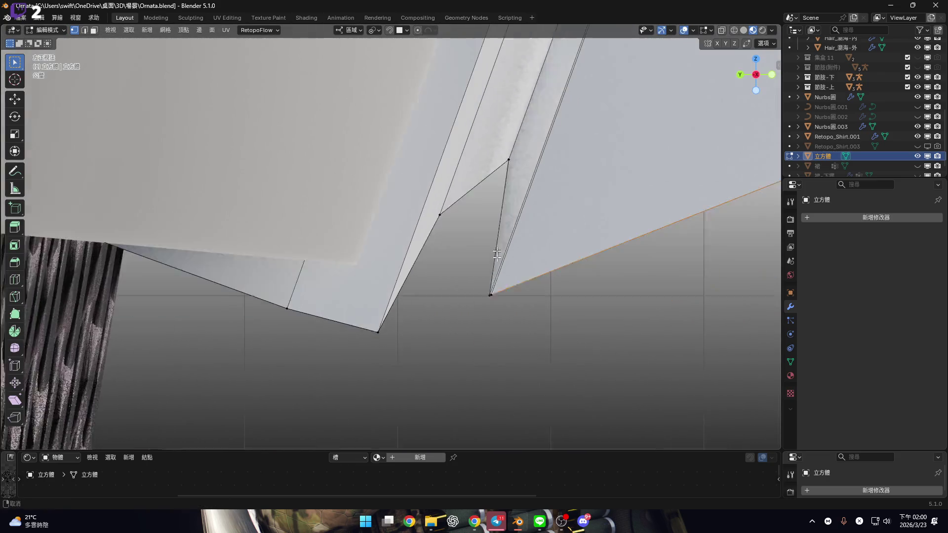
{"action": "key", "text": "m"}
{"action": "left_click", "coordinate": [520, 321]}
{"action": "scroll", "coordinate": [517, 317], "scroll_direction": "up", "scroll_amount": 3}
{"action": "mouse_move", "coordinate": [517, 317]}
{"action": "middle_mouse_down", "text": "shift"}
{"action": "mouse_move", "coordinate": [419, 282]}
{"action": "mouse_move", "coordinate": [533, 154]}
{"action": "middle_mouse_up", "text": "shift"}
{"action": "scroll", "coordinate": [533, 154], "scroll_direction": "down", "scroll_amount": 4}
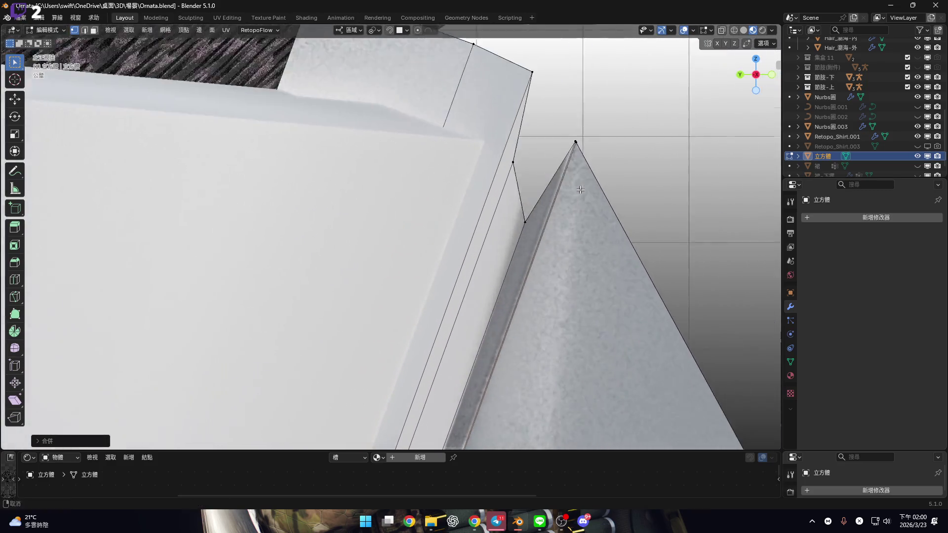
Select the spike's connected geometry and inspect the box's underside edge.
{"action": "key", "text": "ctrl+l"}
{"action": "key", "text": "m"}
{"action": "key", "text": "Escape"}
{"action": "scroll", "coordinate": [558, 245], "scroll_direction": "down", "scroll_amount": 2}
{"action": "middle_click_drag", "start_coordinate": [558, 246], "coordinate": [218, 370]}
{"action": "key", "text": "KP_1"}
{"action": "scroll", "coordinate": [467, 213], "scroll_direction": "down", "scroll_amount": 5}
{"action": "mouse_move", "coordinate": [468, 213]}
{"action": "middle_mouse_down"}
{"action": "mouse_move", "coordinate": [387, 258]}
{"action": "mouse_move", "coordinate": [474, 309]}
{"action": "mouse_move", "coordinate": [475, 354]}
{"action": "mouse_move", "coordinate": [345, 317]}
{"action": "middle_mouse_up"}
{"action": "scroll", "coordinate": [386, 258], "scroll_direction": "up", "scroll_amount": 5}
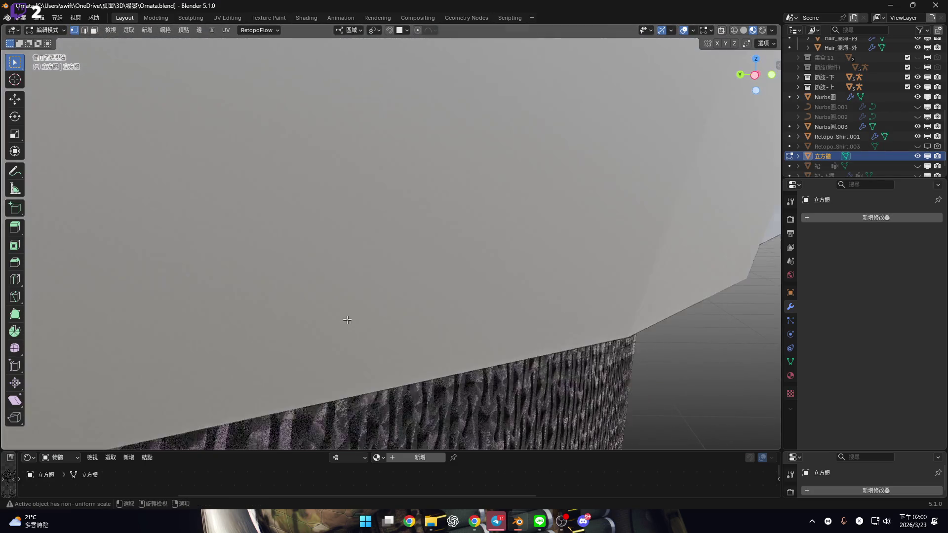
{"action": "mouse_move", "coordinate": [622, 197]}
{"action": "middle_mouse_down"}
{"action": "mouse_move", "coordinate": [372, 192]}
{"action": "mouse_move", "coordinate": [601, 212]}
{"action": "mouse_move", "coordinate": [516, 212]}
{"action": "mouse_move", "coordinate": [448, 254]}
{"action": "mouse_move", "coordinate": [420, 315]}
{"action": "mouse_move", "coordinate": [446, 355]}
{"action": "middle_mouse_up"}
Box-select the remaining stray corner vertices and merge them At Center.
{"action": "key", "text": "b"}
{"action": "left_click_drag", "start_coordinate": [395, 299], "coordinate": [427, 332]}
{"action": "key", "text": "m"}
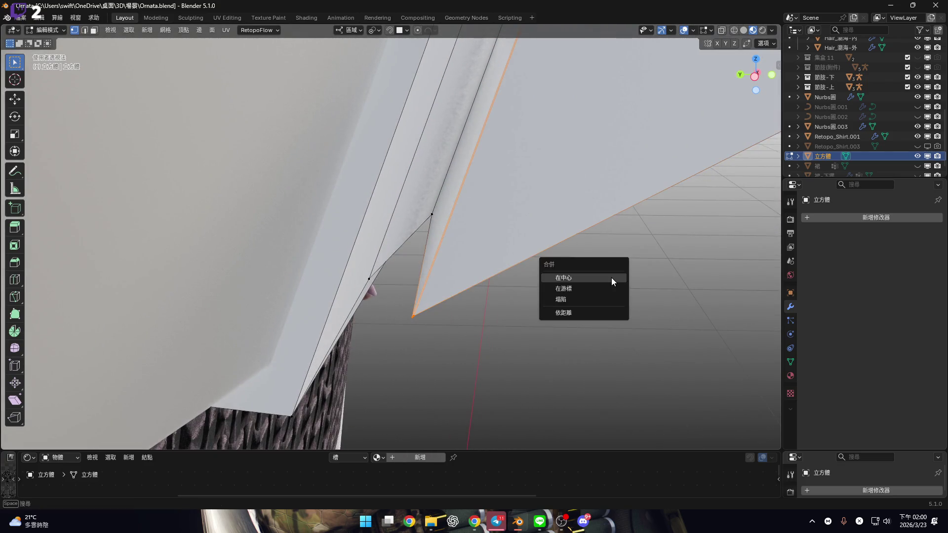
{"action": "left_click", "coordinate": [611, 278]}
{"action": "scroll", "coordinate": [541, 187], "scroll_direction": "up", "scroll_amount": 5}
{"action": "mouse_move", "coordinate": [541, 187]}
{"action": "middle_mouse_down"}
{"action": "mouse_move", "coordinate": [467, 318]}
{"action": "mouse_move", "coordinate": [460, 197]}
{"action": "mouse_move", "coordinate": [468, 215]}
{"action": "mouse_move", "coordinate": [534, 193]}
{"action": "mouse_move", "coordinate": [459, 247]}
{"action": "mouse_move", "coordinate": [403, 243]}
{"action": "mouse_move", "coordinate": [461, 232]}
{"action": "mouse_move", "coordinate": [454, 196]}
{"action": "mouse_move", "coordinate": [402, 282]}
{"action": "middle_mouse_up"}
{"action": "left_click", "coordinate": [454, 157], "text": "shift"}
{"action": "key", "text": "m"}
{"action": "left_click", "coordinate": [552, 188]}
{"action": "middle_click_drag", "start_coordinate": [396, 316], "coordinate": [385, 305]}
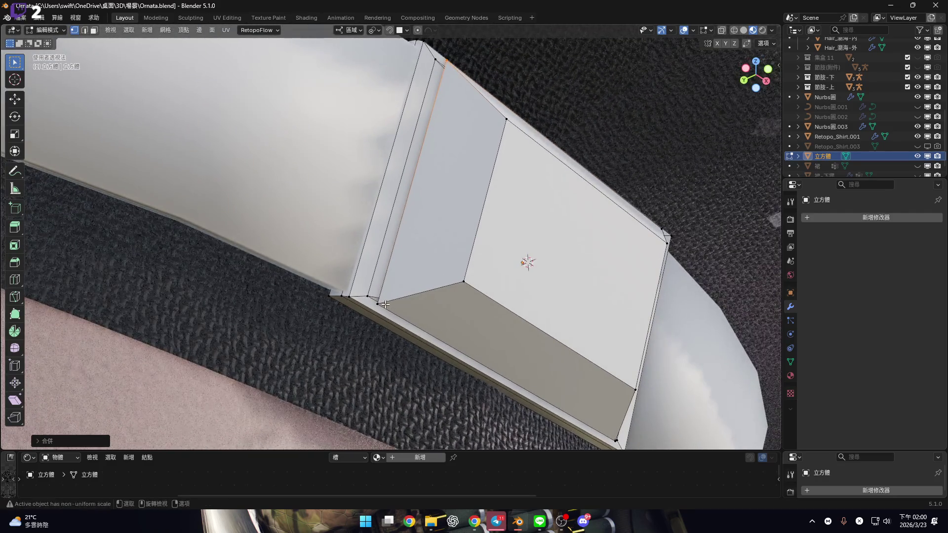
Pull in one corner of the buckle box by scaling two opposite corner vertices.
{"action": "left_click", "coordinate": [385, 304]}
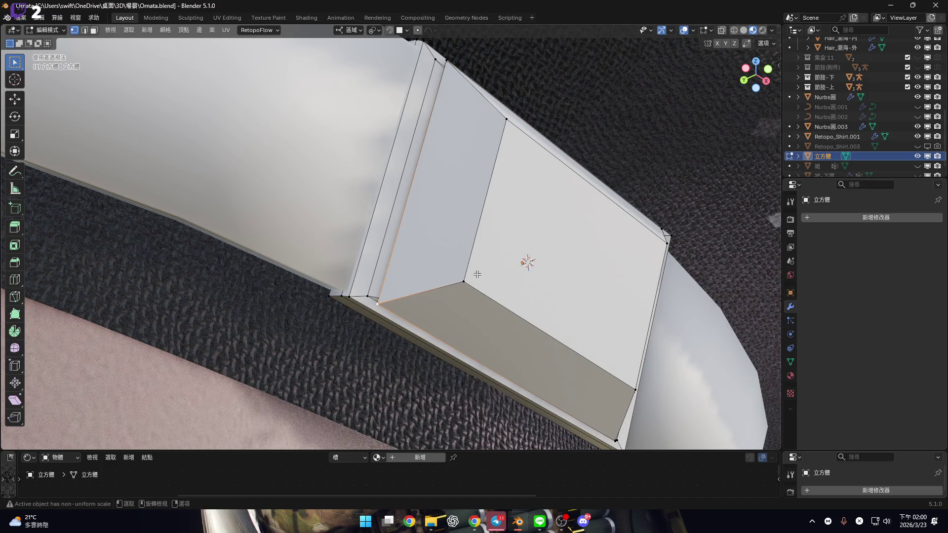
{"action": "left_click", "coordinate": [462, 281], "text": "shift"}
{"action": "key", "text": "s"}
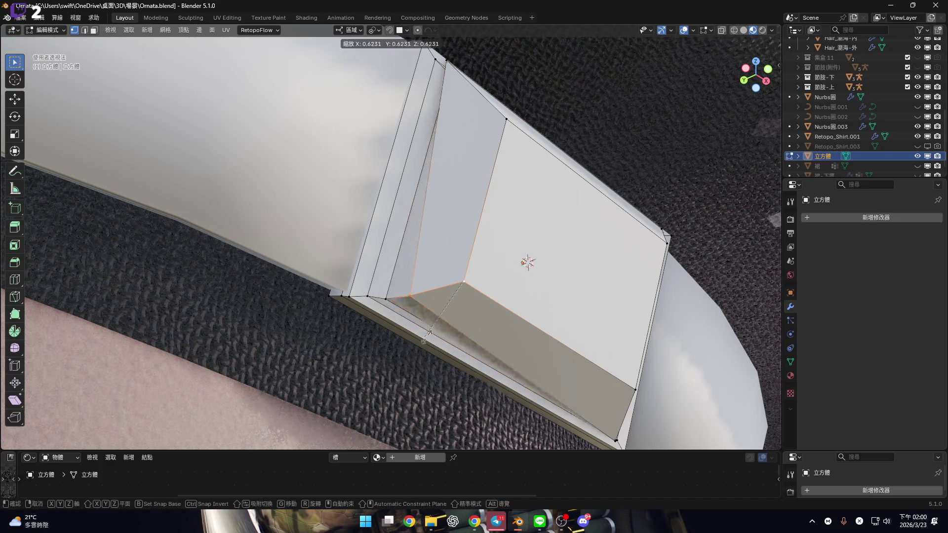
{"action": "middle_click_drag", "start_coordinate": [456, 330], "coordinate": [511, 311], "text": "alt"}
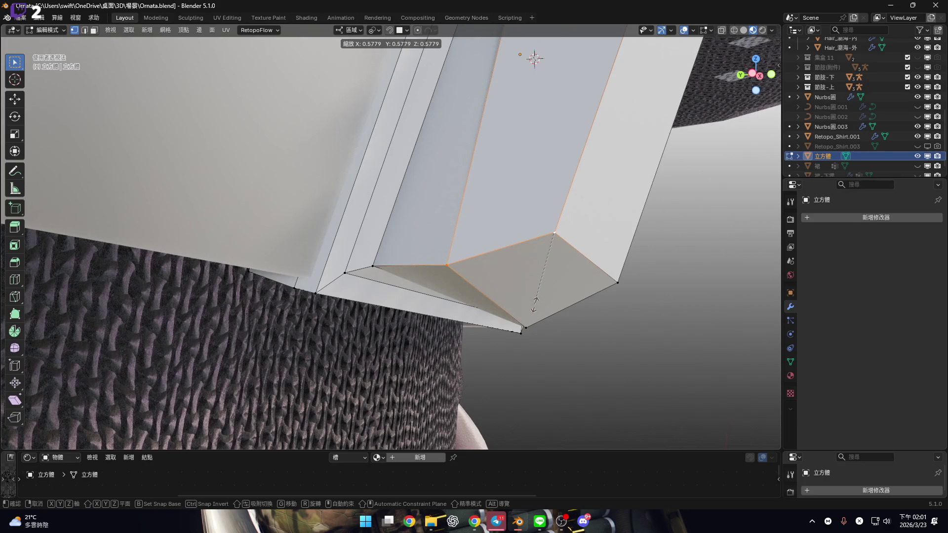
{"action": "left_click", "coordinate": [535, 302]}
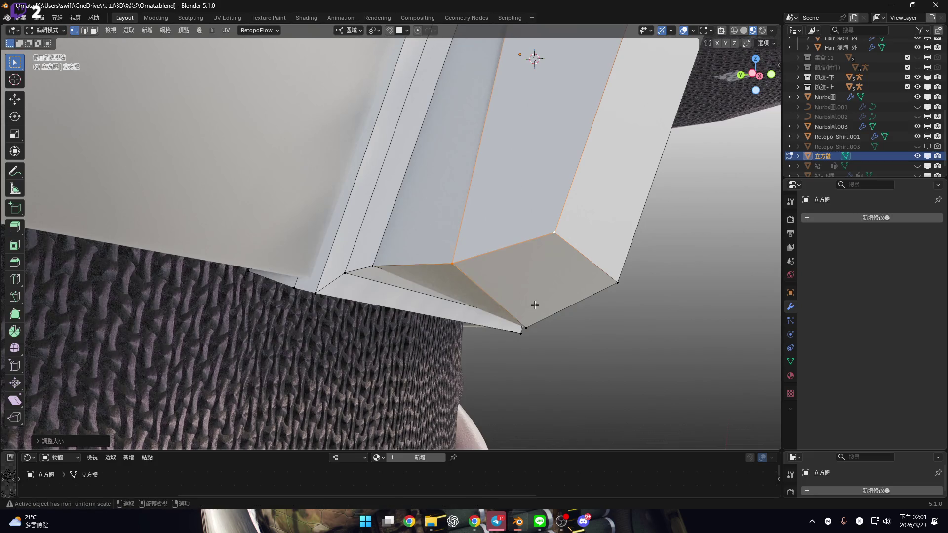
{"action": "scroll", "coordinate": [527, 279], "scroll_direction": "down", "scroll_amount": 5}
{"action": "middle_click_drag", "start_coordinate": [527, 279], "coordinate": [490, 276]}
Scale the top-left and lower-left corner vertices of the buckle box inward.
{"action": "left_click", "coordinate": [502, 131], "text": "shift"}
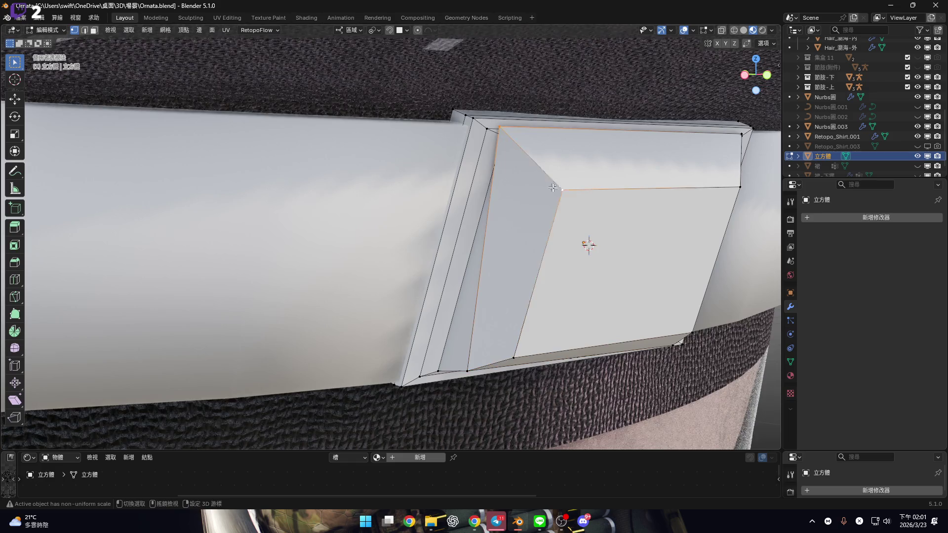
{"action": "left_click", "coordinate": [514, 357], "text": "shift"}
{"action": "middle_click_drag", "start_coordinate": [513, 358], "coordinate": [541, 278]}
{"action": "key", "text": "s"}
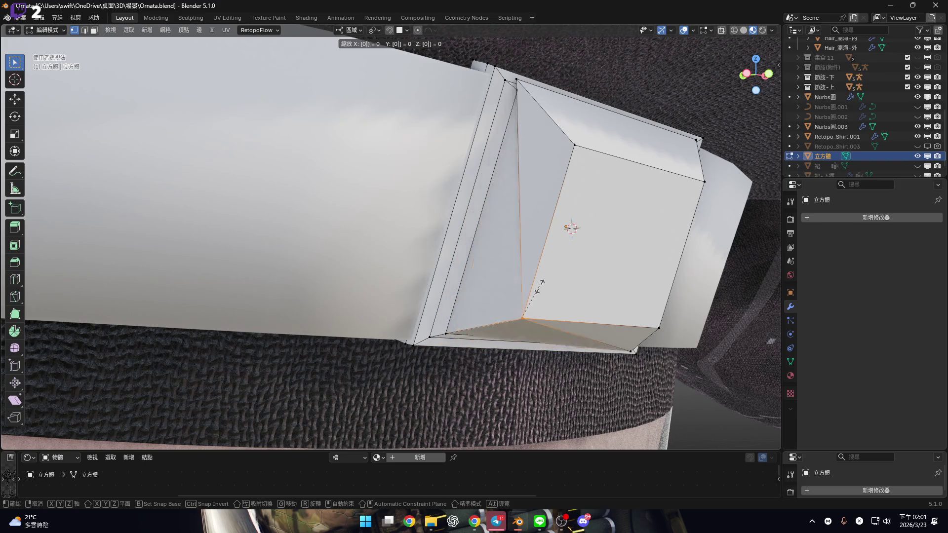
{"action": "left_click", "coordinate": [541, 283]}
{"action": "scroll", "coordinate": [544, 180], "scroll_direction": "up", "scroll_amount": 2}
Scale the inner edges of the buckle face down to 0.8.
{"action": "left_click", "coordinate": [567, 221]}
{"action": "key", "text": "s"}
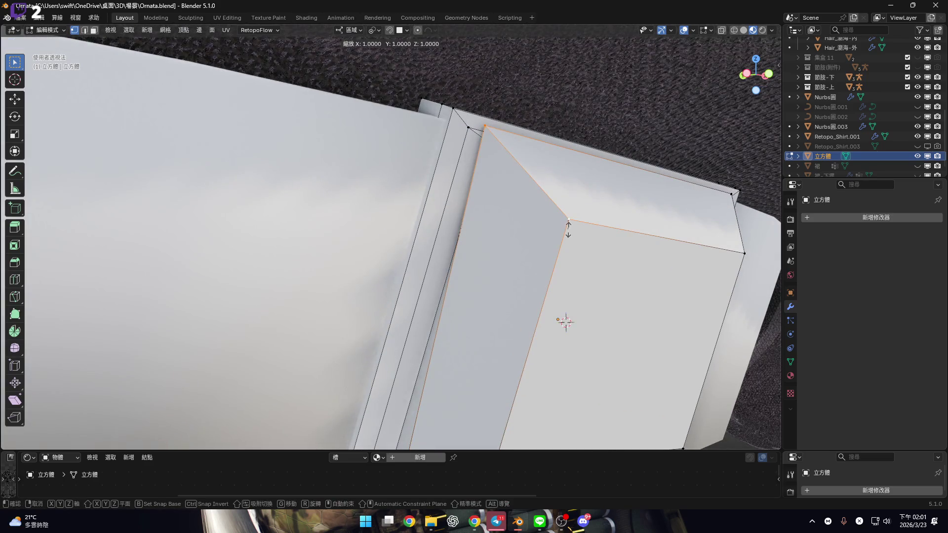
{"action": "left_click", "coordinate": [568, 227]}
{"action": "mouse_move", "coordinate": [573, 232]}
{"action": "middle_mouse_down"}
{"action": "mouse_move", "coordinate": [478, 226]}
{"action": "mouse_move", "coordinate": [459, 281]}
{"action": "middle_mouse_up"}
{"action": "scroll", "coordinate": [479, 226], "scroll_direction": "up", "scroll_amount": 2}
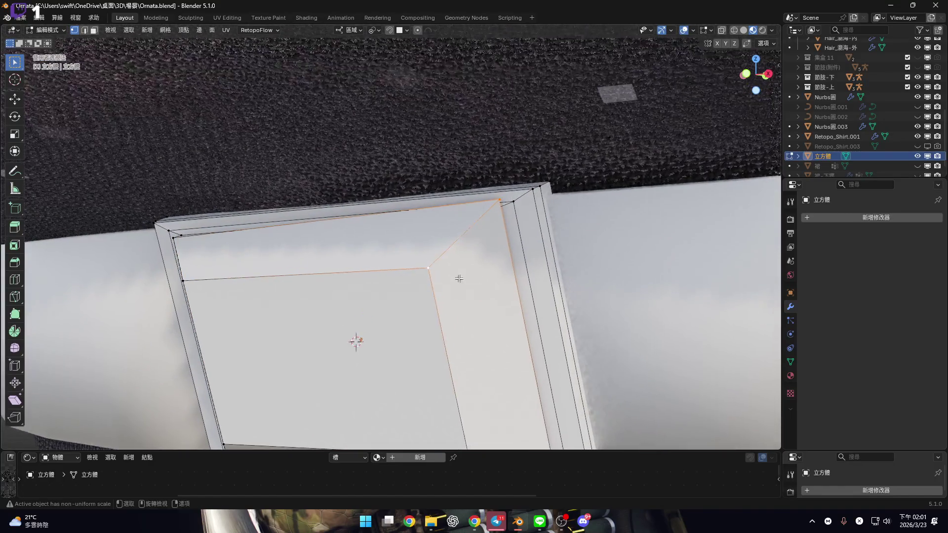
{"action": "scroll", "coordinate": [459, 281], "scroll_direction": "up", "scroll_amount": 1}
{"action": "key", "text": "s"}
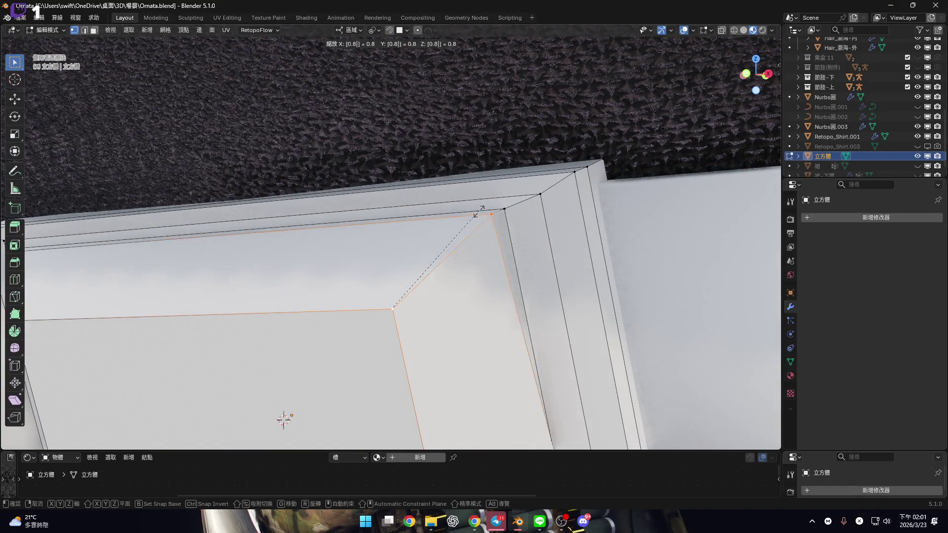
{"action": "left_click", "coordinate": [479, 212]}
{"action": "middle_click_drag", "start_coordinate": [478, 212], "coordinate": [524, 322]}
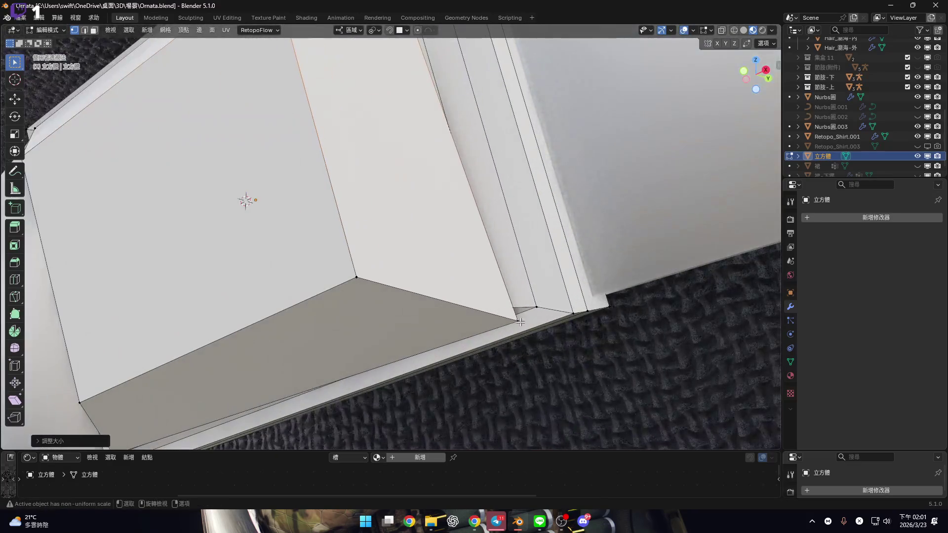
Scale the remaining inner corner edge inward so the recess walls slope.
{"action": "left_click", "coordinate": [524, 321]}
{"action": "key", "text": "s"}
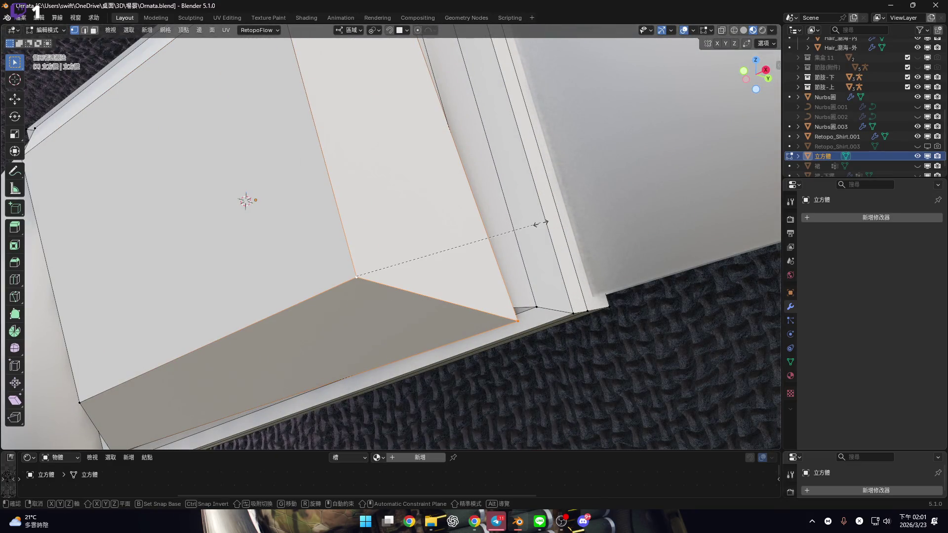
{"action": "left_click", "coordinate": [542, 220]}
{"action": "mouse_move", "coordinate": [542, 220]}
{"action": "middle_mouse_down"}
{"action": "mouse_move", "coordinate": [461, 178]}
{"action": "mouse_move", "coordinate": [370, 224]}
{"action": "mouse_move", "coordinate": [524, 284]}
{"action": "mouse_move", "coordinate": [493, 244]}
{"action": "mouse_move", "coordinate": [547, 218]}
{"action": "mouse_move", "coordinate": [278, 258]}
{"action": "mouse_move", "coordinate": [268, 182]}
{"action": "mouse_move", "coordinate": [471, 269]}
{"action": "mouse_move", "coordinate": [473, 296]}
{"action": "middle_mouse_up"}
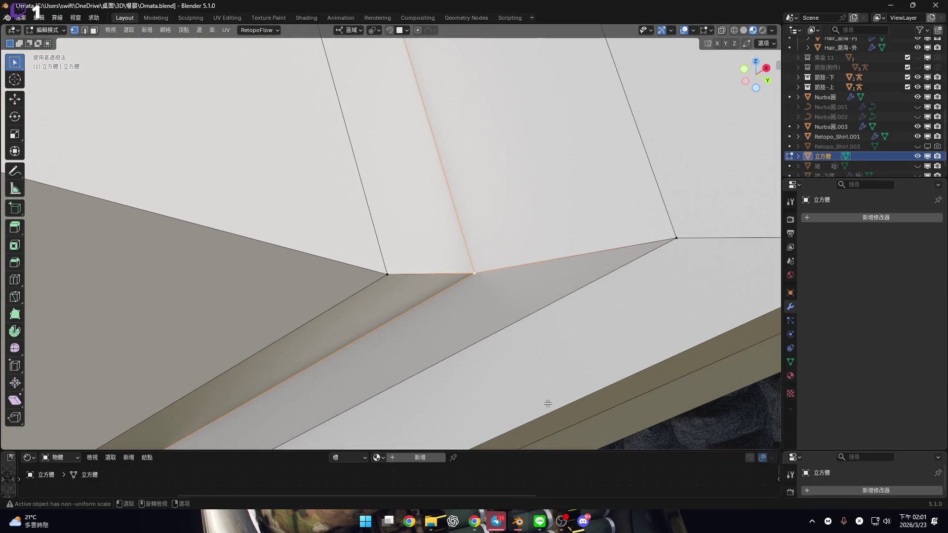
{"action": "scroll", "coordinate": [547, 404], "scroll_direction": "down", "scroll_amount": 5}
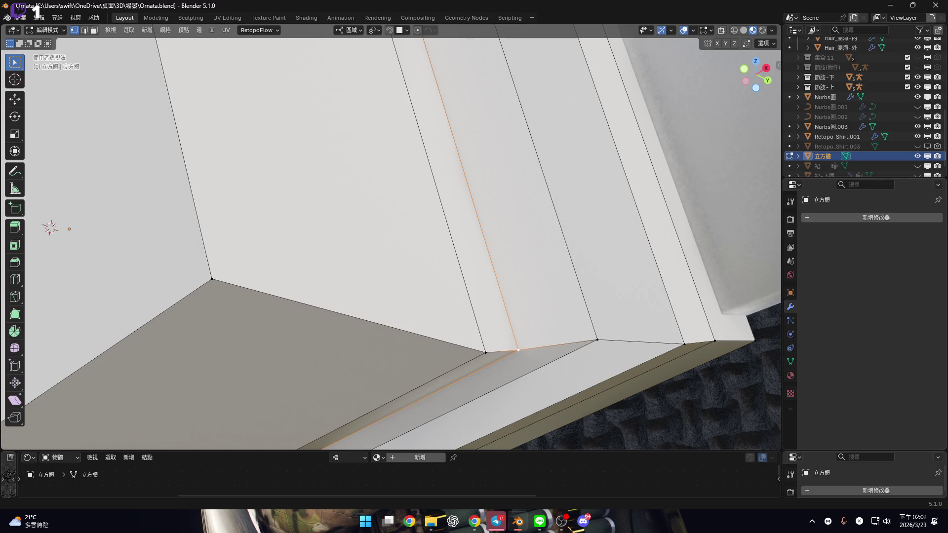
{"action": "mouse_move", "coordinate": [448, 302]}
{"action": "middle_mouse_down"}
{"action": "mouse_move", "coordinate": [495, 334]}
{"action": "mouse_move", "coordinate": [486, 227]}
{"action": "mouse_move", "coordinate": [474, 234]}
{"action": "middle_mouse_up"}
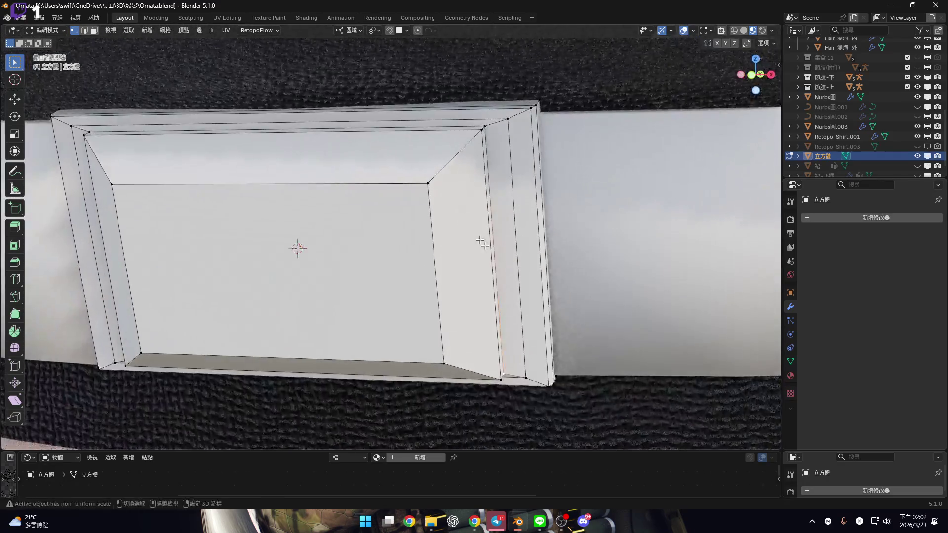
{"action": "scroll", "coordinate": [474, 234], "scroll_direction": "up", "scroll_amount": 3}
{"action": "mouse_move", "coordinate": [571, 229]}
{"action": "middle_mouse_down"}
{"action": "mouse_move", "coordinate": [499, 275]}
{"action": "mouse_move", "coordinate": [553, 307]}
{"action": "middle_mouse_up"}
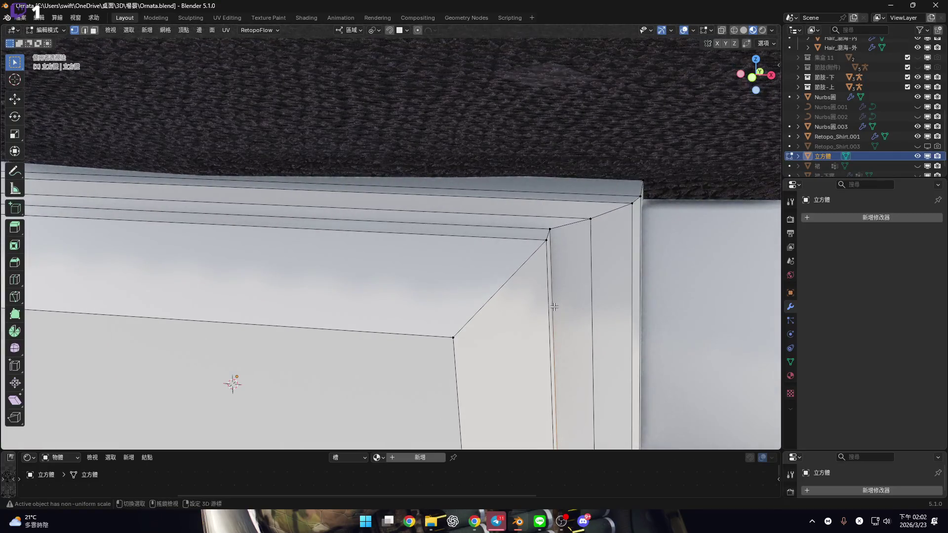
{"action": "scroll", "coordinate": [554, 306], "scroll_direction": "down", "scroll_amount": 5}
{"action": "mouse_move", "coordinate": [351, 324]}
{"action": "middle_mouse_down"}
{"action": "mouse_move", "coordinate": [313, 341]}
{"action": "mouse_move", "coordinate": [425, 353]}
{"action": "mouse_move", "coordinate": [529, 328]}
{"action": "mouse_move", "coordinate": [546, 301]}
{"action": "middle_mouse_up"}
{"action": "scroll", "coordinate": [545, 301], "scroll_direction": "down", "scroll_amount": 4}
{"action": "middle_click_drag", "start_coordinate": [488, 318], "coordinate": [463, 220]}
{"action": "scroll", "coordinate": [481, 262], "scroll_direction": "up", "scroll_amount": 4}
{"action": "middle_click_drag", "start_coordinate": [481, 261], "coordinate": [445, 274]}
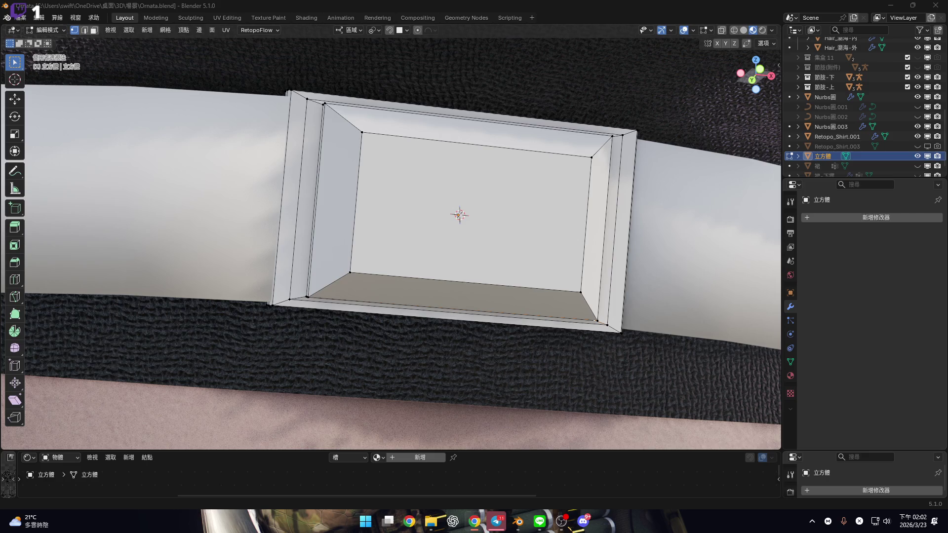
{"action": "scroll", "coordinate": [503, 222], "scroll_direction": "down", "scroll_amount": 5}
{"action": "scroll", "coordinate": [503, 222], "scroll_direction": "up", "scroll_amount": 5}
{"action": "middle_click_drag", "start_coordinate": [543, 223], "coordinate": [488, 228]}
{"action": "scroll", "coordinate": [488, 228], "scroll_direction": "down", "scroll_amount": 3}
{"action": "mouse_move", "coordinate": [482, 185]}
{"action": "middle_mouse_down"}
{"action": "mouse_move", "coordinate": [434, 184]}
{"action": "mouse_move", "coordinate": [431, 162]}
{"action": "mouse_move", "coordinate": [470, 201]}
{"action": "middle_mouse_up"}
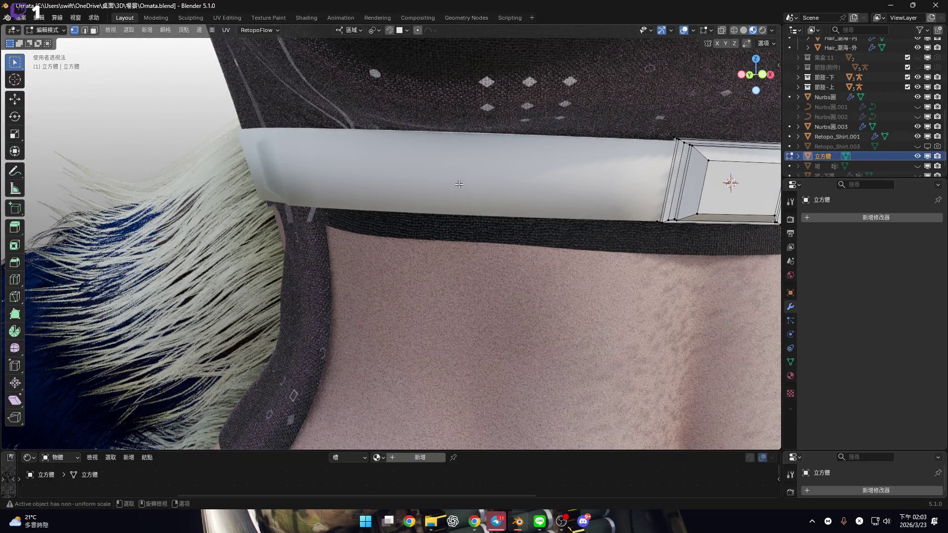
Snap the 3D cursor to the Nurbs圓.003 strap's edge loop beside the buckle.
{"action": "key", "text": "Tab"}
{"action": "left_click", "coordinate": [565, 190]}
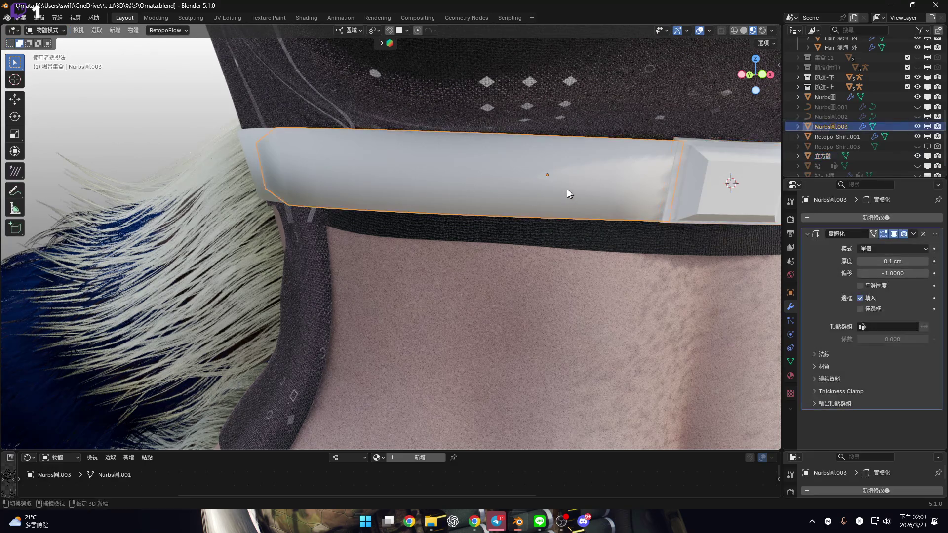
{"action": "key", "text": "KP_Decimal"}
{"action": "scroll", "coordinate": [482, 191], "scroll_direction": "up", "scroll_amount": 5}
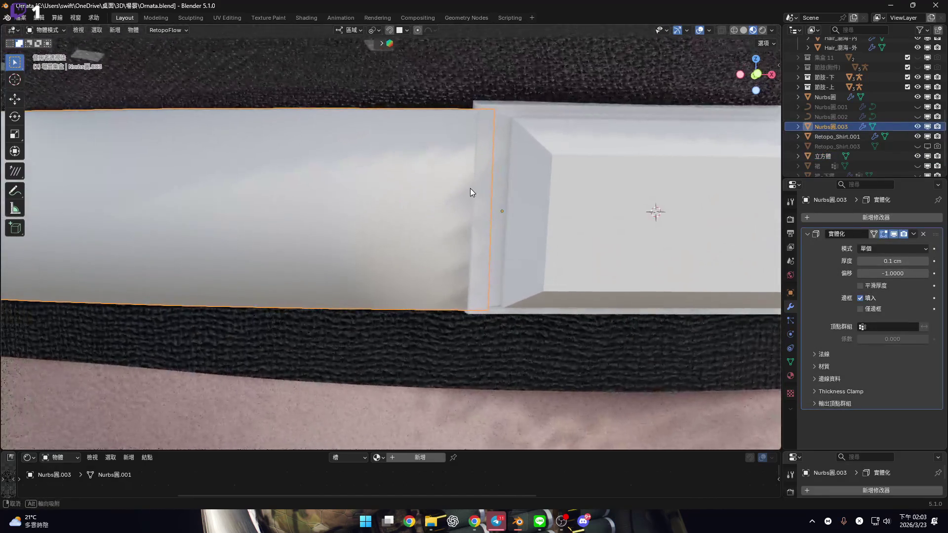
{"action": "key", "text": "Tab"}
{"action": "left_click", "coordinate": [500, 108], "text": "alt"}
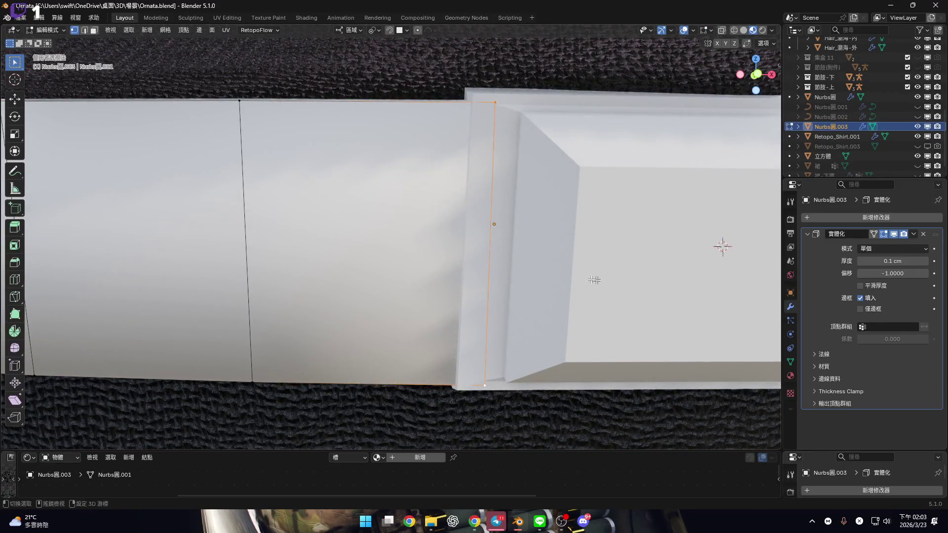
{"action": "scroll", "coordinate": [602, 268], "scroll_direction": "down", "scroll_amount": 3}
{"action": "key", "text": "shift+s"}
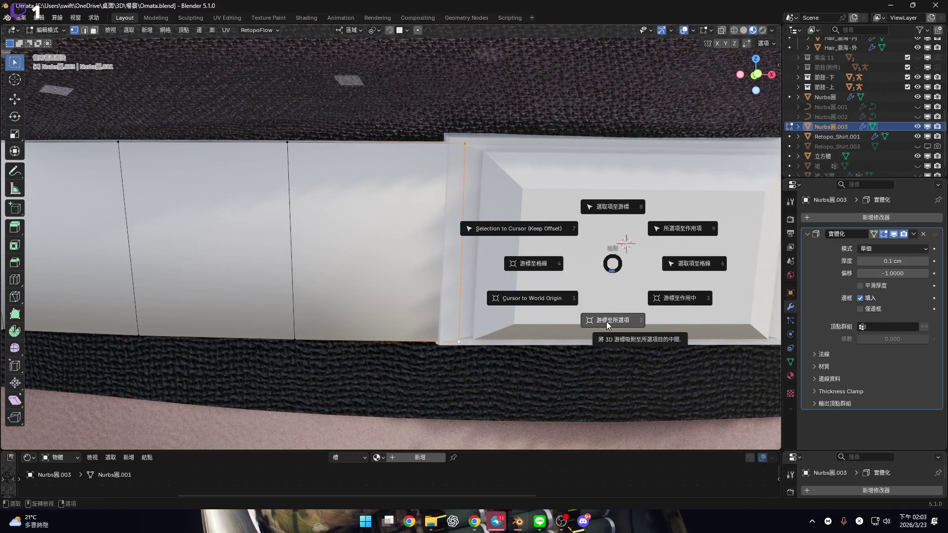
{"action": "left_click", "coordinate": [608, 321]}
Set the strap's origin to the 3D cursor in Object Mode.
{"action": "right_click", "coordinate": [567, 243]}
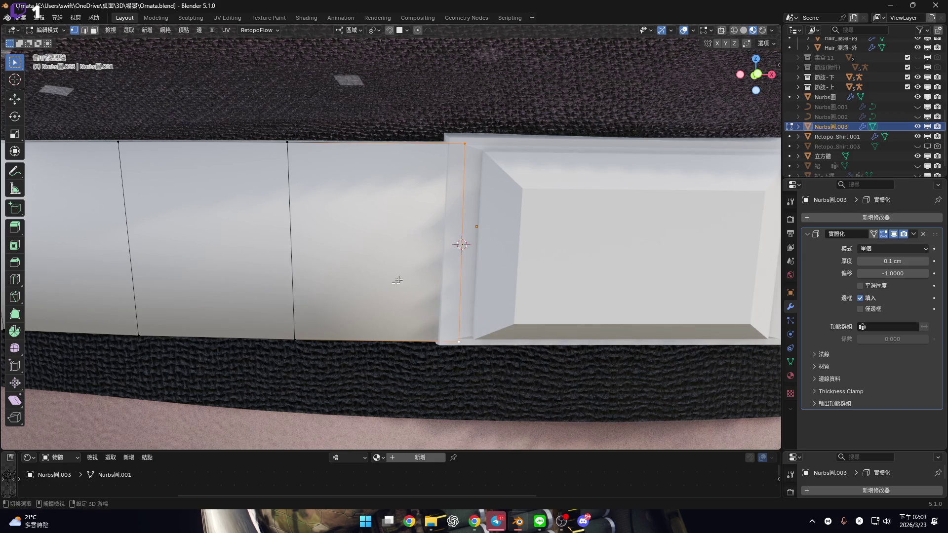
{"action": "key", "text": "Tab"}
{"action": "right_click", "coordinate": [575, 253]}
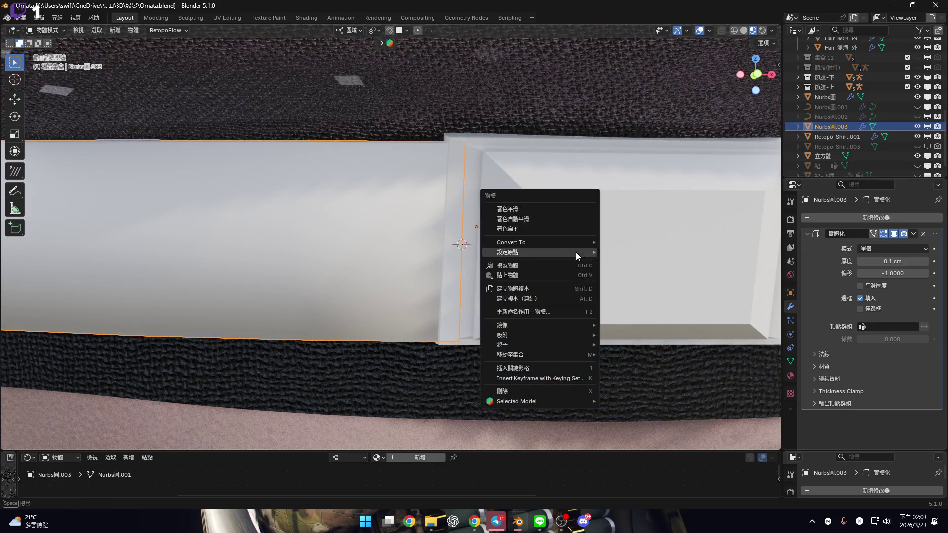
{"action": "mouse_move", "coordinate": [575, 252]}
{"action": "left_click", "coordinate": [647, 275]}
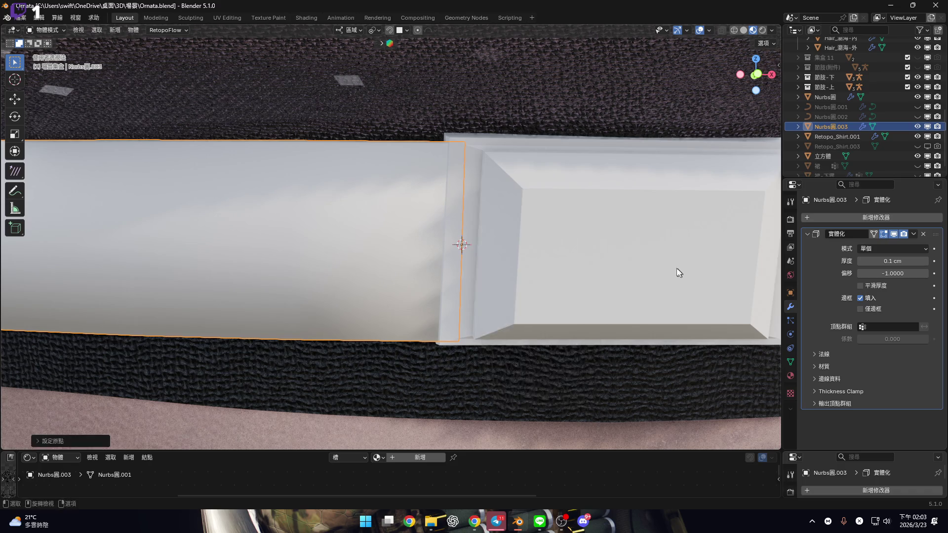
Select the buckle cube and put it back in Edit Mode.
{"action": "middle_click_drag", "start_coordinate": [679, 270], "coordinate": [554, 262], "text": "shift"}
{"action": "left_click", "coordinate": [528, 242]}
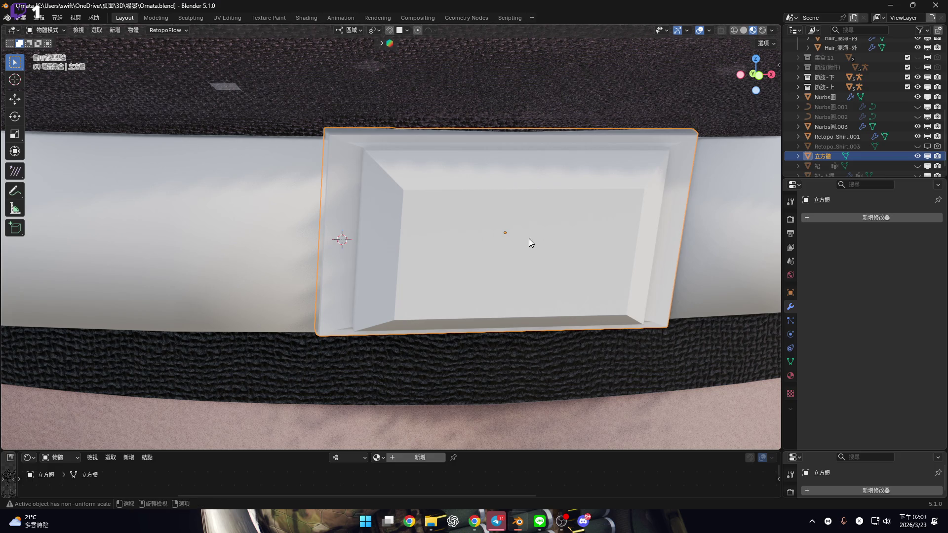
{"action": "middle_click_drag", "start_coordinate": [528, 242], "coordinate": [413, 217]}
{"action": "key", "text": "Tab"}
{"action": "mouse_move", "coordinate": [361, 180]}
{"action": "middle_mouse_down"}
{"action": "mouse_move", "coordinate": [358, 305]}
{"action": "mouse_move", "coordinate": [490, 226]}
{"action": "middle_mouse_up"}
{"action": "key", "text": "grave"}
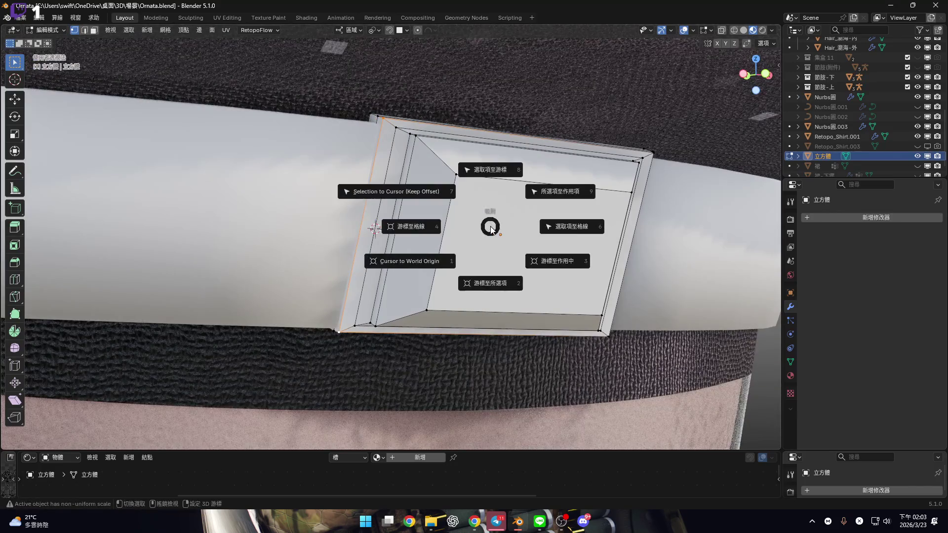
Snap the 3D cursor to the buckle edge, select the strap, and pivot around the 3D cursor.
{"action": "left_click", "coordinate": [499, 279]}
{"action": "scroll", "coordinate": [468, 266], "scroll_direction": "down", "scroll_amount": 3}
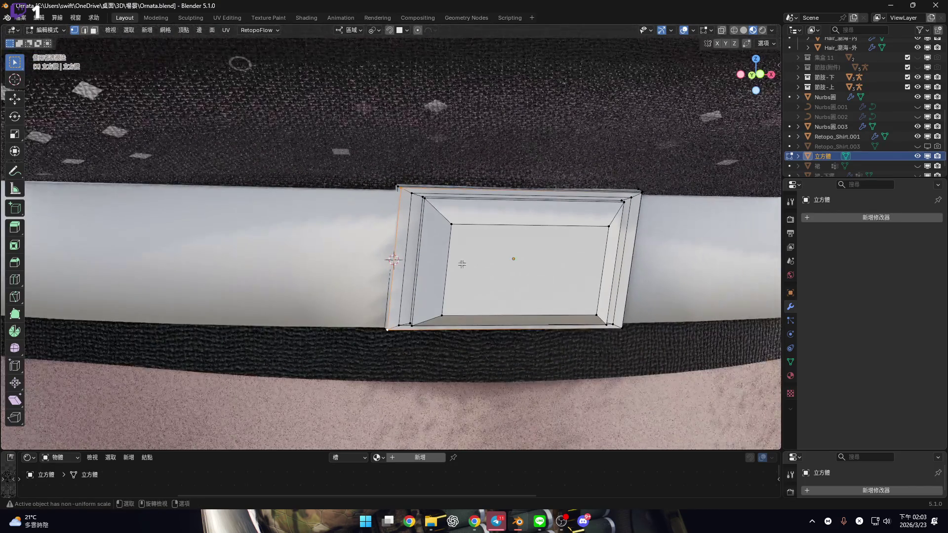
{"action": "key", "text": "Tab"}
{"action": "mouse_move", "coordinate": [445, 258]}
{"action": "middle_mouse_down"}
{"action": "mouse_move", "coordinate": [512, 271]}
{"action": "mouse_move", "coordinate": [484, 304]}
{"action": "middle_mouse_up"}
{"action": "left_click", "coordinate": [501, 258]}
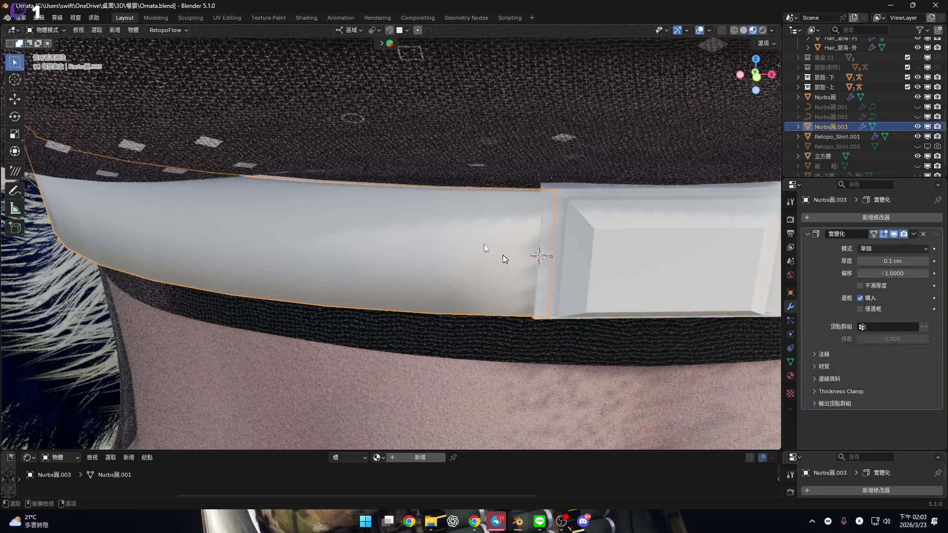
{"action": "left_click", "coordinate": [376, 30]}
{"action": "left_click", "coordinate": [392, 65]}
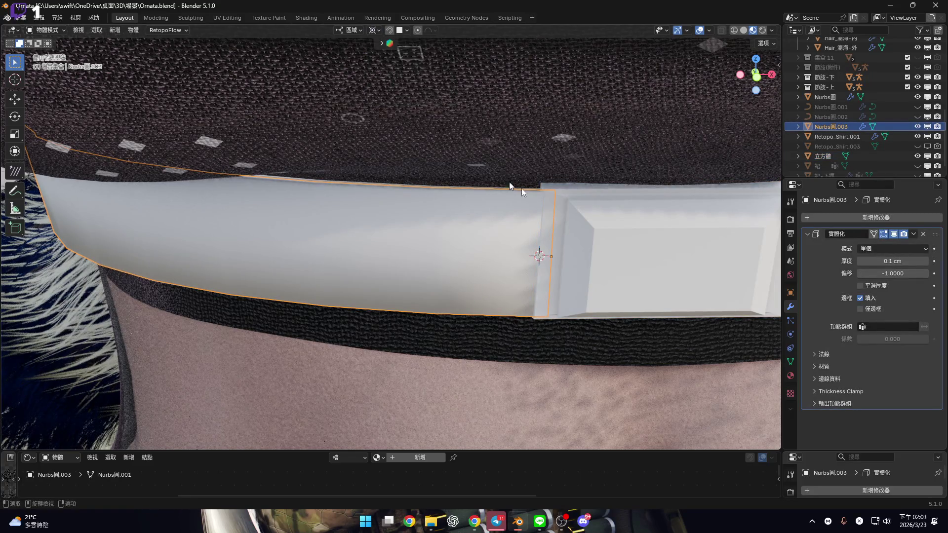
{"action": "scroll", "coordinate": [499, 182], "scroll_direction": "up", "scroll_amount": 3}
Rotate the Nurbs圓.003 strap around the Z axis toward the buckle.
{"action": "key", "text": "r"}
{"action": "key", "text": "z"}
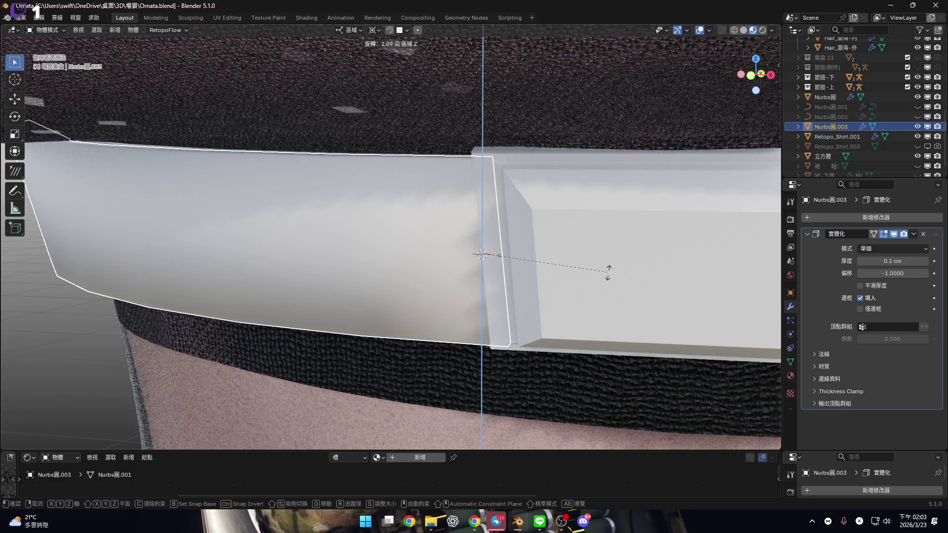
{"action": "left_click", "coordinate": [607, 275]}
{"action": "mouse_move", "coordinate": [607, 275]}
{"action": "middle_mouse_down"}
{"action": "mouse_move", "coordinate": [484, 227]}
{"action": "mouse_move", "coordinate": [518, 219]}
{"action": "mouse_move", "coordinate": [550, 243]}
{"action": "middle_mouse_up"}
{"action": "key", "text": "r"}
{"action": "key", "text": "z"}
{"action": "key", "text": "r"}
{"action": "key", "text": "z"}
{"action": "key", "text": "z"}
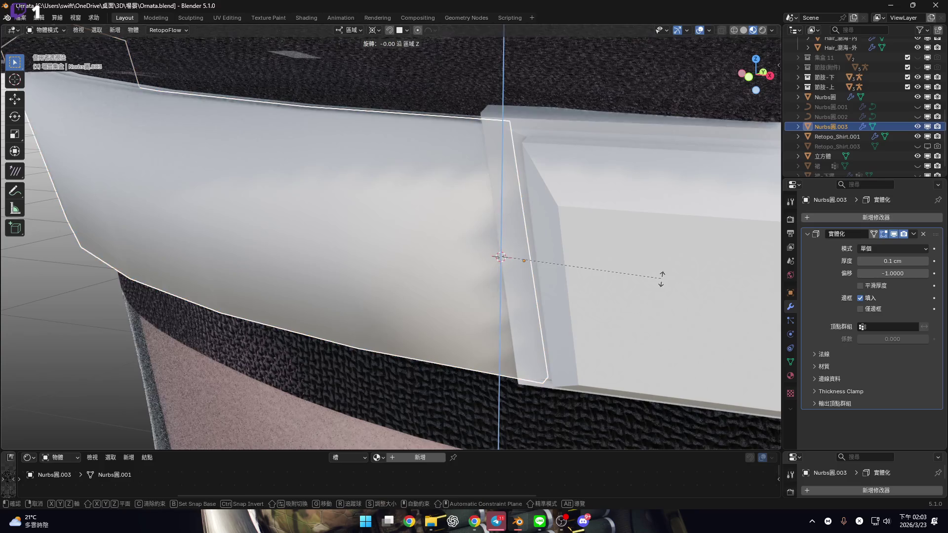
{"action": "mouse_move", "coordinate": [661, 279]}
{"action": "middle_mouse_down", "text": "alt"}
{"action": "mouse_move", "coordinate": [629, 280]}
{"action": "mouse_move", "coordinate": [671, 279]}
{"action": "middle_mouse_up", "text": "alt"}
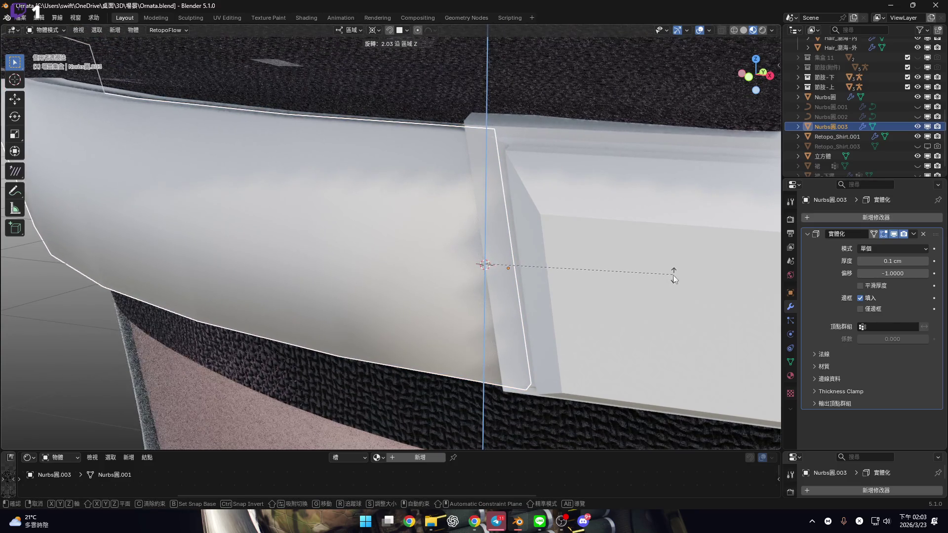
{"action": "left_click", "coordinate": [673, 275]}
{"action": "mouse_move", "coordinate": [672, 275]}
{"action": "middle_mouse_down"}
{"action": "mouse_move", "coordinate": [546, 212]}
{"action": "mouse_move", "coordinate": [365, 207]}
{"action": "mouse_move", "coordinate": [470, 197]}
{"action": "mouse_move", "coordinate": [517, 158]}
{"action": "mouse_move", "coordinate": [552, 192]}
{"action": "mouse_move", "coordinate": [514, 192]}
{"action": "mouse_move", "coordinate": [582, 209]}
{"action": "mouse_move", "coordinate": [666, 188]}
{"action": "middle_mouse_up"}
In front orthographic view, fine-tune the strap's tilt to about -3.48° and check the fit.
{"action": "left_click", "coordinate": [755, 75]}
{"action": "scroll", "coordinate": [582, 247], "scroll_direction": "up", "scroll_amount": 3}
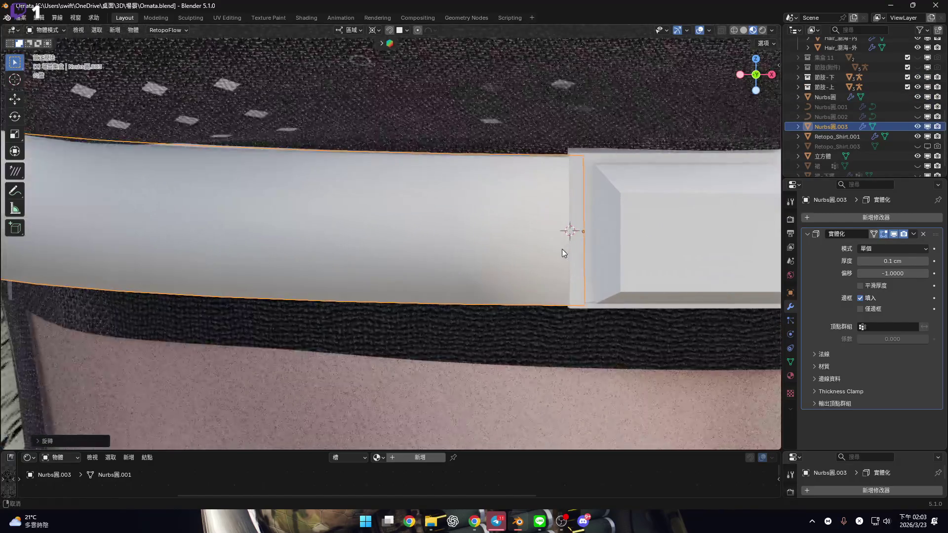
{"action": "scroll", "coordinate": [611, 237], "scroll_direction": "up", "scroll_amount": 2}
{"action": "key", "text": "r"}
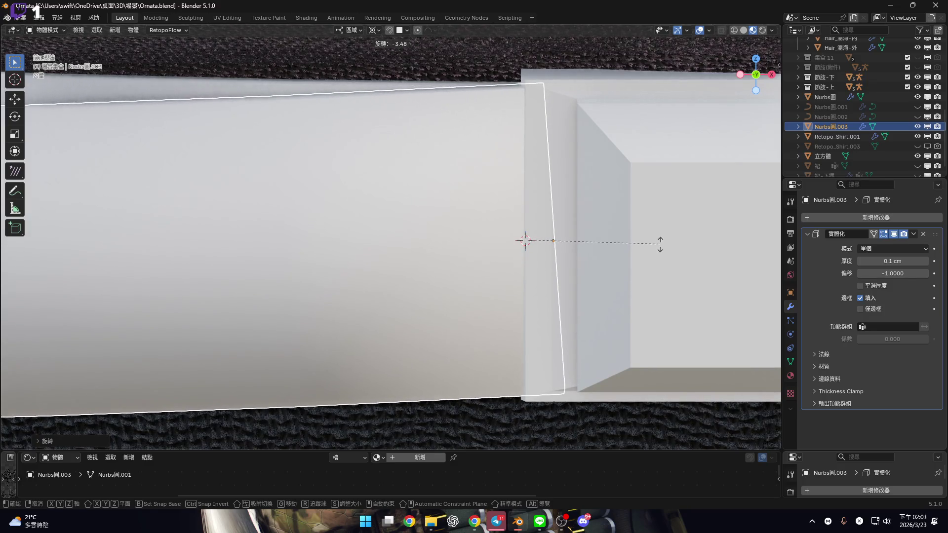
{"action": "left_click", "coordinate": [635, 240]}
{"action": "scroll", "coordinate": [494, 227], "scroll_direction": "down", "scroll_amount": 5}
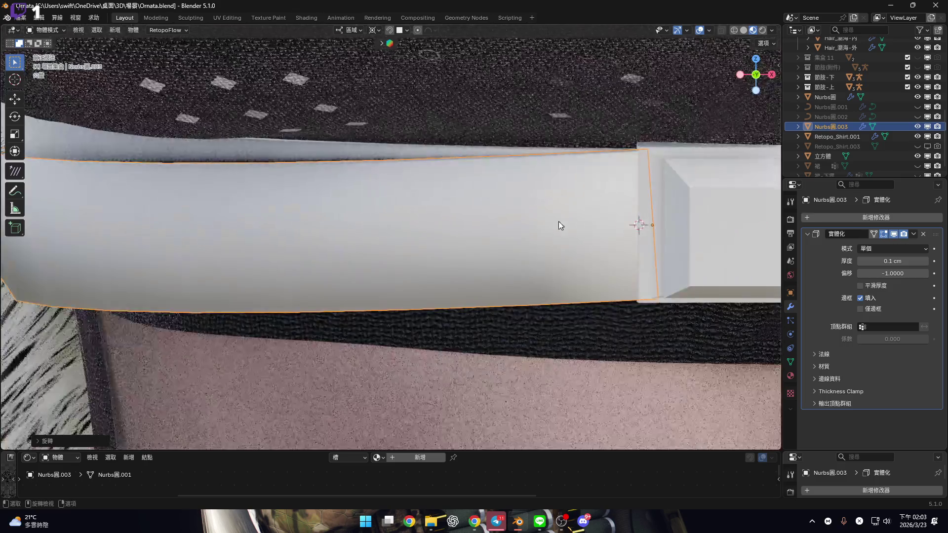
{"action": "mouse_move", "coordinate": [511, 215]}
{"action": "middle_mouse_down"}
{"action": "mouse_move", "coordinate": [573, 217]}
{"action": "mouse_move", "coordinate": [470, 156]}
{"action": "mouse_move", "coordinate": [468, 135]}
{"action": "mouse_move", "coordinate": [433, 207]}
{"action": "mouse_move", "coordinate": [583, 176]}
{"action": "mouse_move", "coordinate": [545, 218]}
{"action": "mouse_move", "coordinate": [555, 201]}
{"action": "mouse_move", "coordinate": [534, 248]}
{"action": "mouse_move", "coordinate": [563, 252]}
{"action": "mouse_move", "coordinate": [573, 294]}
{"action": "mouse_move", "coordinate": [543, 283]}
{"action": "middle_mouse_up"}
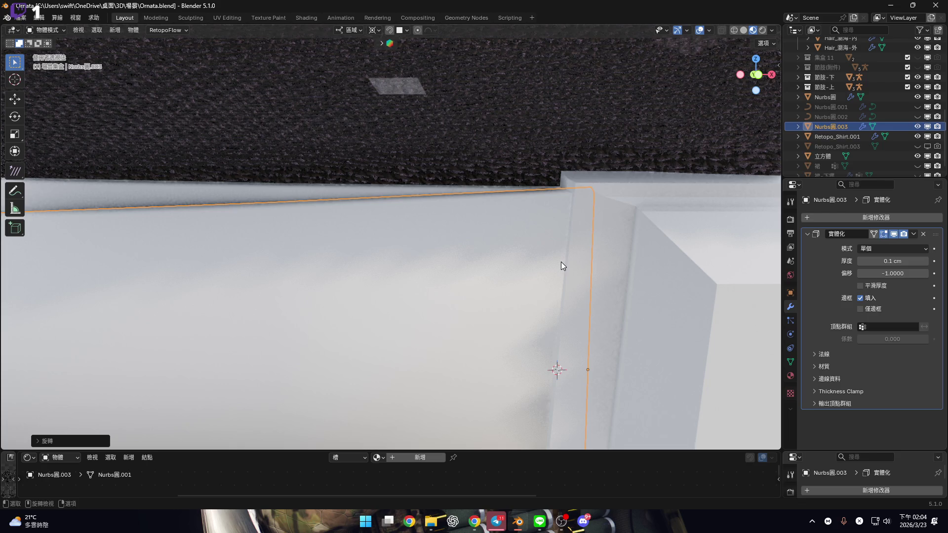
{"action": "scroll", "coordinate": [561, 258], "scroll_direction": "down", "scroll_amount": 8}
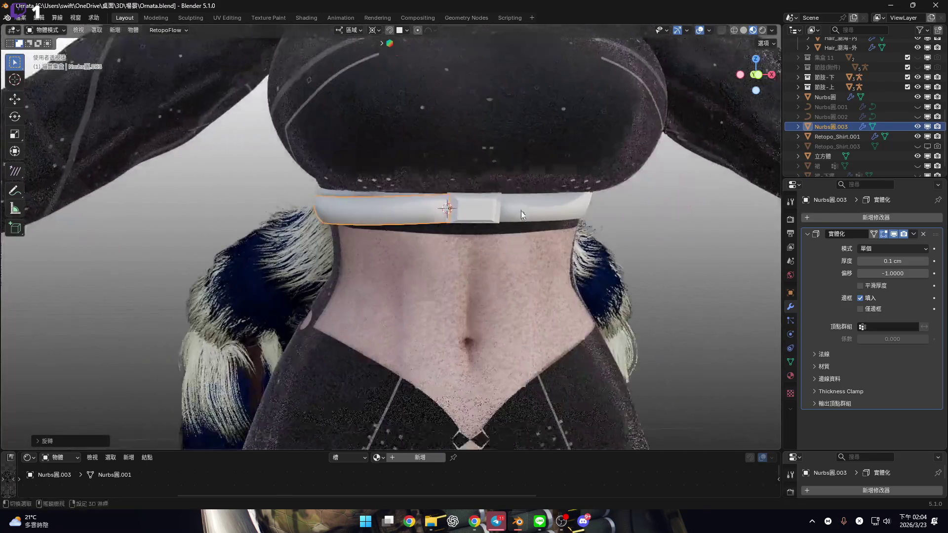
Add a Subdivision Surface modifier to the buckle block and inspect the rounding.
{"action": "mouse_move", "coordinate": [563, 197]}
{"action": "middle_mouse_down"}
{"action": "mouse_move", "coordinate": [409, 226]}
{"action": "mouse_move", "coordinate": [440, 198]}
{"action": "mouse_move", "coordinate": [448, 228]}
{"action": "mouse_move", "coordinate": [429, 230]}
{"action": "mouse_move", "coordinate": [495, 230]}
{"action": "middle_mouse_up"}
{"action": "scroll", "coordinate": [409, 226], "scroll_direction": "up", "scroll_amount": 10}
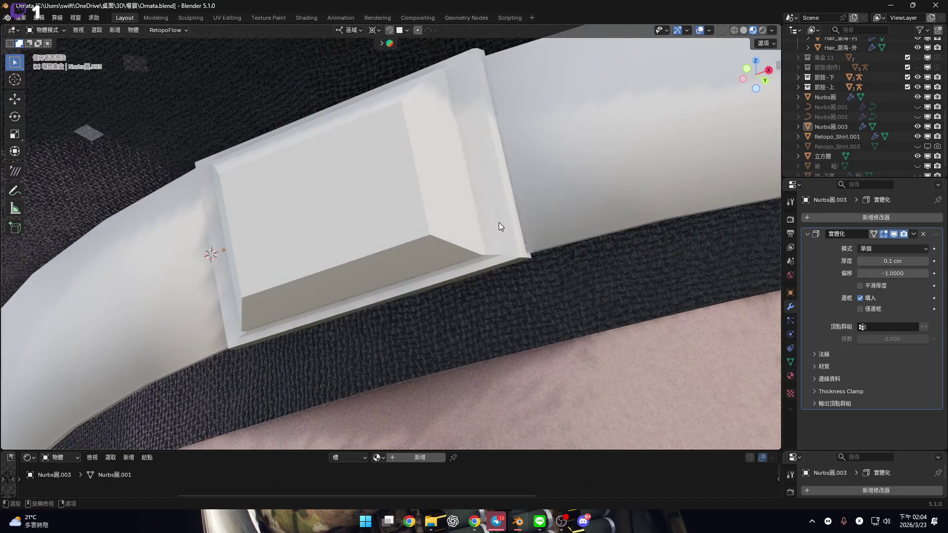
{"action": "left_click", "coordinate": [499, 221]}
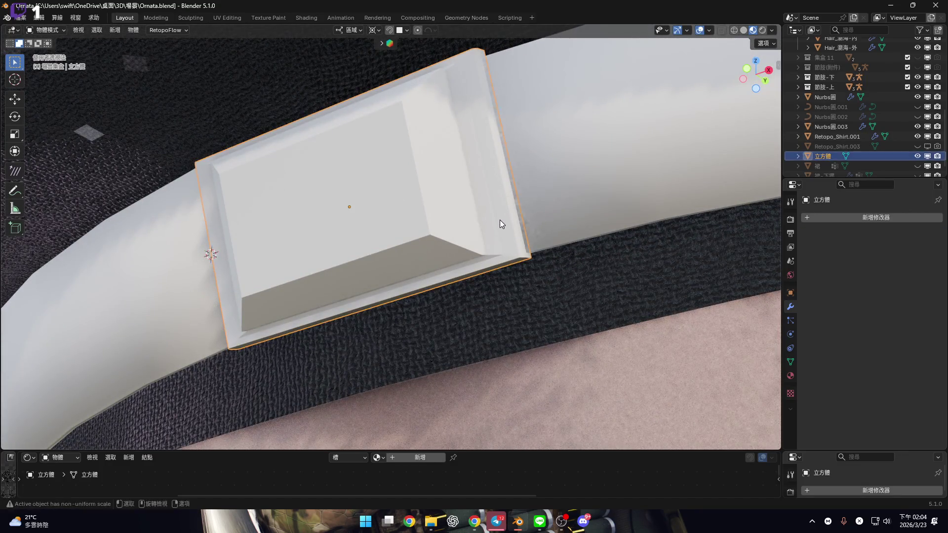
{"action": "scroll", "coordinate": [507, 221], "scroll_direction": "up", "scroll_amount": 4}
{"action": "middle_click_drag", "start_coordinate": [523, 295], "coordinate": [588, 283]}
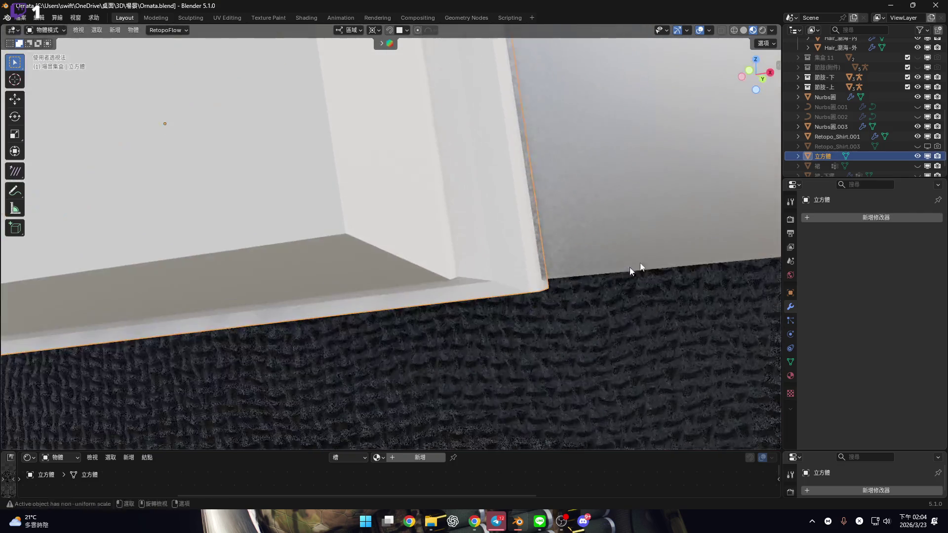
{"action": "left_click", "coordinate": [874, 218]}
{"action": "mouse_move", "coordinate": [875, 214]}
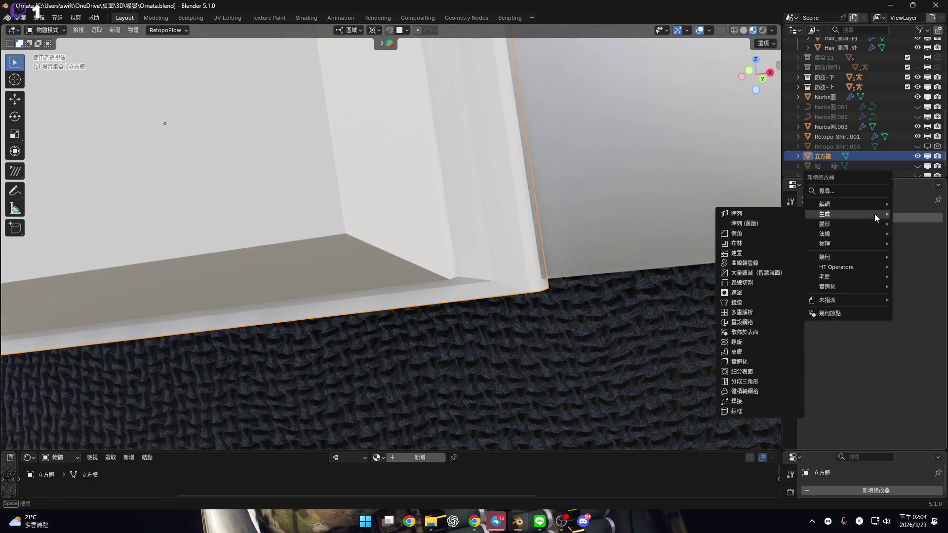
{"action": "left_click", "coordinate": [771, 369]}
{"action": "key", "text": "KP_Decimal"}
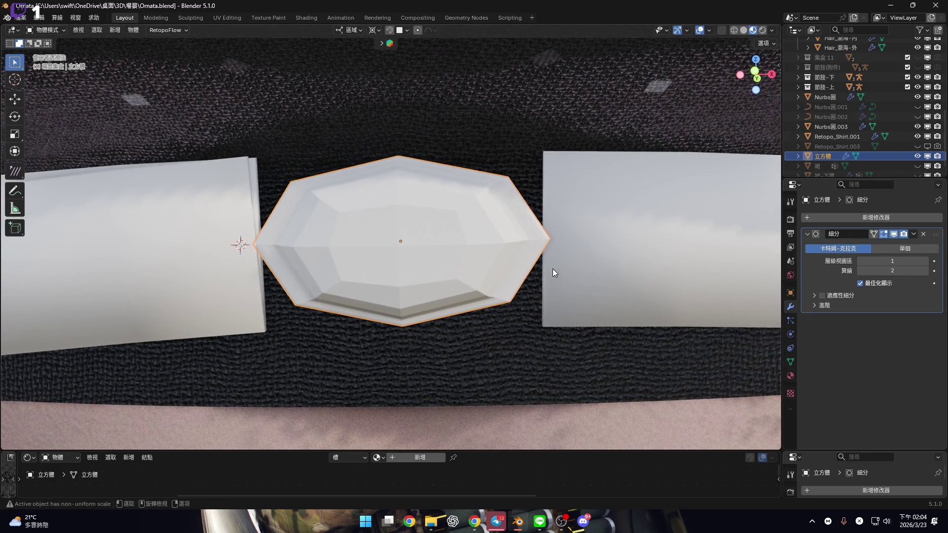
{"action": "mouse_move", "coordinate": [552, 267]}
{"action": "middle_mouse_down"}
{"action": "mouse_move", "coordinate": [509, 255]}
{"action": "mouse_move", "coordinate": [533, 271]}
{"action": "mouse_move", "coordinate": [502, 272]}
{"action": "mouse_move", "coordinate": [748, 285]}
{"action": "middle_mouse_up"}
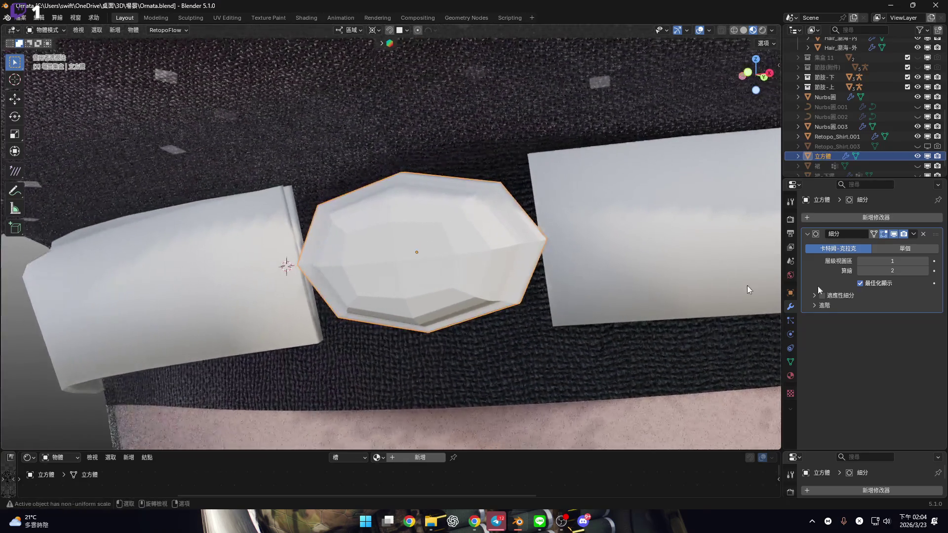
{"action": "scroll", "coordinate": [406, 258], "scroll_direction": "up", "scroll_amount": 3}
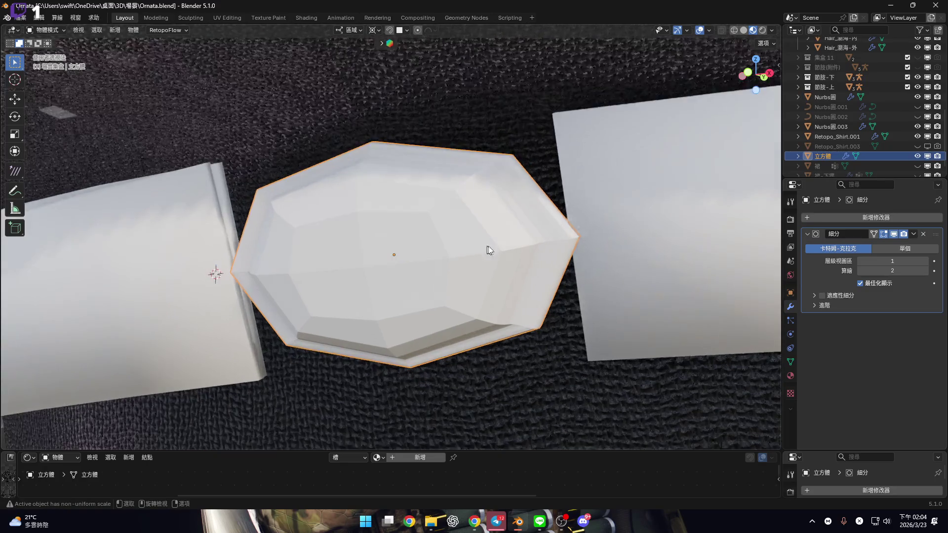
Crease the edge loop on the block's right side in Edit Mode.
{"action": "key", "text": "Tab"}
{"action": "middle_click_drag", "start_coordinate": [535, 193], "coordinate": [412, 125]}
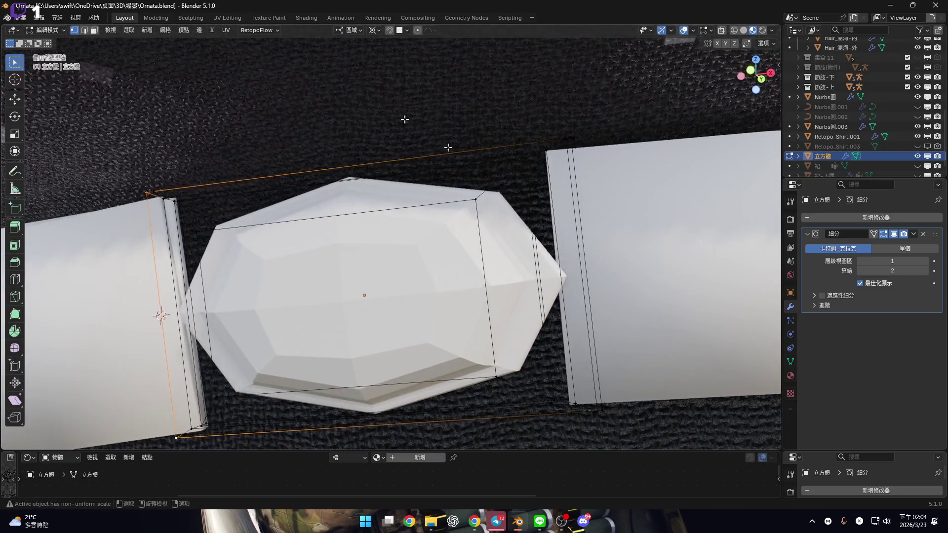
{"action": "left_click", "coordinate": [527, 208], "text": "alt"}
{"action": "key", "text": "shift+e"}
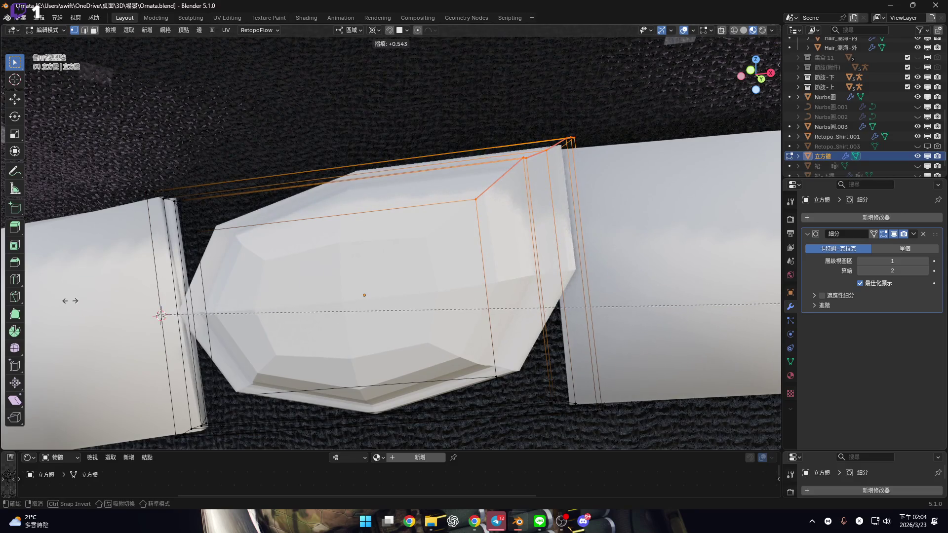
{"action": "left_click", "coordinate": [273, 356]}
Delete the buckle's Subdivision modifier and apply Shade Smooth to the block.
{"action": "mouse_move", "coordinate": [276, 356]}
{"action": "middle_mouse_down"}
{"action": "mouse_move", "coordinate": [395, 297]}
{"action": "mouse_move", "coordinate": [493, 321]}
{"action": "middle_mouse_up"}
{"action": "left_click", "coordinate": [923, 234]}
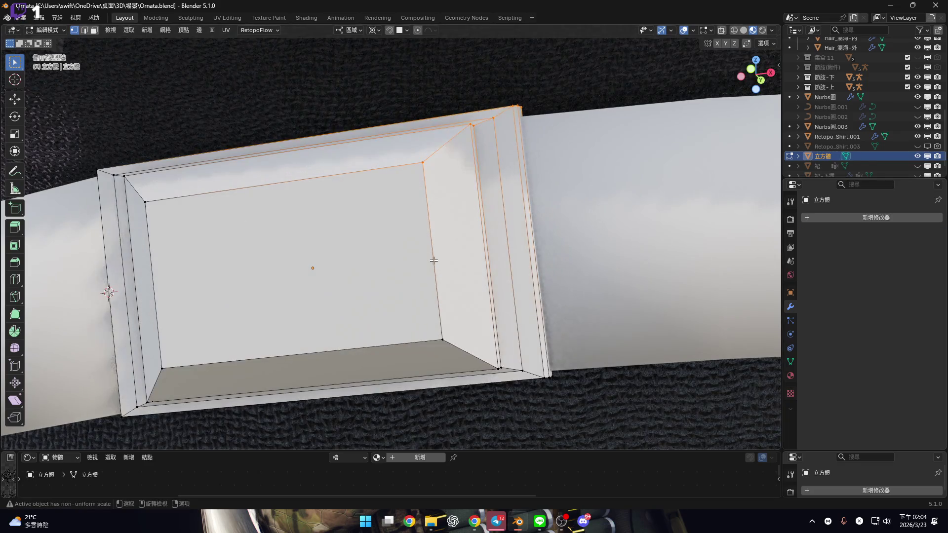
{"action": "middle_click_drag", "start_coordinate": [437, 261], "coordinate": [469, 279], "text": "shift"}
{"action": "key", "text": "Tab"}
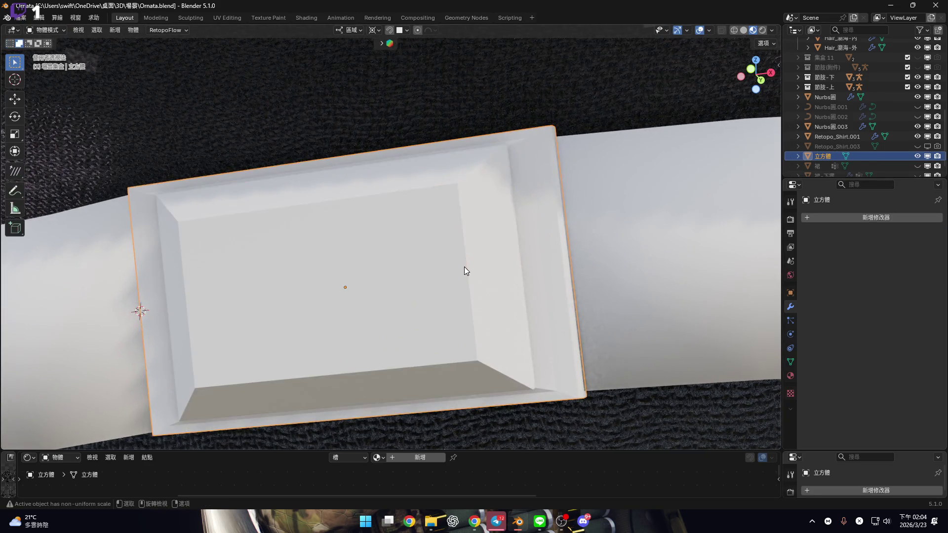
{"action": "right_click", "coordinate": [464, 267]}
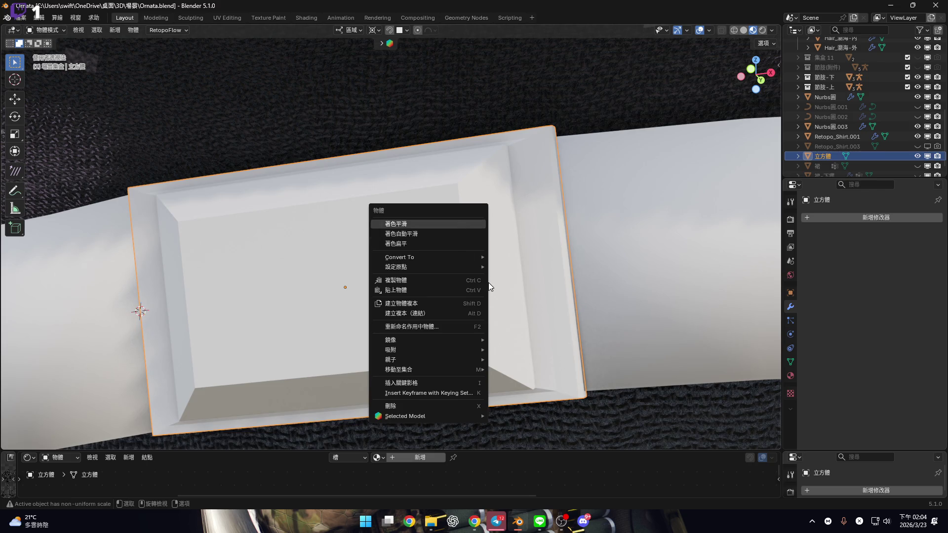
{"action": "key", "text": "Return"}
{"action": "mouse_move", "coordinate": [489, 286]}
{"action": "middle_mouse_down"}
{"action": "mouse_move", "coordinate": [449, 190]}
{"action": "mouse_move", "coordinate": [417, 254]}
{"action": "mouse_move", "coordinate": [503, 269]}
{"action": "mouse_move", "coordinate": [478, 257]}
{"action": "mouse_move", "coordinate": [482, 264]}
{"action": "mouse_move", "coordinate": [507, 218]}
{"action": "mouse_move", "coordinate": [505, 288]}
{"action": "mouse_move", "coordinate": [519, 329]}
{"action": "mouse_move", "coordinate": [527, 277]}
{"action": "mouse_move", "coordinate": [507, 268]}
{"action": "middle_mouse_up"}
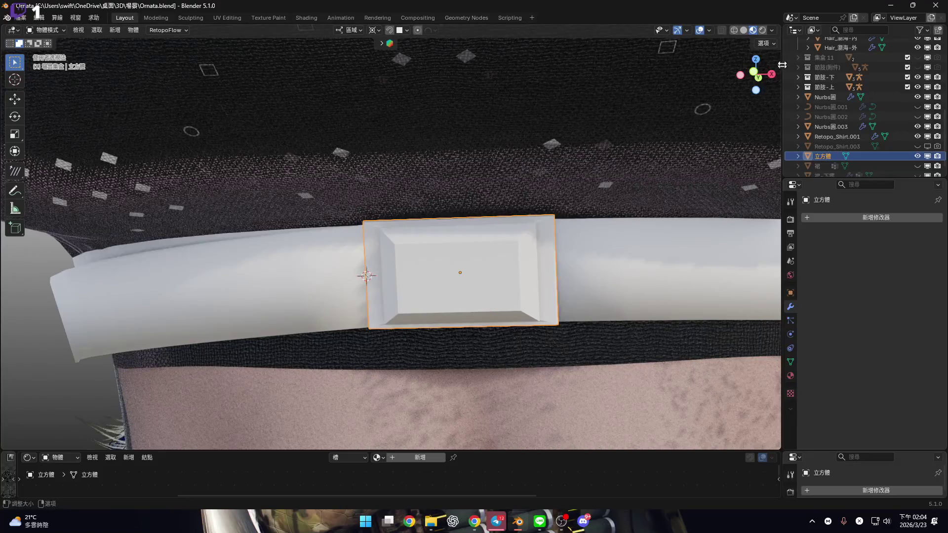
Check the buckle in front and side views, then select the Nurbs圓 belt ring.
{"action": "middle_click_drag", "start_coordinate": [537, 215], "coordinate": [508, 211], "text": "shift"}
{"action": "key", "text": "KP_1"}
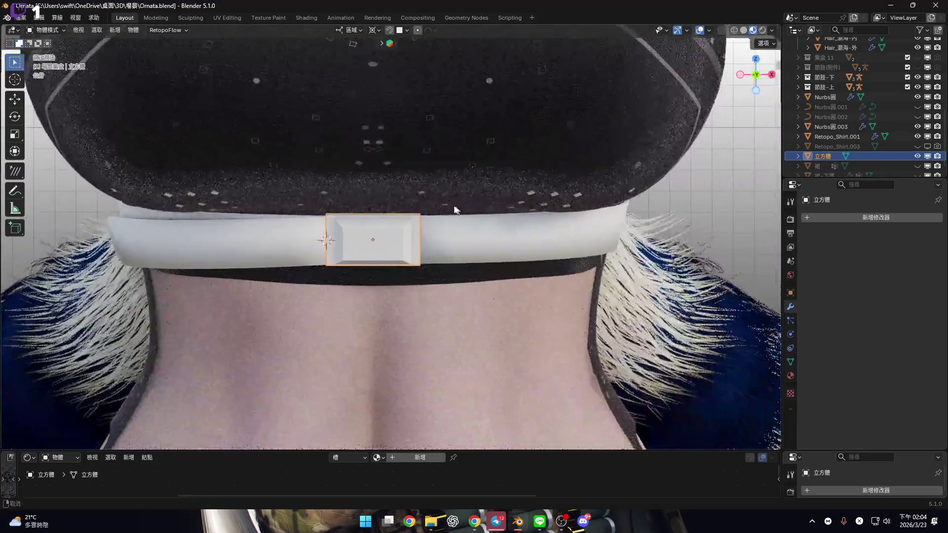
{"action": "key", "text": "KP_3"}
{"action": "mouse_move", "coordinate": [511, 204]}
{"action": "middle_mouse_down"}
{"action": "mouse_move", "coordinate": [478, 176]}
{"action": "mouse_move", "coordinate": [502, 167]}
{"action": "mouse_move", "coordinate": [476, 174]}
{"action": "mouse_move", "coordinate": [553, 172]}
{"action": "mouse_move", "coordinate": [541, 183]}
{"action": "middle_mouse_up"}
{"action": "left_click", "coordinate": [540, 183]}
{"action": "scroll", "coordinate": [541, 182], "scroll_direction": "up", "scroll_amount": 3}
{"action": "left_click_drag", "start_coordinate": [540, 448], "coordinate": [540, 384]}
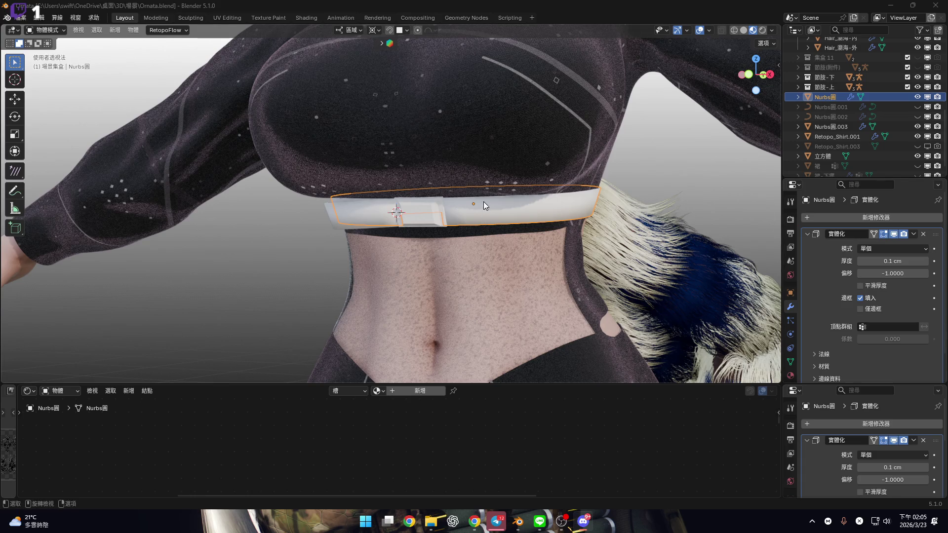
Assign the 皮革 leather material to the Nurbs圓 belt by searching '皮'.
{"action": "scroll", "coordinate": [483, 205], "scroll_direction": "up", "scroll_amount": 4}
{"action": "key", "text": "KP_1"}
{"action": "scroll", "coordinate": [495, 244], "scroll_direction": "up", "scroll_amount": 2}
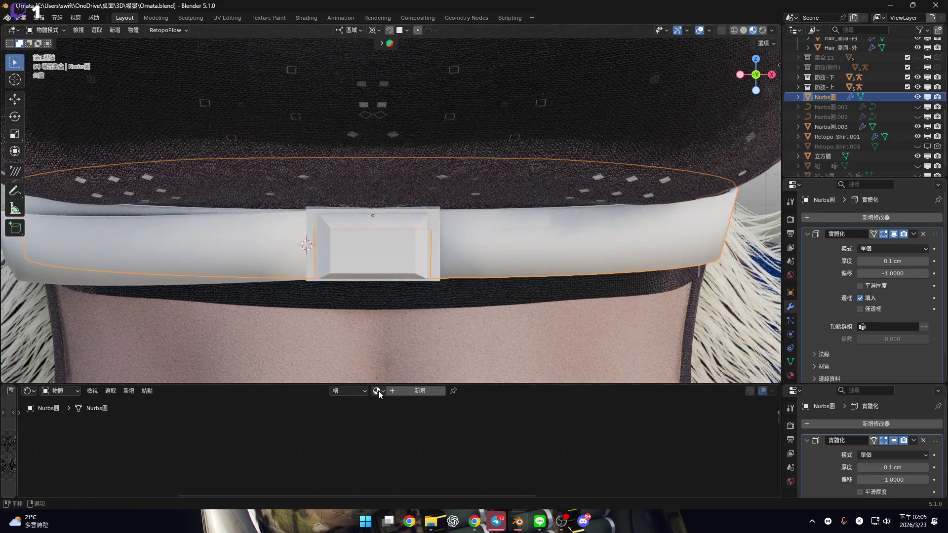
{"action": "left_click", "coordinate": [379, 391]}
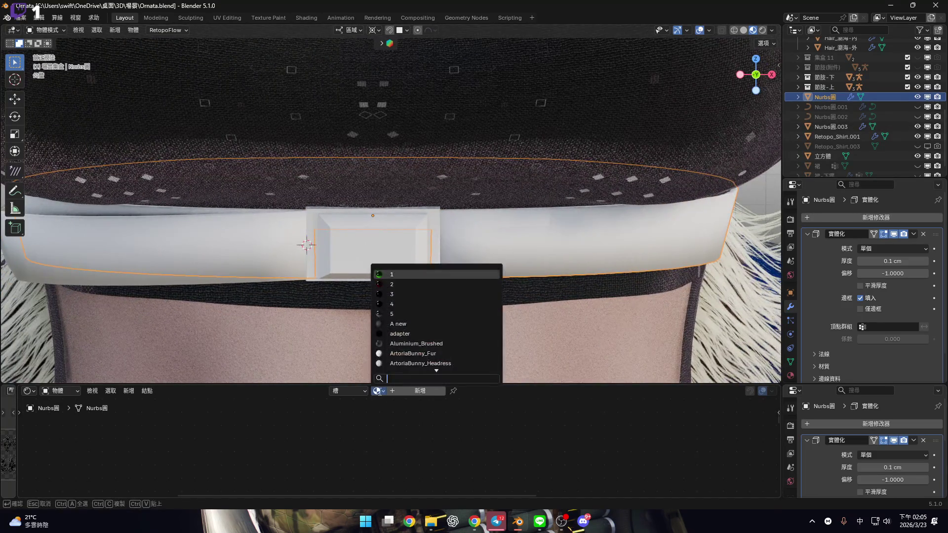
{"action": "type", "text": "皮"}
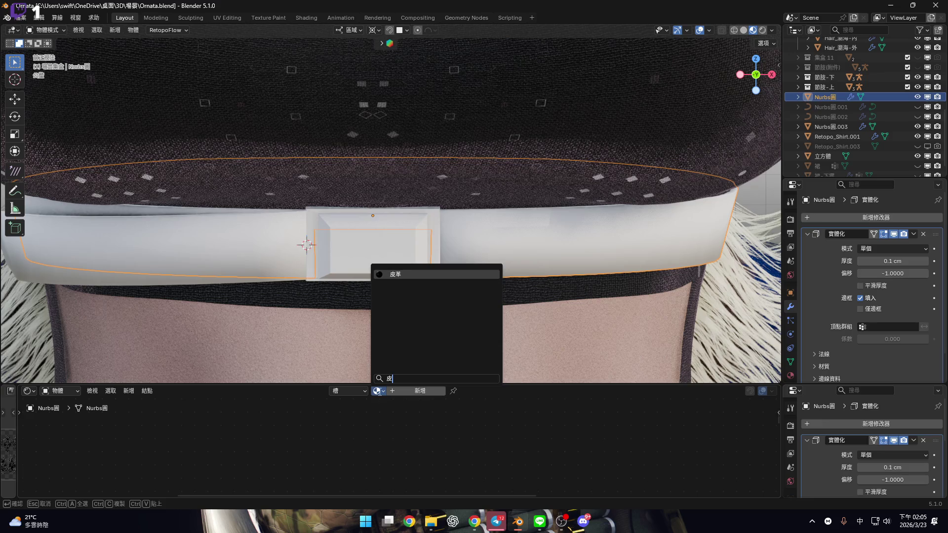
{"action": "key", "text": "Return"}
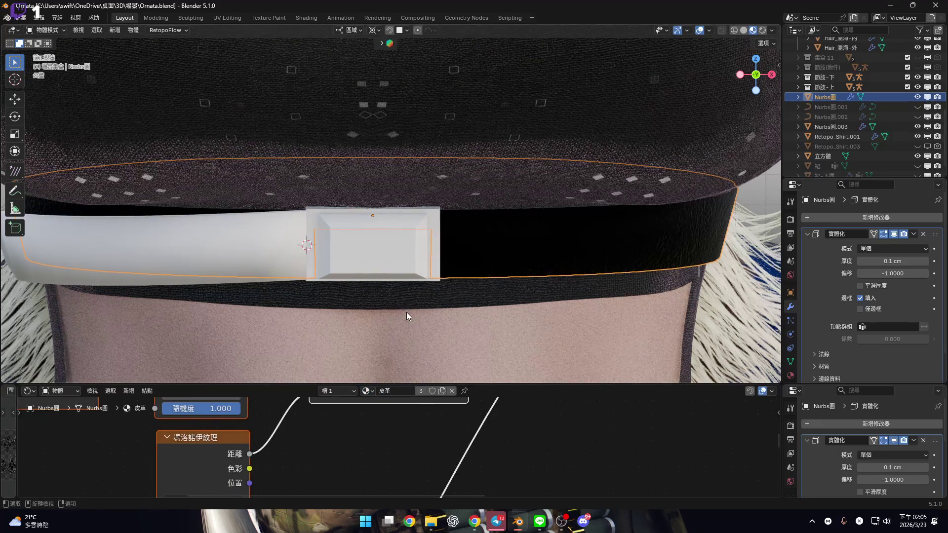
Give the remaining white strip Nurbs圓.003 the 皮革 material and view the buckle at an angle.
{"action": "middle_click_drag", "start_coordinate": [354, 283], "coordinate": [451, 258]}
{"action": "scroll", "coordinate": [444, 259], "scroll_direction": "up", "scroll_amount": 3}
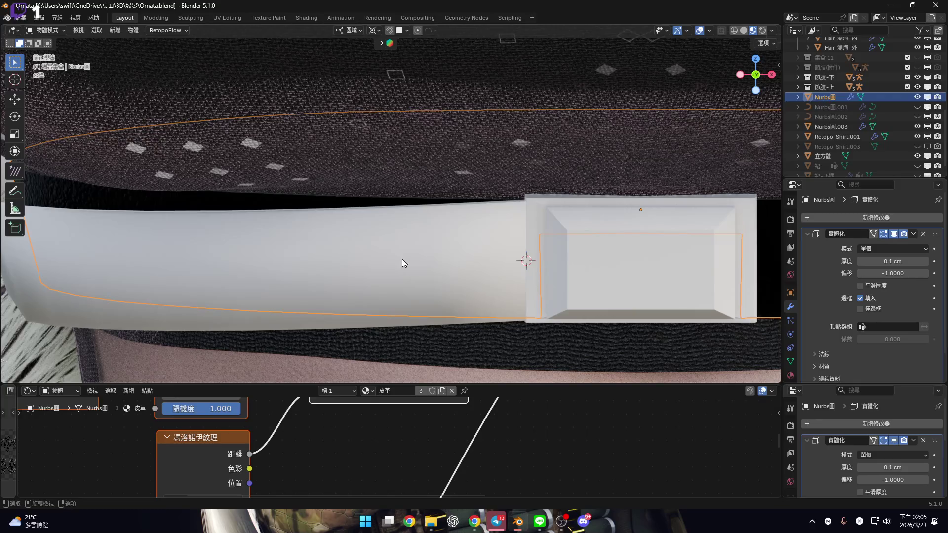
{"action": "left_click", "coordinate": [402, 259]}
{"action": "left_click", "coordinate": [379, 391]}
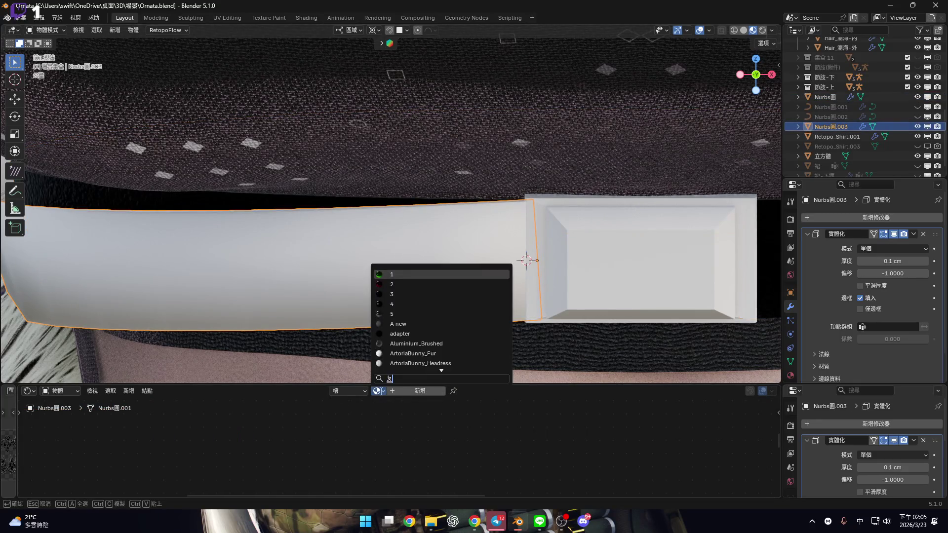
{"action": "key", "text": "Return"}
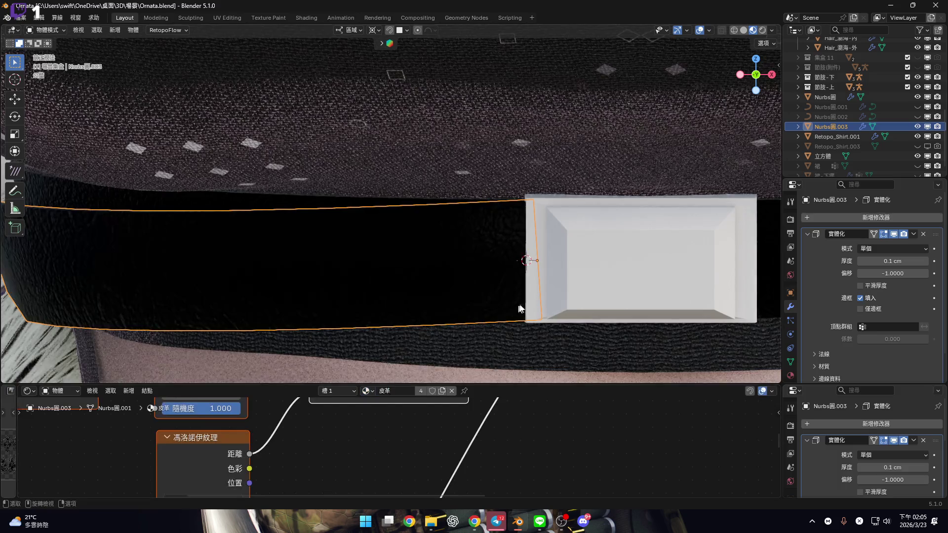
{"action": "scroll", "coordinate": [425, 247], "scroll_direction": "down", "scroll_amount": 2}
{"action": "middle_click_drag", "start_coordinate": [435, 249], "coordinate": [297, 237], "text": "shift"}
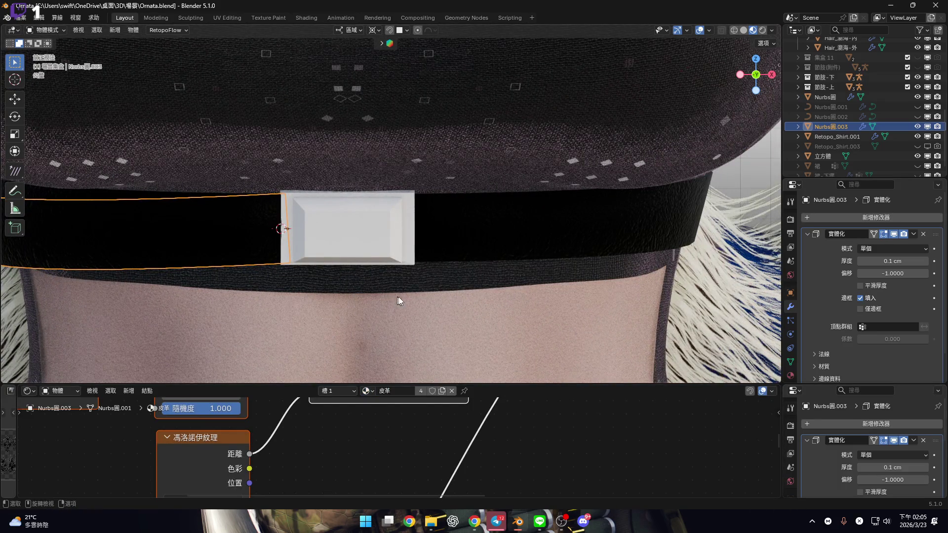
{"action": "mouse_move", "coordinate": [402, 250]}
{"action": "middle_mouse_down"}
{"action": "mouse_move", "coordinate": [415, 256]}
{"action": "mouse_move", "coordinate": [404, 253]}
{"action": "mouse_move", "coordinate": [402, 177]}
{"action": "mouse_move", "coordinate": [500, 236]}
{"action": "mouse_move", "coordinate": [508, 229]}
{"action": "mouse_move", "coordinate": [633, 248]}
{"action": "mouse_move", "coordinate": [346, 296]}
{"action": "mouse_move", "coordinate": [486, 250]}
{"action": "mouse_move", "coordinate": [461, 256]}
{"action": "mouse_move", "coordinate": [508, 260]}
{"action": "mouse_move", "coordinate": [408, 257]}
{"action": "mouse_move", "coordinate": [549, 235]}
{"action": "mouse_move", "coordinate": [620, 239]}
{"action": "mouse_move", "coordinate": [470, 212]}
{"action": "mouse_move", "coordinate": [500, 229]}
{"action": "middle_mouse_up"}
{"action": "scroll", "coordinate": [501, 229], "scroll_direction": "up", "scroll_amount": 5}
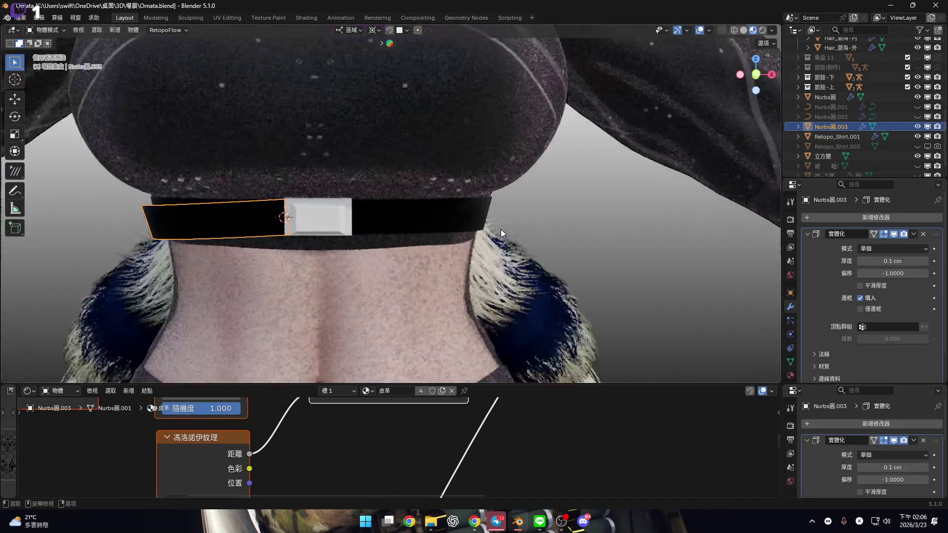
{"action": "left_click", "coordinate": [756, 75]}
{"action": "scroll", "coordinate": [461, 181], "scroll_direction": "up", "scroll_amount": 6}
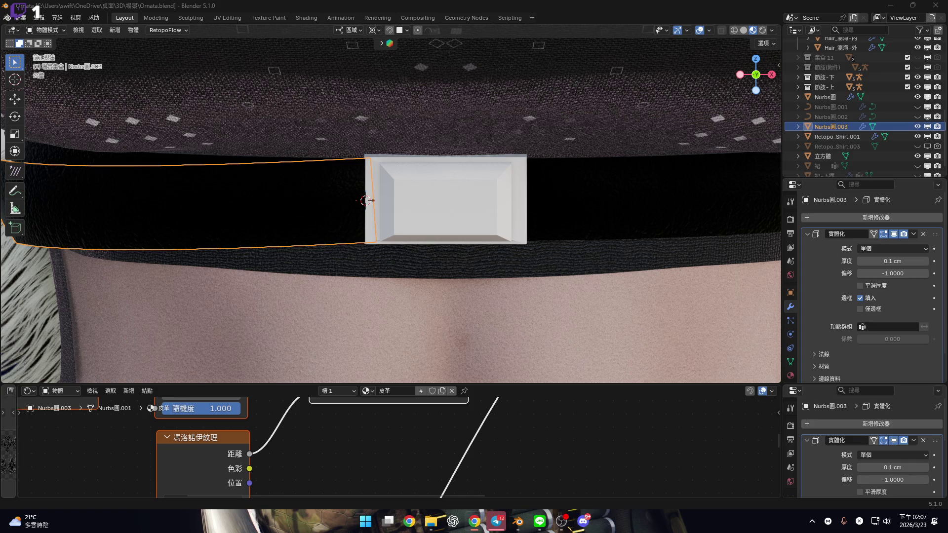
{"action": "key", "text": "shift"}
{"action": "scroll", "coordinate": [450, 250], "scroll_direction": "down", "scroll_amount": 4}
{"action": "left_click_drag", "start_coordinate": [597, 384], "coordinate": [606, 371]}
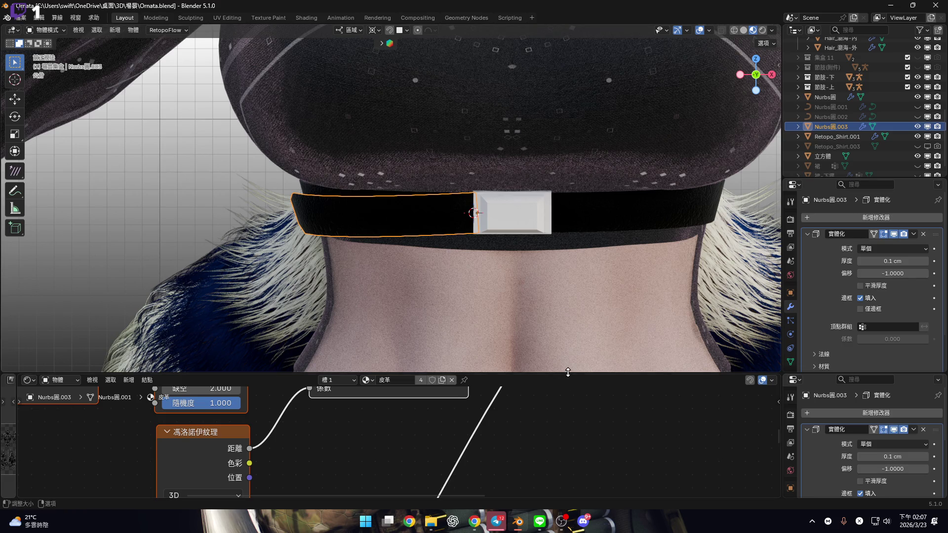
Select the buckle cube and assign it the 金屬(黑) material.
{"action": "left_click_drag", "start_coordinate": [568, 372], "coordinate": [571, 271]}
{"action": "scroll", "coordinate": [529, 345], "scroll_direction": "down", "scroll_amount": 6}
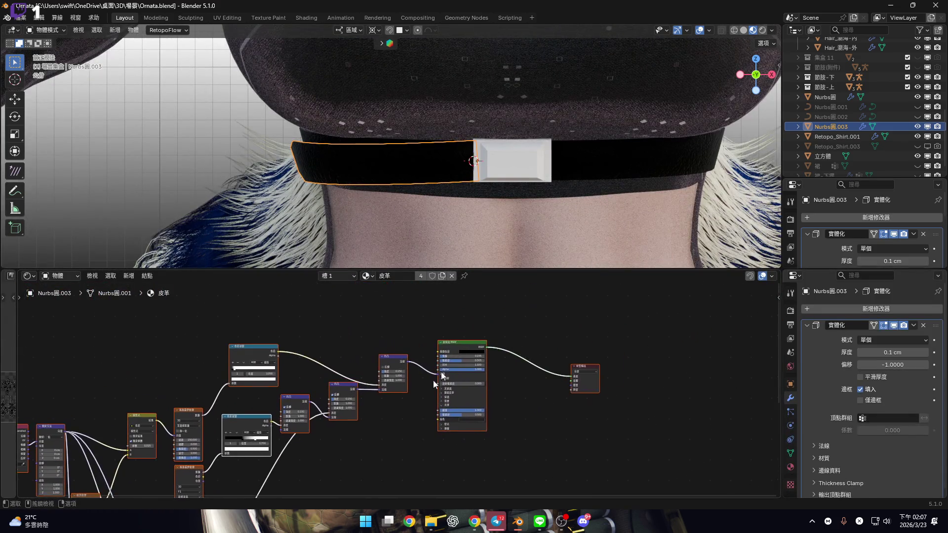
{"action": "mouse_move", "coordinate": [442, 163]}
{"action": "middle_mouse_down"}
{"action": "mouse_move", "coordinate": [646, 169]}
{"action": "mouse_move", "coordinate": [448, 211]}
{"action": "middle_mouse_up"}
{"action": "left_click", "coordinate": [447, 205]}
{"action": "left_click", "coordinate": [378, 275]}
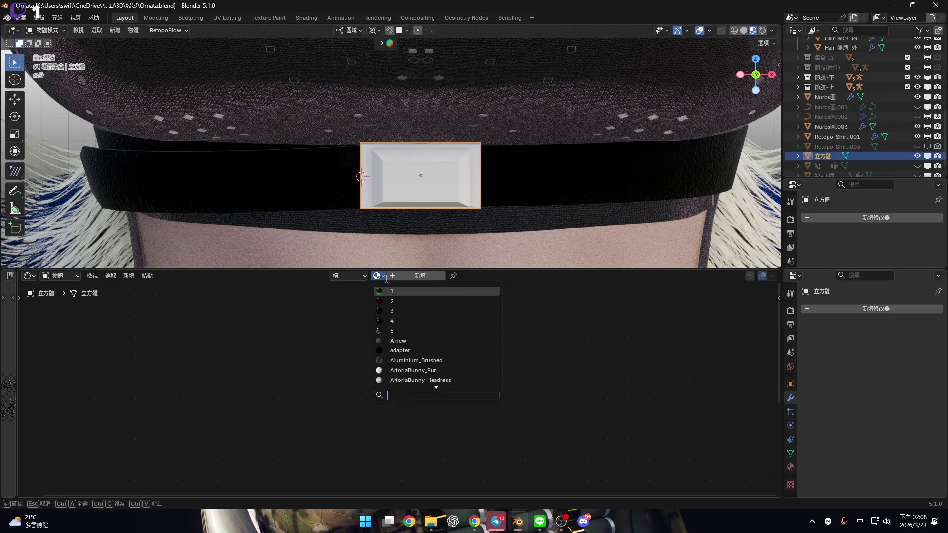
{"action": "type", "text": "金"}
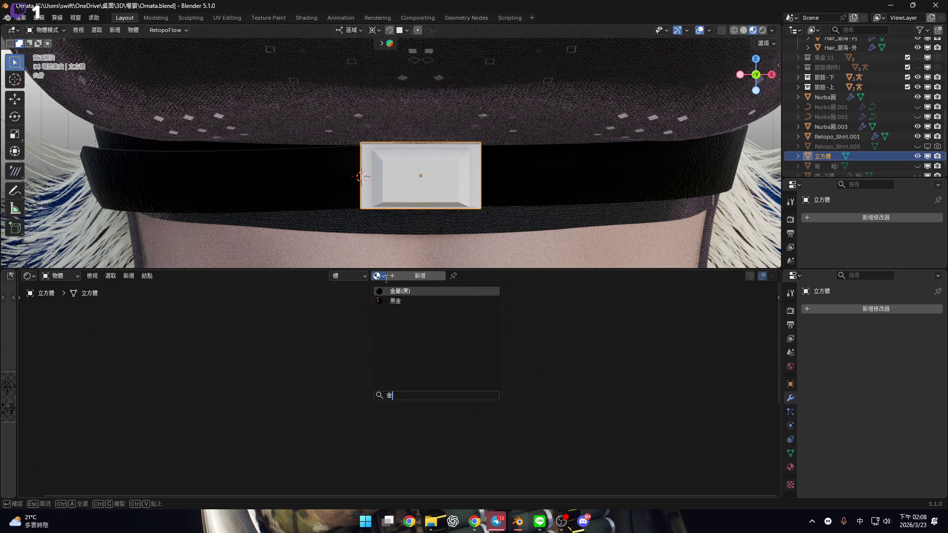
{"action": "key", "text": "Return"}
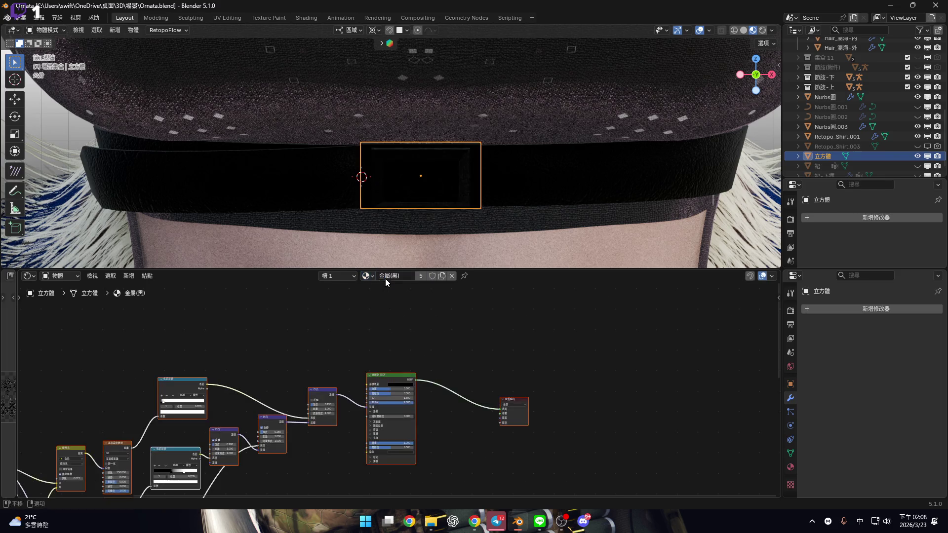
Apply Shade Smooth to the buckle.
{"action": "scroll", "coordinate": [398, 172], "scroll_direction": "up", "scroll_amount": 4}
{"action": "mouse_move", "coordinate": [428, 169]}
{"action": "middle_mouse_down"}
{"action": "mouse_move", "coordinate": [425, 106]}
{"action": "mouse_move", "coordinate": [468, 226]}
{"action": "mouse_move", "coordinate": [460, 152]}
{"action": "mouse_move", "coordinate": [519, 188]}
{"action": "middle_mouse_up"}
{"action": "right_click", "coordinate": [517, 191]}
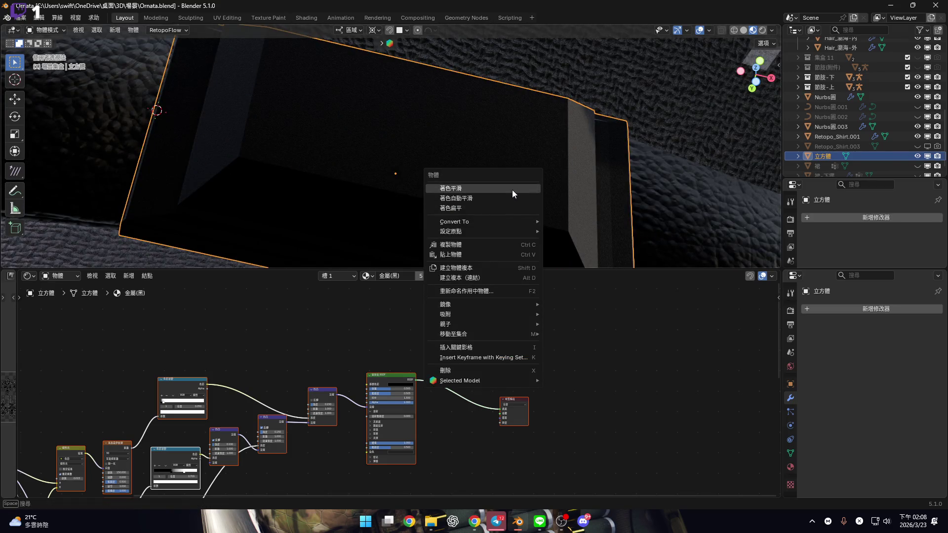
{"action": "left_click", "coordinate": [511, 190]}
View the buckle from the front, then box-select and copy all 15 金屬(黑) shader nodes.
{"action": "mouse_move", "coordinate": [436, 236]}
{"action": "middle_mouse_down"}
{"action": "mouse_move", "coordinate": [476, 168]}
{"action": "mouse_move", "coordinate": [429, 156]}
{"action": "mouse_move", "coordinate": [456, 179]}
{"action": "middle_mouse_up"}
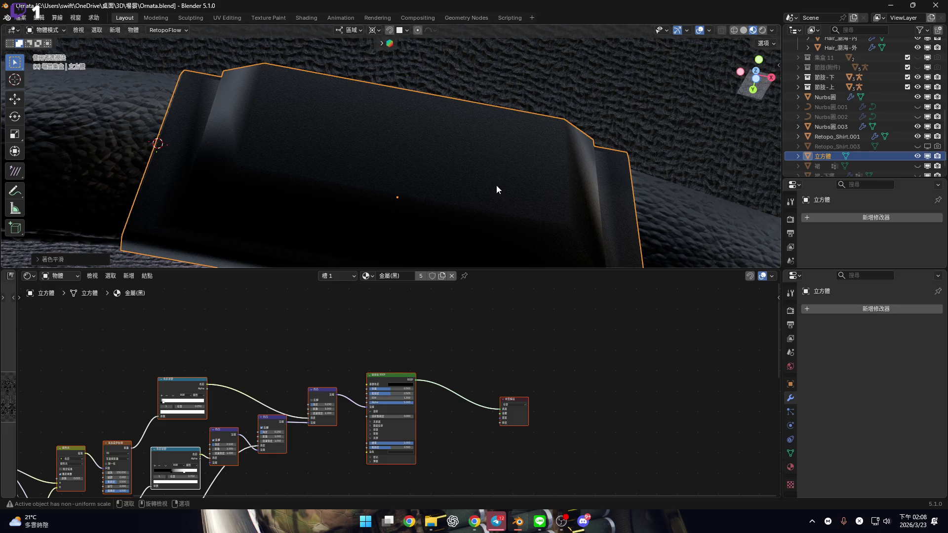
{"action": "middle_click_drag", "start_coordinate": [449, 191], "coordinate": [466, 184]}
{"action": "scroll", "coordinate": [474, 222], "scroll_direction": "up", "scroll_amount": 3}
{"action": "scroll", "coordinate": [422, 369], "scroll_direction": "down", "scroll_amount": 2}
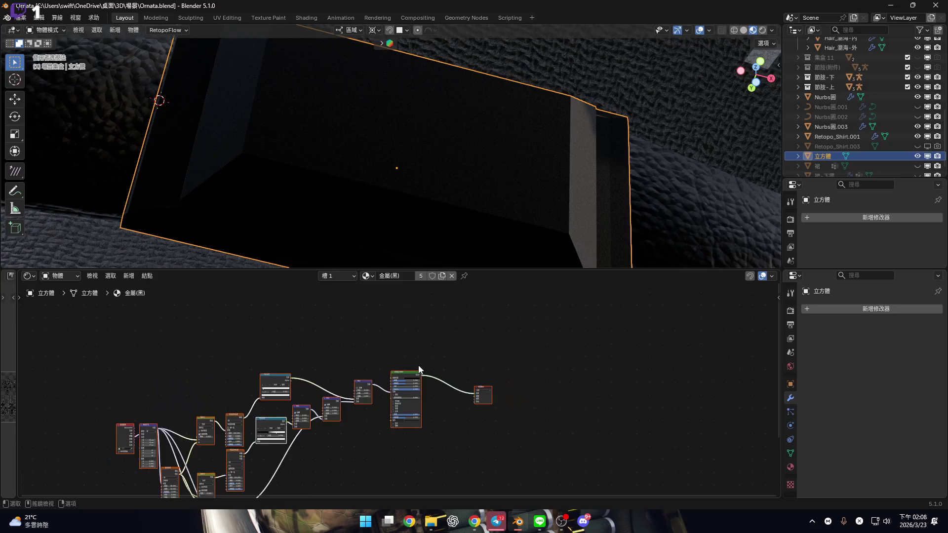
{"action": "key", "text": "Home"}
{"action": "left_click", "coordinate": [390, 276]}
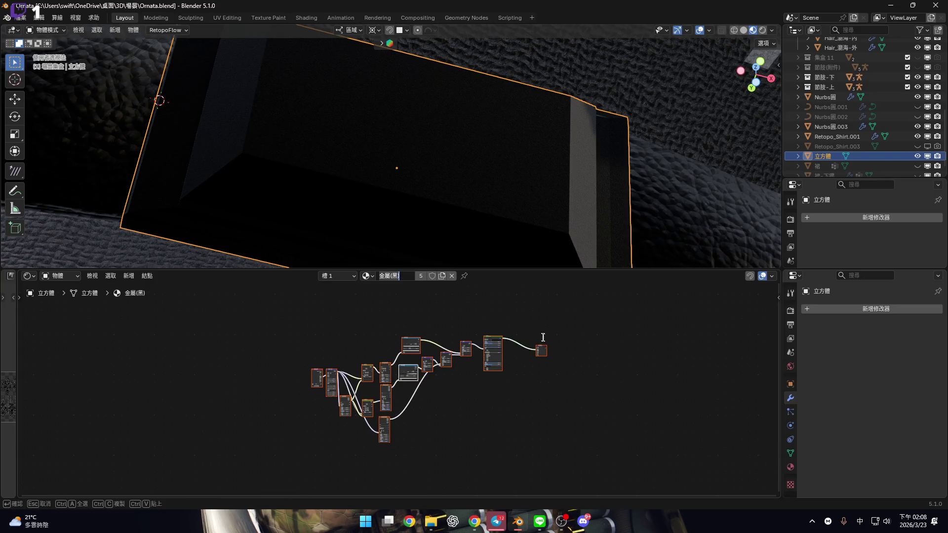
{"action": "left_click", "coordinate": [758, 80]}
{"action": "left_click", "coordinate": [755, 91]}
{"action": "scroll", "coordinate": [386, 348], "scroll_direction": "up", "scroll_amount": 2}
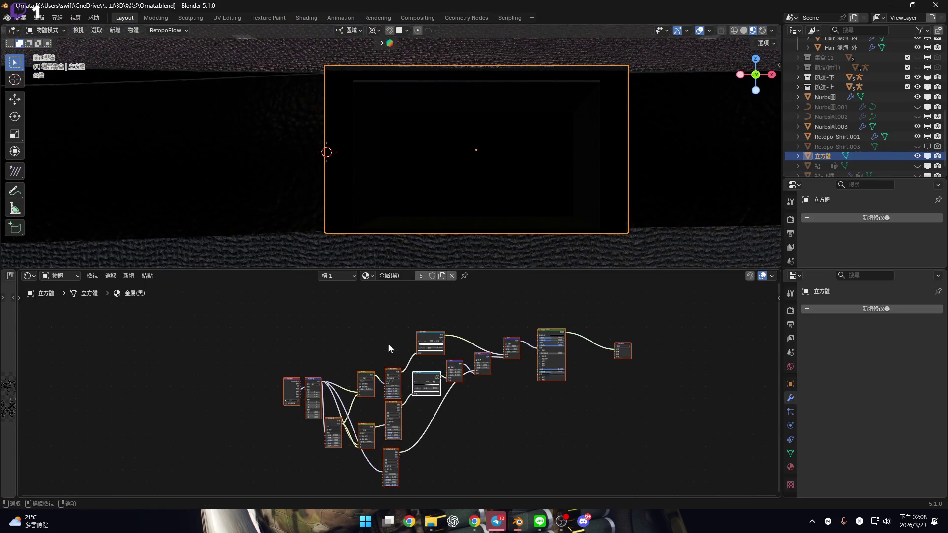
{"action": "middle_click_drag", "start_coordinate": [387, 348], "coordinate": [317, 345]}
{"action": "left_click_drag", "start_coordinate": [158, 323], "coordinate": [679, 498]}
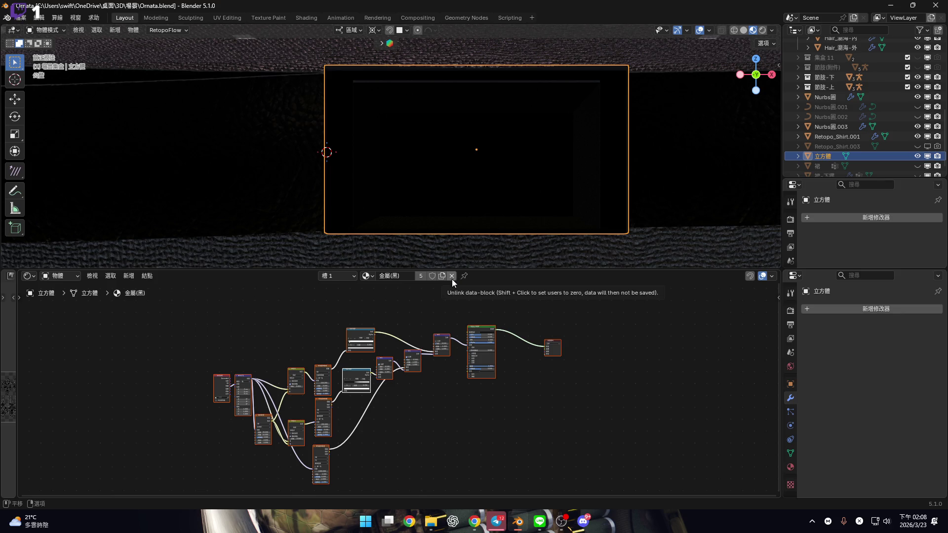
{"action": "key", "text": "ctrl+c"}
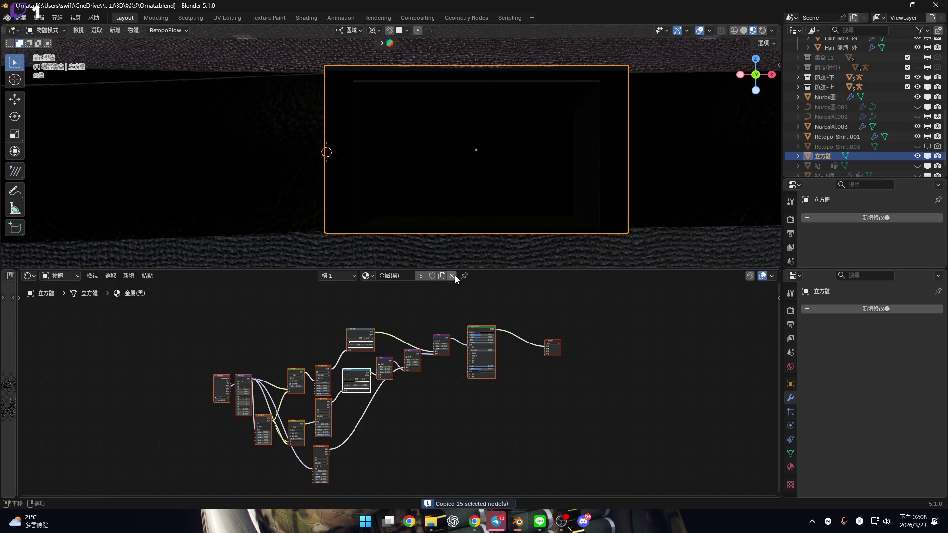
Swap 金屬(黑) for a new material named 皮帶扣 holding the pasted node setup.
{"action": "left_click", "coordinate": [451, 276]}
{"action": "left_click", "coordinate": [431, 279]}
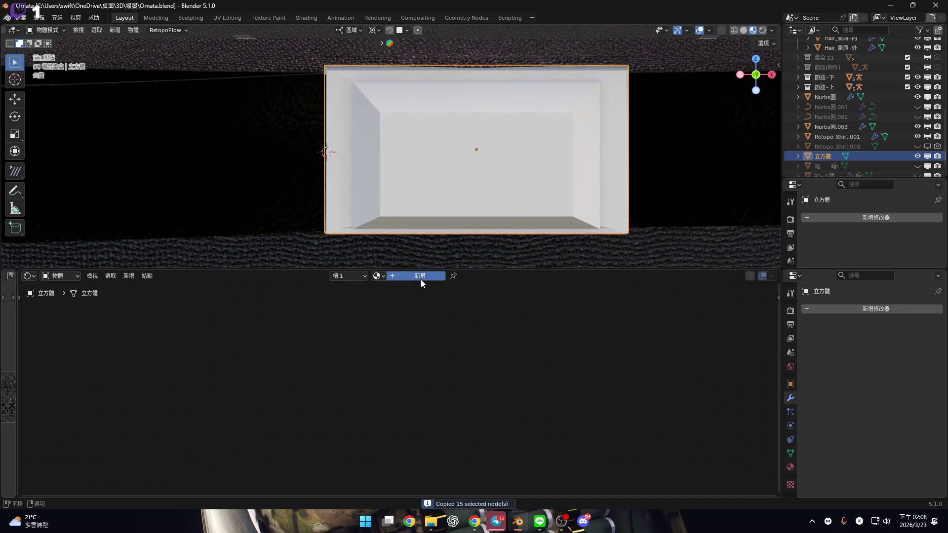
{"action": "left_click_drag", "start_coordinate": [321, 341], "coordinate": [475, 425]}
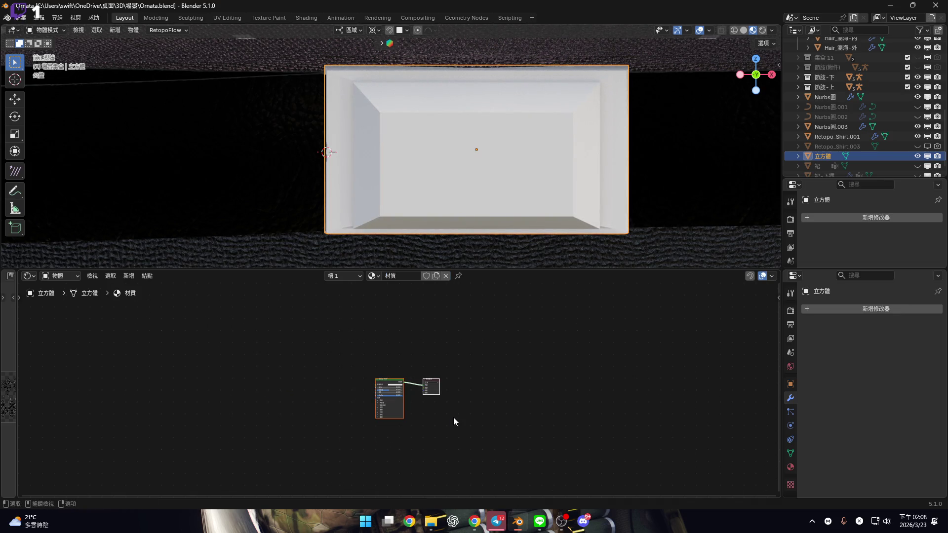
{"action": "key", "text": "Delete"}
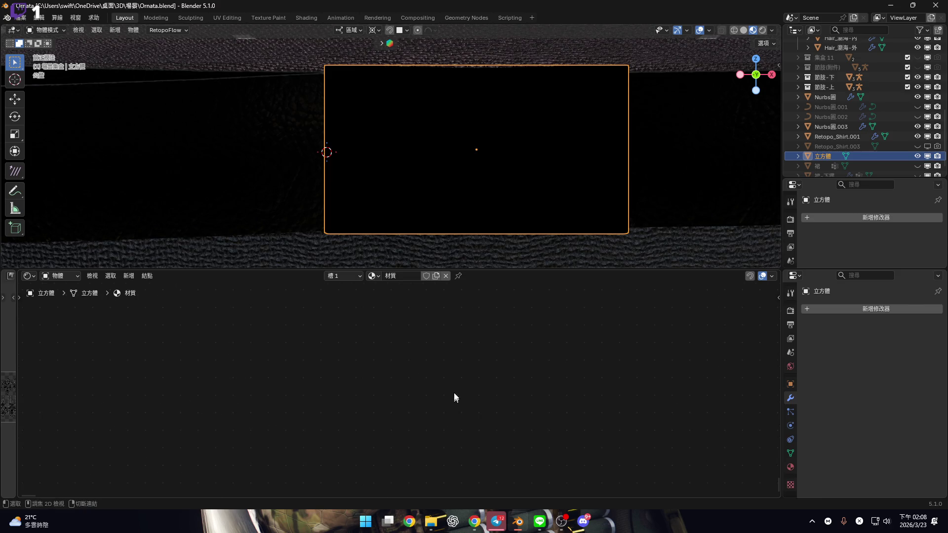
{"action": "key", "text": "ctrl+v"}
{"action": "double_click", "coordinate": [399, 276]}
{"action": "type", "text": "皮帶扣"}
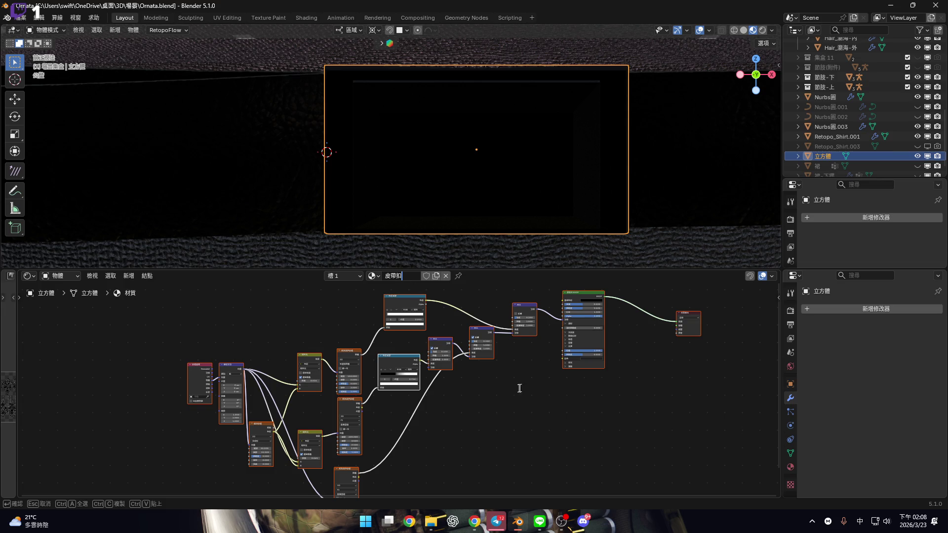
{"action": "key", "text": "Return"}
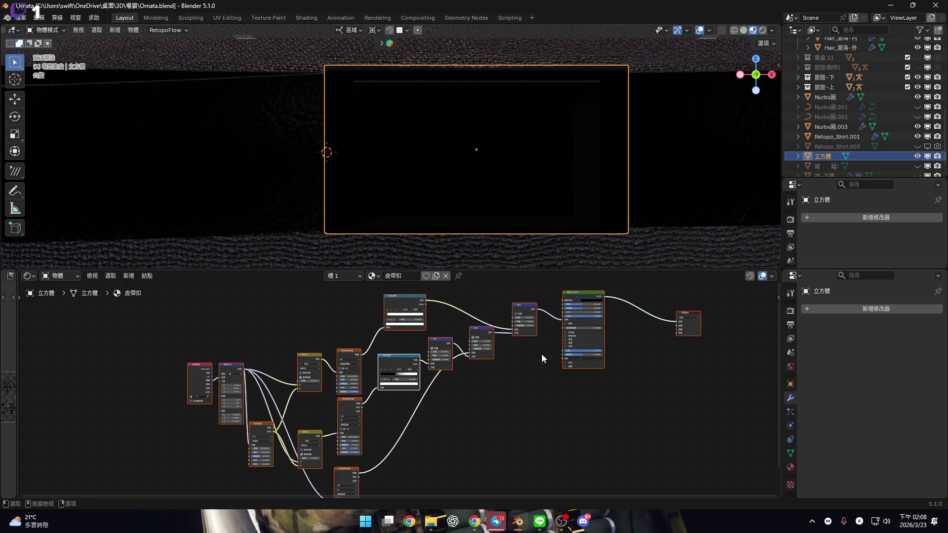
Brighten the 皮帶扣 base colour to mid grey.
{"action": "middle_click_drag", "start_coordinate": [561, 340], "coordinate": [461, 385]}
{"action": "scroll", "coordinate": [461, 384], "scroll_direction": "up", "scroll_amount": 8}
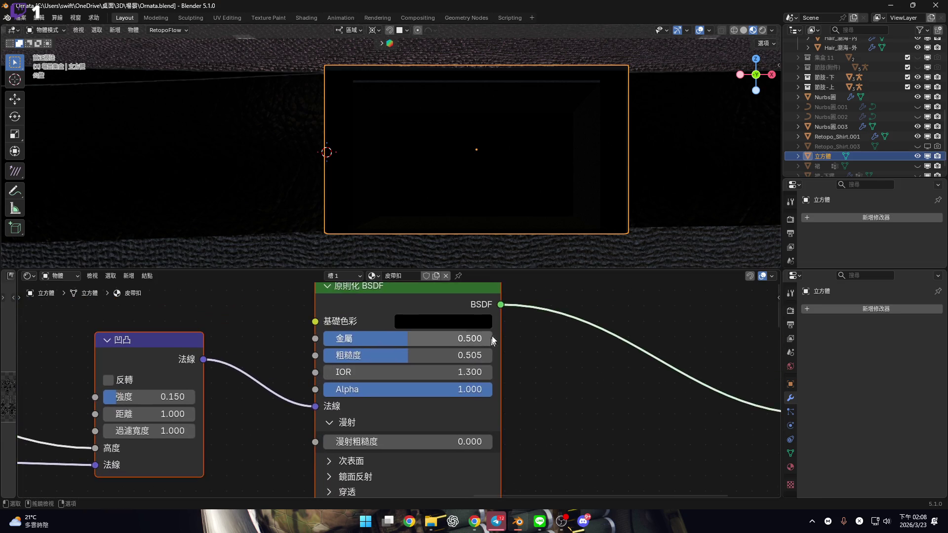
{"action": "left_click", "coordinate": [476, 329]}
{"action": "mouse_move", "coordinate": [557, 206]}
{"action": "left_mouse_down"}
{"action": "mouse_move", "coordinate": [557, 138]}
{"action": "mouse_move", "coordinate": [558, 162]}
{"action": "left_mouse_up"}
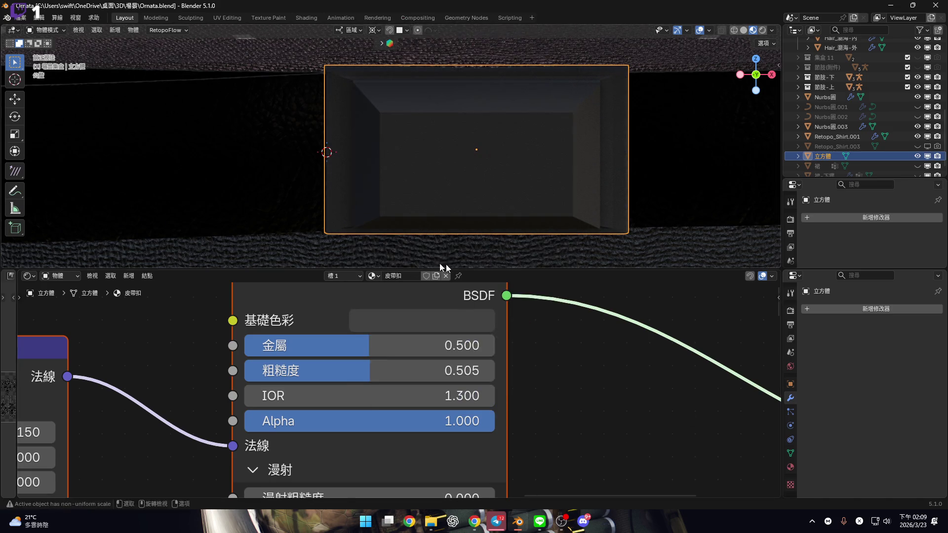
Select and delete every node in 皮帶扣, leaving the buckle solid black.
{"action": "scroll", "coordinate": [301, 396], "scroll_direction": "down", "scroll_amount": 3}
{"action": "scroll", "coordinate": [462, 169], "scroll_direction": "up", "scroll_amount": 2}
{"action": "middle_click_drag", "start_coordinate": [462, 168], "coordinate": [489, 149]}
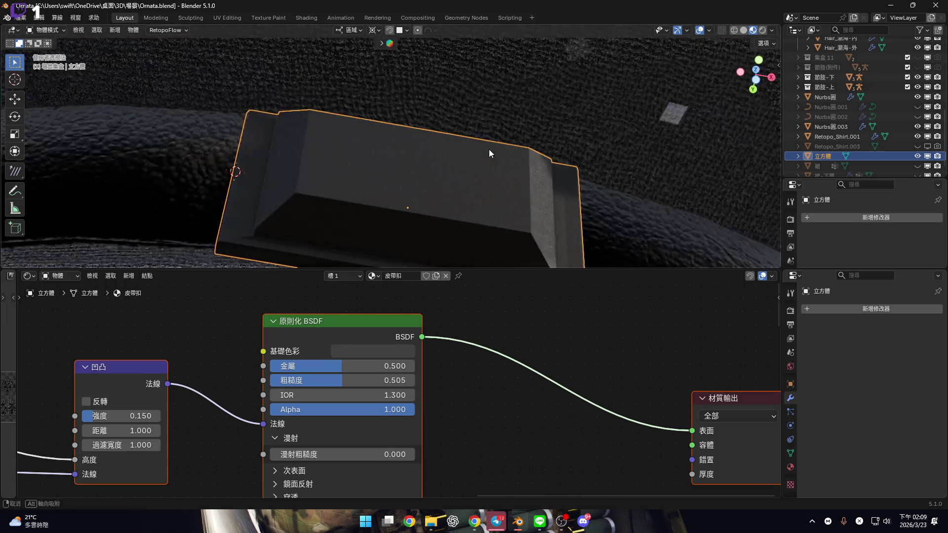
{"action": "scroll", "coordinate": [340, 420], "scroll_direction": "down", "scroll_amount": 3}
{"action": "mouse_move", "coordinate": [340, 419]}
{"action": "middle_mouse_down"}
{"action": "mouse_move", "coordinate": [514, 381]}
{"action": "mouse_move", "coordinate": [456, 439]}
{"action": "middle_mouse_up"}
{"action": "mouse_move", "coordinate": [509, 383]}
{"action": "middle_mouse_down"}
{"action": "mouse_move", "coordinate": [480, 392]}
{"action": "mouse_move", "coordinate": [524, 385]}
{"action": "middle_mouse_up"}
{"action": "scroll", "coordinate": [481, 393], "scroll_direction": "down", "scroll_amount": 2}
{"action": "scroll", "coordinate": [514, 383], "scroll_direction": "down", "scroll_amount": 2}
{"action": "left_click", "coordinate": [546, 395]}
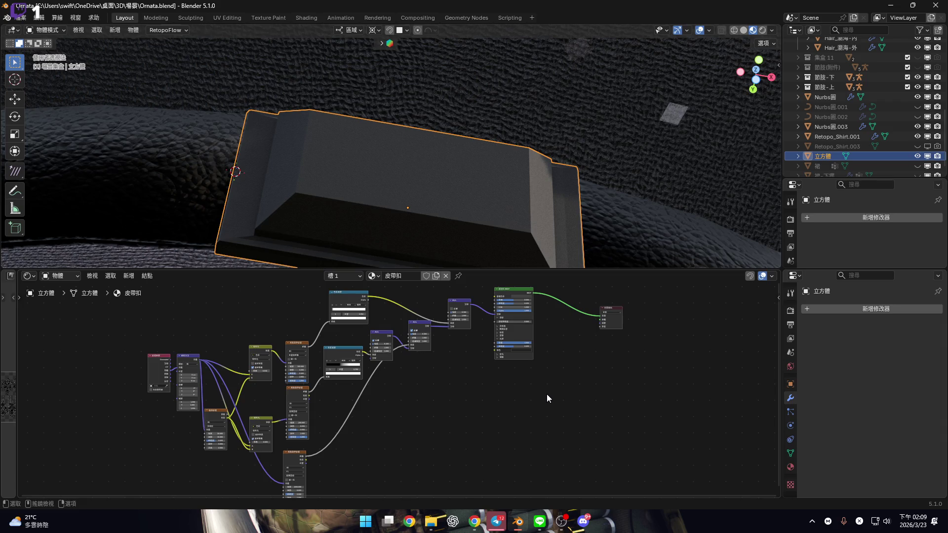
{"action": "key", "text": "a"}
{"action": "key", "text": "Delete"}
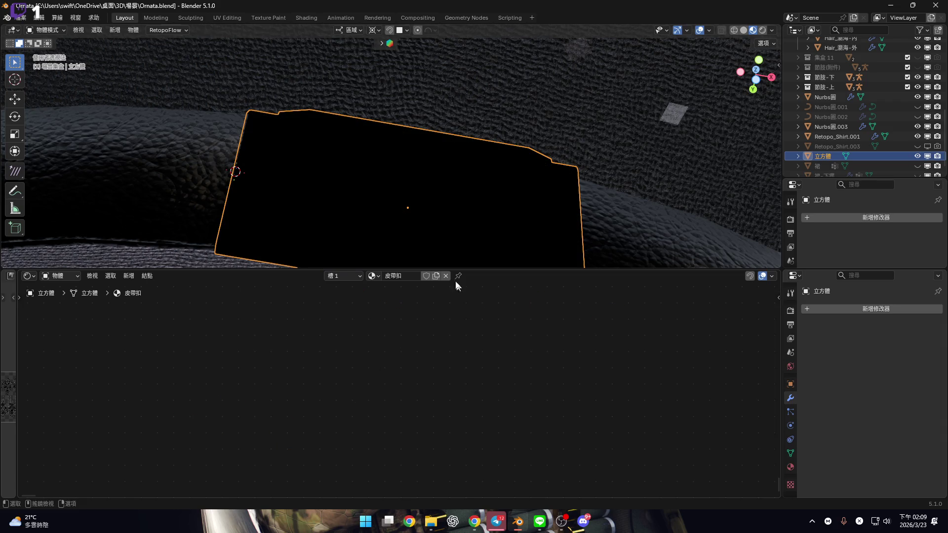
{"action": "left_click", "coordinate": [373, 275]}
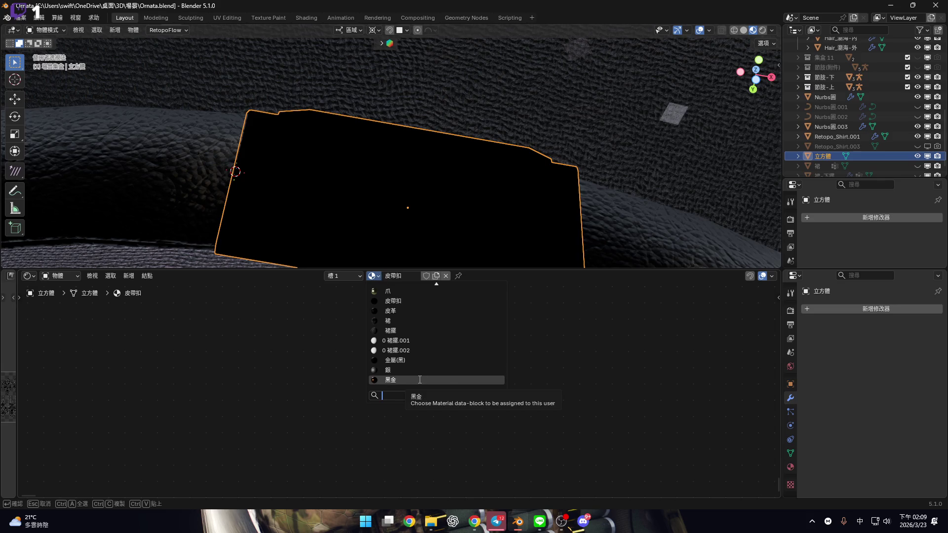
Switch the buckle to the 黑金 material and copy all of its nodes.
{"action": "left_click", "coordinate": [440, 377]}
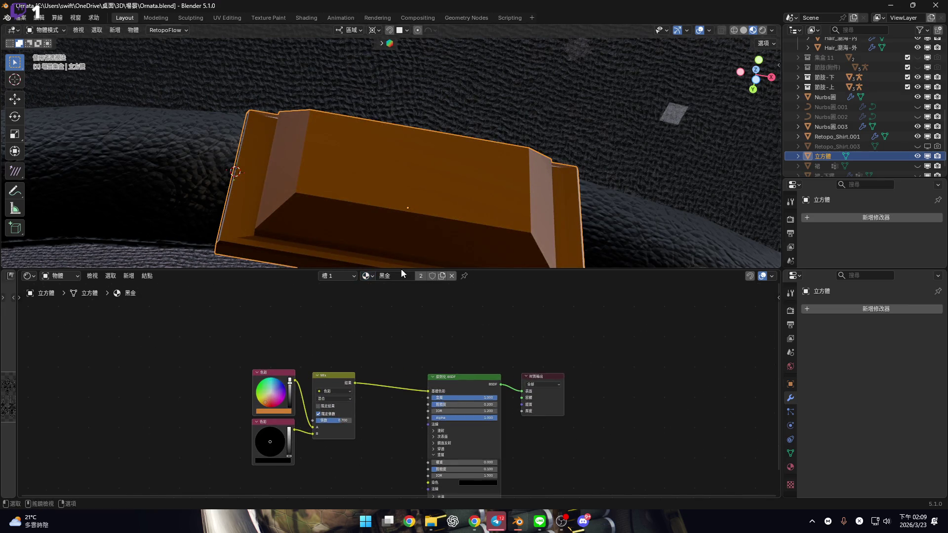
{"action": "left_click", "coordinate": [368, 276]}
{"action": "type", "text": "ㄐㄧ金"}
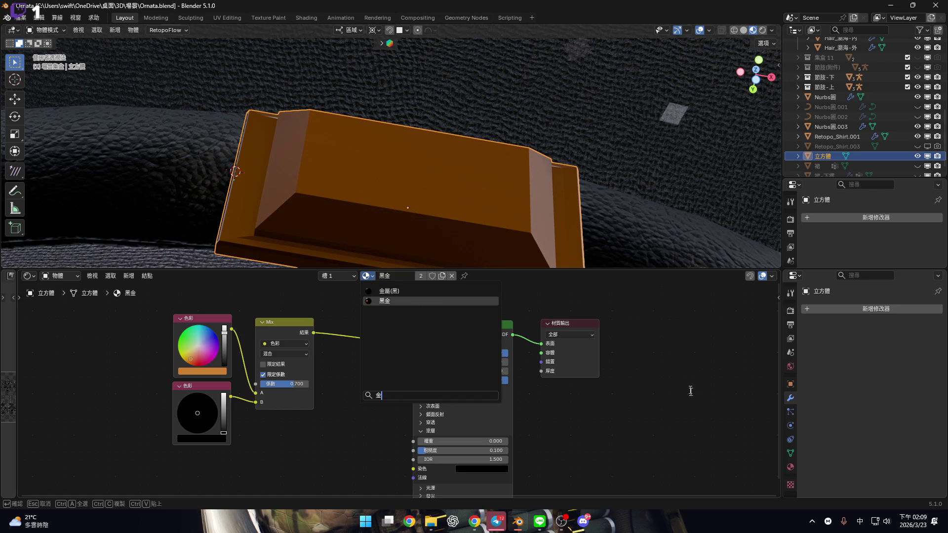
{"action": "key", "text": "Escape"}
{"action": "scroll", "coordinate": [647, 401], "scroll_direction": "down", "scroll_amount": 5}
{"action": "left_click_drag", "start_coordinate": [347, 334], "coordinate": [647, 467]}
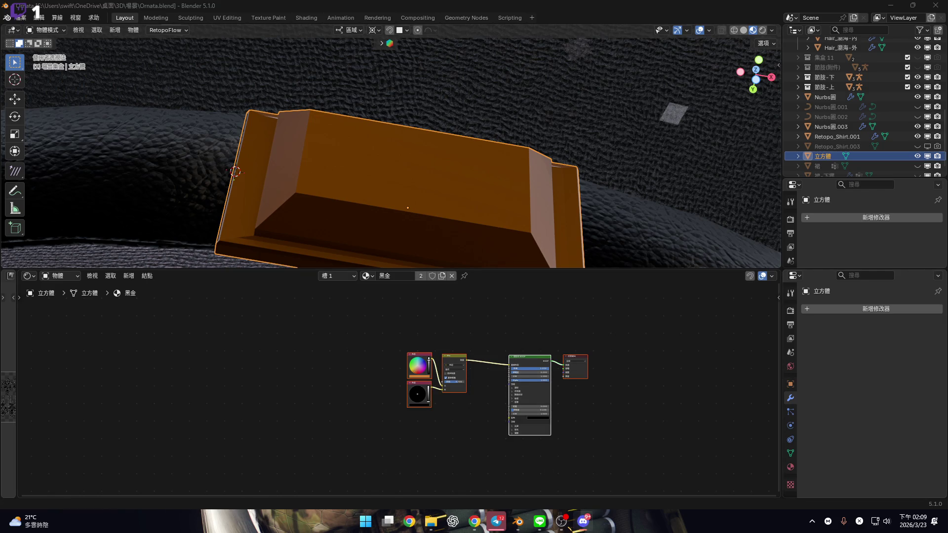
{"action": "left_click_drag", "start_coordinate": [376, 334], "coordinate": [668, 448]}
{"action": "key", "text": "ctrl+c"}
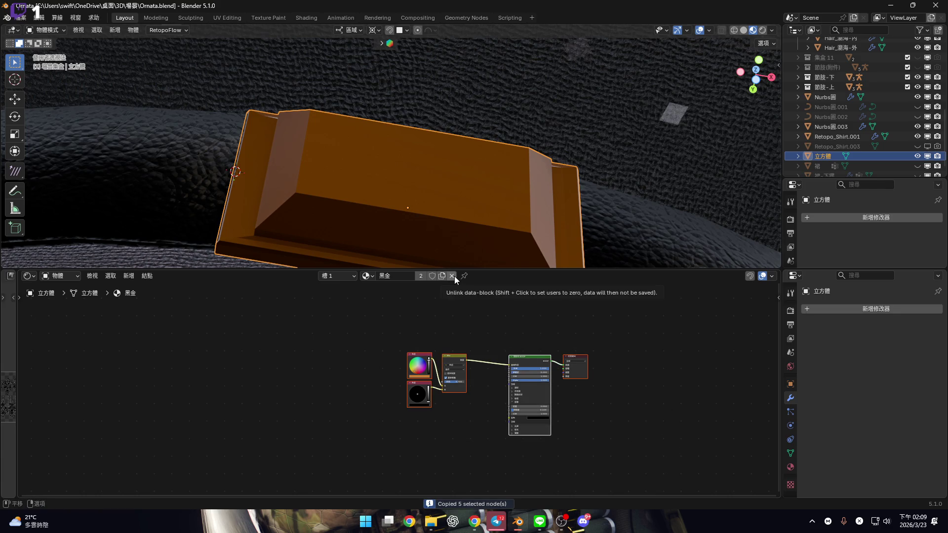
Return to 皮帶扣, paste the 黑金 orange-and-black mix nodes, and view from the front.
{"action": "left_click", "coordinate": [366, 276]}
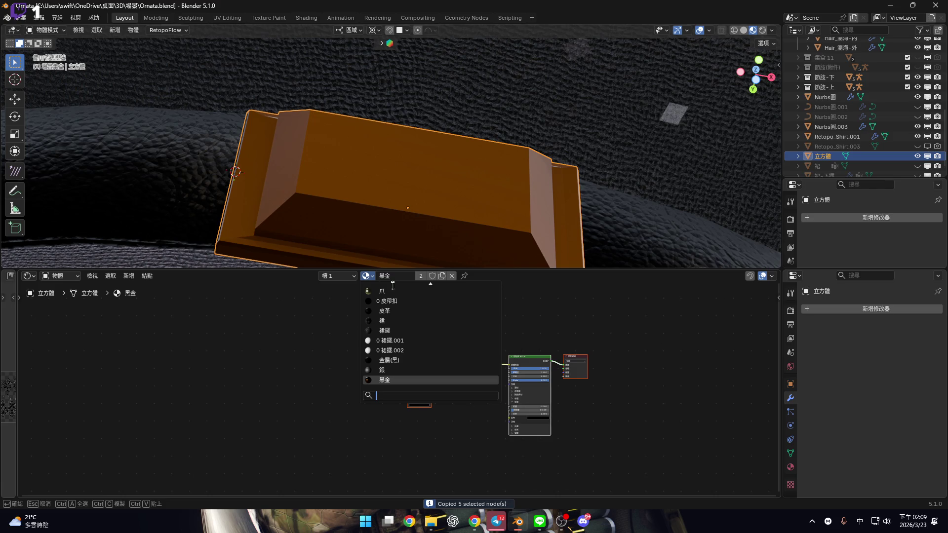
{"action": "left_click", "coordinate": [389, 301]}
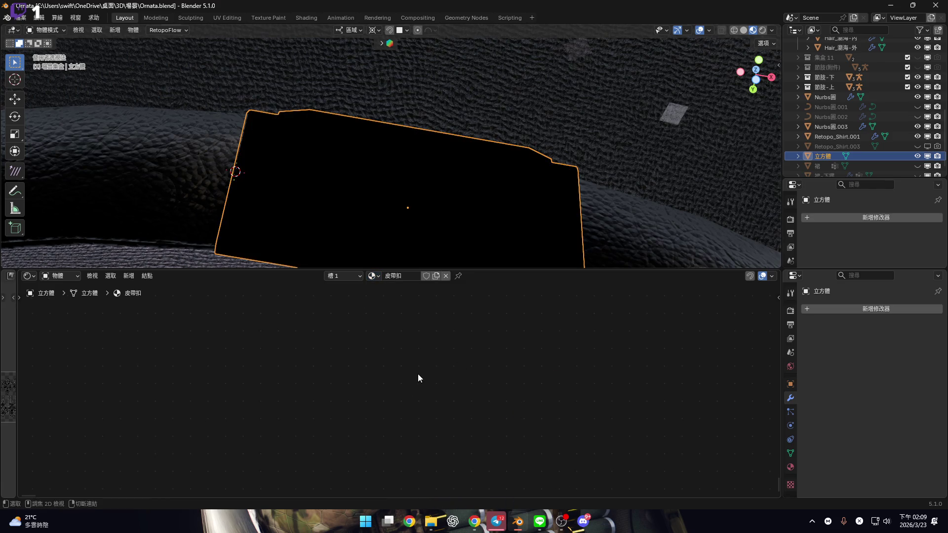
{"action": "key", "text": "ctrl+v"}
{"action": "scroll", "coordinate": [419, 385], "scroll_direction": "up", "scroll_amount": 3}
{"action": "key", "text": "KP_1"}
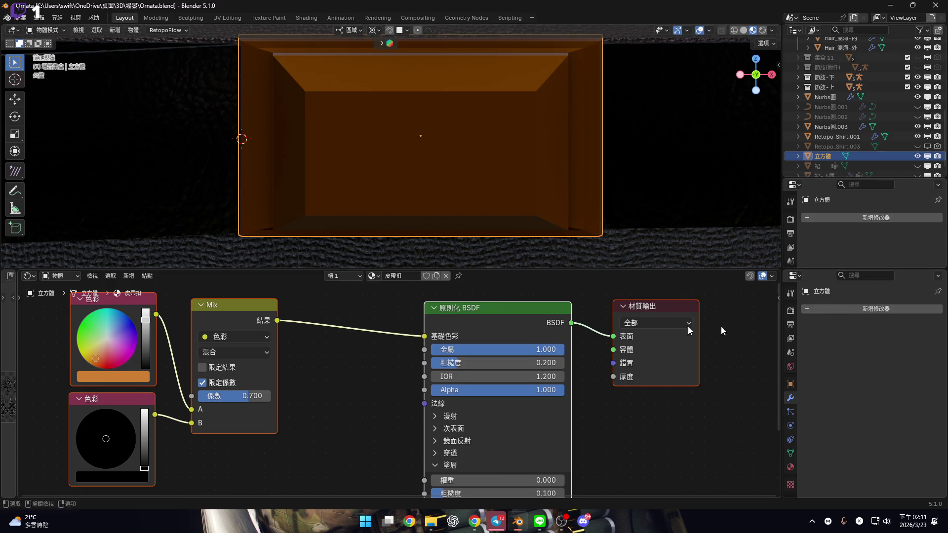
Set the Mix node factor to 0.375 to lighten the orange.
{"action": "scroll", "coordinate": [433, 175], "scroll_direction": "down", "scroll_amount": 5}
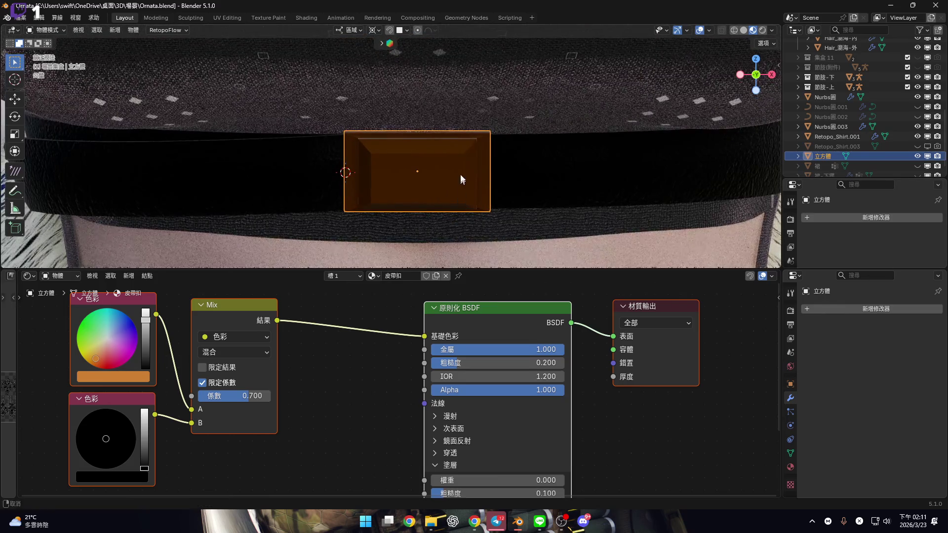
{"action": "mouse_move", "coordinate": [345, 388]}
{"action": "middle_mouse_down"}
{"action": "mouse_move", "coordinate": [474, 367]}
{"action": "mouse_move", "coordinate": [494, 376]}
{"action": "middle_mouse_up"}
{"action": "scroll", "coordinate": [471, 385], "scroll_direction": "up", "scroll_amount": 2}
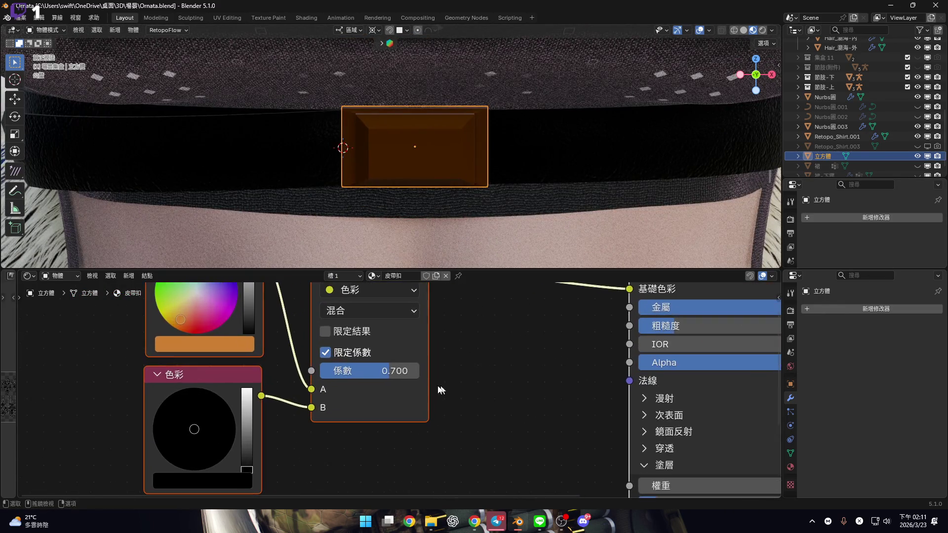
{"action": "left_click_drag", "start_coordinate": [393, 371], "coordinate": [360, 373]}
{"action": "mouse_move", "coordinate": [578, 125]}
{"action": "middle_mouse_down"}
{"action": "mouse_move", "coordinate": [561, 157]}
{"action": "mouse_move", "coordinate": [539, 148]}
{"action": "mouse_move", "coordinate": [385, 184]}
{"action": "mouse_move", "coordinate": [450, 186]}
{"action": "mouse_move", "coordinate": [414, 157]}
{"action": "mouse_move", "coordinate": [423, 175]}
{"action": "mouse_move", "coordinate": [479, 169]}
{"action": "mouse_move", "coordinate": [469, 163]}
{"action": "mouse_move", "coordinate": [483, 186]}
{"action": "mouse_move", "coordinate": [419, 170]}
{"action": "mouse_move", "coordinate": [435, 181]}
{"action": "middle_mouse_up"}
Shade the buckle smooth, enlarge the 3D view, and try a lower roughness.
{"action": "right_click", "coordinate": [423, 175]}
{"action": "left_click", "coordinate": [423, 175]}
{"action": "mouse_move", "coordinate": [612, 270]}
{"action": "left_mouse_down"}
{"action": "mouse_move", "coordinate": [612, 447]}
{"action": "mouse_move", "coordinate": [612, 325]}
{"action": "left_mouse_up"}
{"action": "mouse_move", "coordinate": [434, 207]}
{"action": "middle_mouse_down"}
{"action": "mouse_move", "coordinate": [421, 230]}
{"action": "mouse_move", "coordinate": [365, 228]}
{"action": "mouse_move", "coordinate": [334, 294]}
{"action": "mouse_move", "coordinate": [357, 309]}
{"action": "mouse_move", "coordinate": [442, 287]}
{"action": "mouse_move", "coordinate": [473, 296]}
{"action": "middle_mouse_up"}
{"action": "scroll", "coordinate": [641, 439], "scroll_direction": "down", "scroll_amount": 2}
{"action": "middle_click_drag", "start_coordinate": [434, 245], "coordinate": [521, 215]}
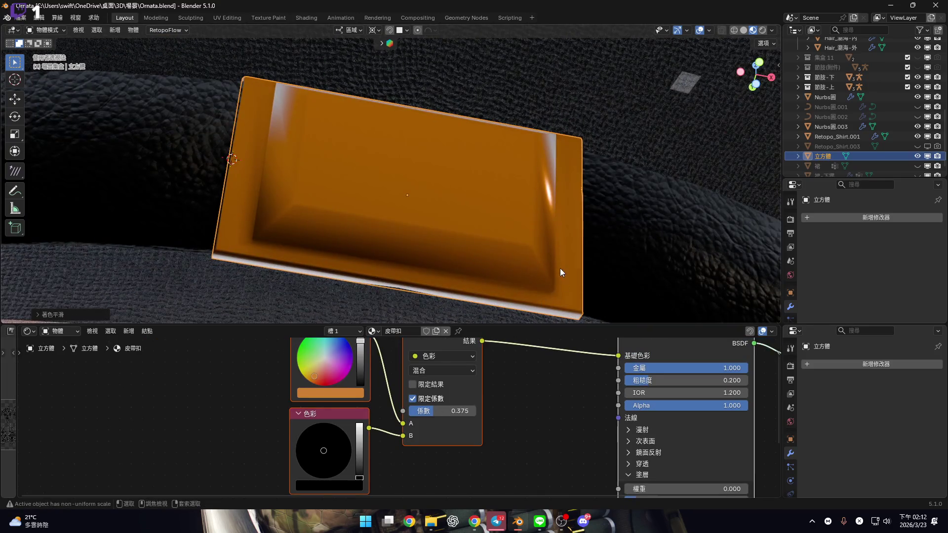
{"action": "mouse_move", "coordinate": [658, 383]}
{"action": "left_mouse_down"}
{"action": "mouse_move", "coordinate": [627, 384]}
{"action": "mouse_move", "coordinate": [640, 380]}
{"action": "left_mouse_up"}
Set the Principled BSDF Roughness to 0.1.
{"action": "key", "text": "Escape"}
{"action": "mouse_move", "coordinate": [533, 237]}
{"action": "middle_mouse_down"}
{"action": "mouse_move", "coordinate": [544, 191]}
{"action": "mouse_move", "coordinate": [557, 207]}
{"action": "middle_mouse_up"}
{"action": "scroll", "coordinate": [656, 384], "scroll_direction": "up", "scroll_amount": 2}
{"action": "left_click", "coordinate": [681, 382]}
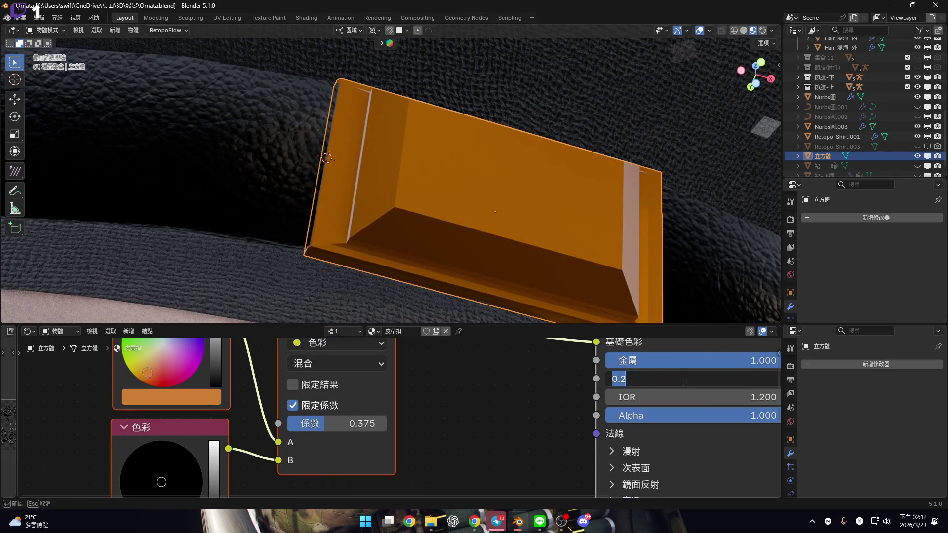
{"action": "type", "text": "0.1"}
{"action": "key", "text": "Return"}
Try Shade Smooth on the buckle, then undo it.
{"action": "middle_click_drag", "start_coordinate": [496, 224], "coordinate": [512, 198]}
{"action": "right_click", "coordinate": [511, 198]}
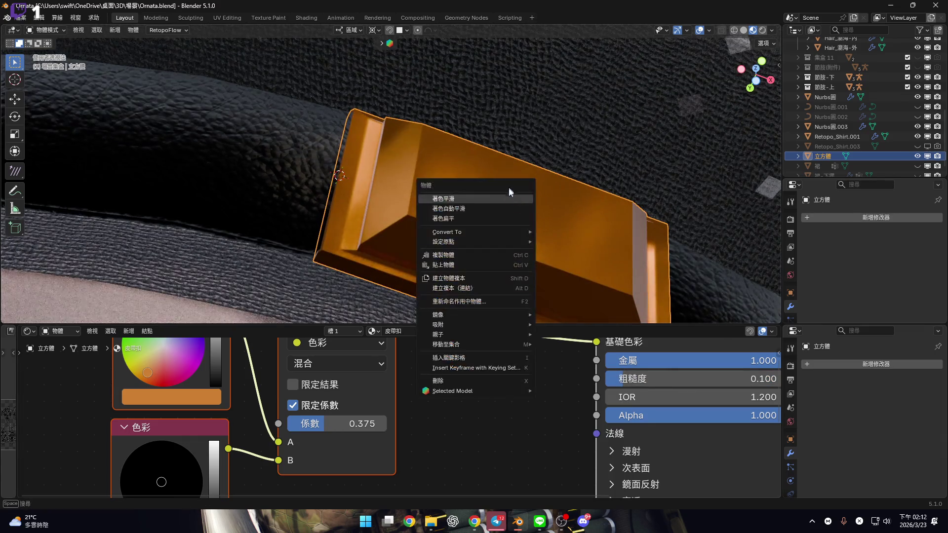
{"action": "left_click", "coordinate": [509, 195]}
{"action": "mouse_move", "coordinate": [564, 236]}
{"action": "middle_mouse_down"}
{"action": "mouse_move", "coordinate": [555, 216]}
{"action": "mouse_move", "coordinate": [566, 256]}
{"action": "middle_mouse_up"}
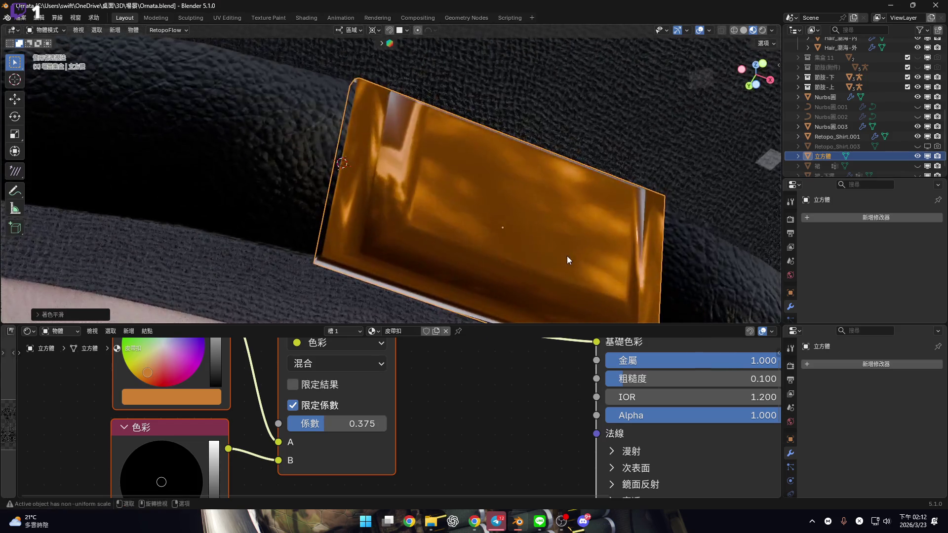
{"action": "key", "text": "ctrl+z"}
Try lowering the coat roughness, then cancel the change.
{"action": "scroll", "coordinate": [569, 386], "scroll_direction": "down", "scroll_amount": 5}
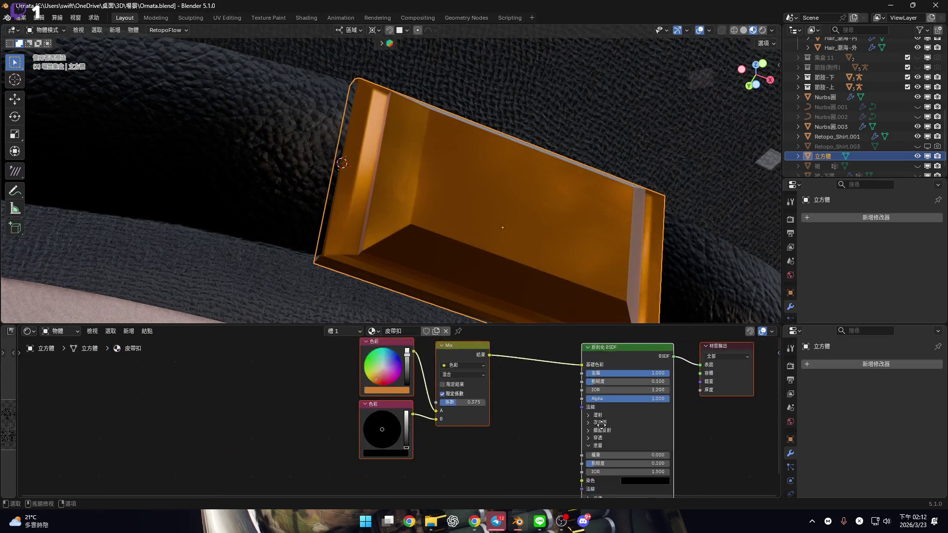
{"action": "scroll", "coordinate": [583, 404], "scroll_direction": "up", "scroll_amount": 8}
{"action": "scroll", "coordinate": [615, 439], "scroll_direction": "up", "scroll_amount": 2}
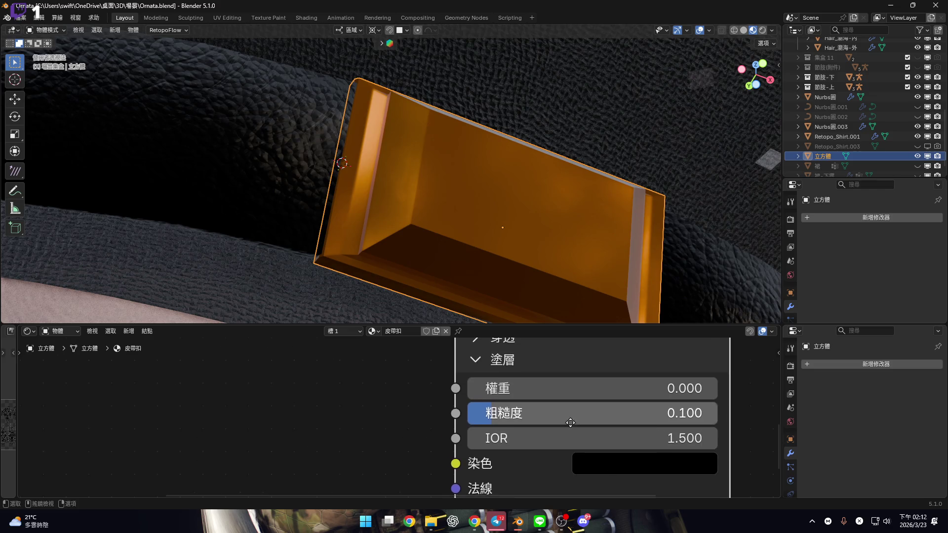
{"action": "scroll", "coordinate": [584, 420], "scroll_direction": "down", "scroll_amount": 2}
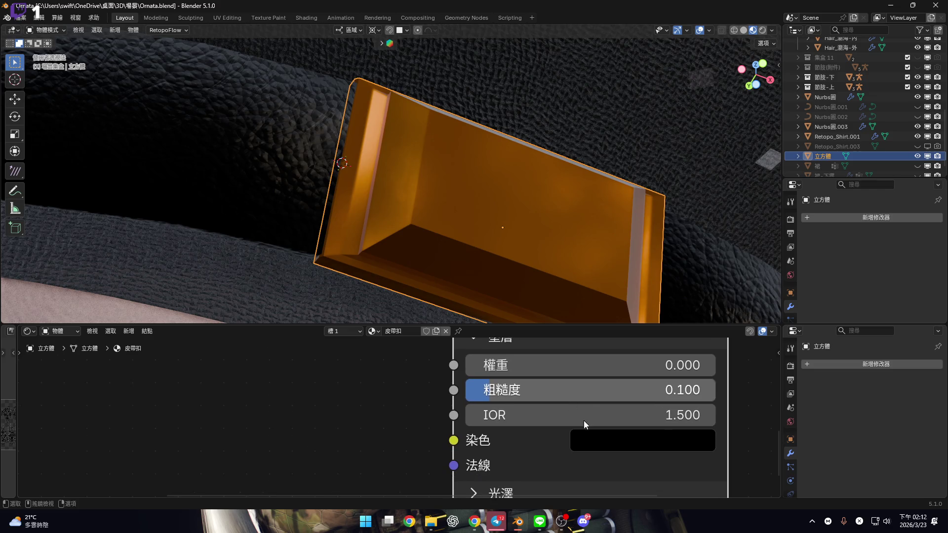
{"action": "left_click", "coordinate": [538, 395]}
{"action": "key", "text": "Escape"}
{"action": "left_click_drag", "start_coordinate": [587, 395], "coordinate": [543, 395]}
{"action": "key", "text": "Escape"}
{"action": "scroll", "coordinate": [509, 407], "scroll_direction": "down", "scroll_amount": 5}
{"action": "scroll", "coordinate": [509, 408], "scroll_direction": "up", "scroll_amount": 3}
Set IOR to 1.45, and test a lower Alpha before cancelling it.
{"action": "mouse_move", "coordinate": [510, 408]}
{"action": "middle_mouse_down"}
{"action": "mouse_move", "coordinate": [519, 424]}
{"action": "mouse_move", "coordinate": [472, 392]}
{"action": "mouse_move", "coordinate": [518, 417]}
{"action": "middle_mouse_up"}
{"action": "scroll", "coordinate": [520, 423], "scroll_direction": "up", "scroll_amount": 2}
{"action": "scroll", "coordinate": [493, 405], "scroll_direction": "down", "scroll_amount": 3}
{"action": "scroll", "coordinate": [543, 425], "scroll_direction": "up", "scroll_amount": 4}
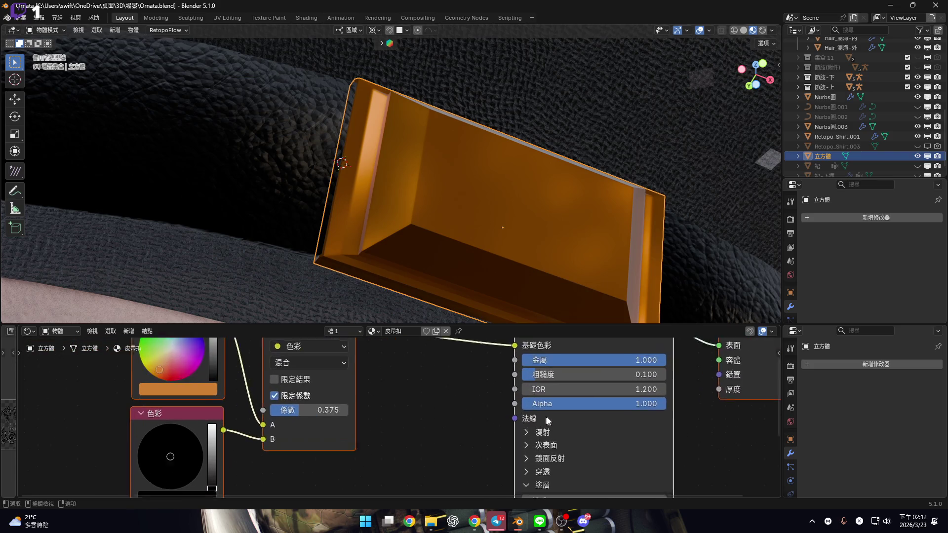
{"action": "left_click", "coordinate": [568, 391]}
{"action": "type", "text": "1.45"}
{"action": "key", "text": "Return"}
{"action": "mouse_move", "coordinate": [569, 403]}
{"action": "left_mouse_down"}
{"action": "mouse_move", "coordinate": [461, 403]}
{"action": "mouse_move", "coordinate": [470, 403]}
{"action": "left_mouse_up"}
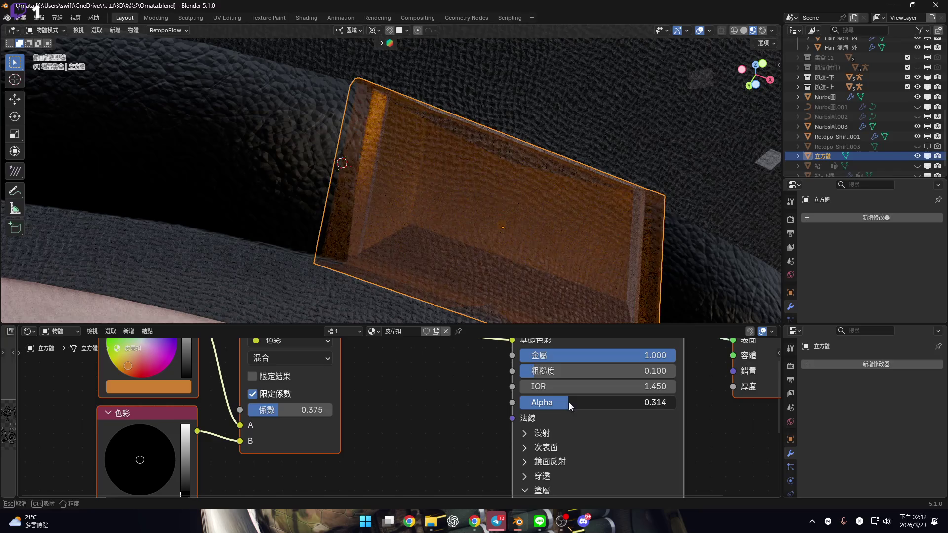
{"action": "key", "text": "Escape"}
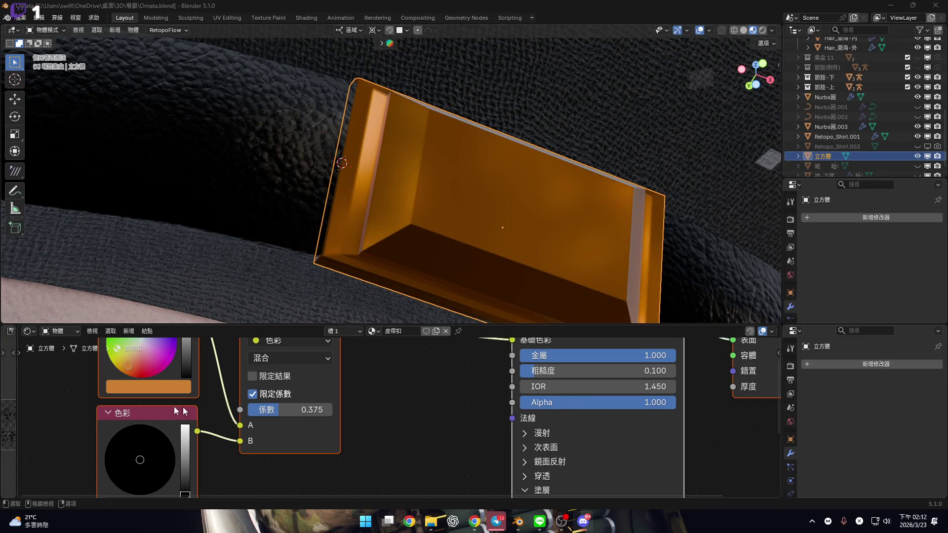
Zoom to the Mix node and brighten the orange colour to full value.
{"action": "scroll", "coordinate": [373, 412], "scroll_direction": "down", "scroll_amount": 3}
{"action": "mouse_move", "coordinate": [372, 413]}
{"action": "middle_mouse_down", "text": "ctrl"}
{"action": "mouse_move", "coordinate": [350, 421]}
{"action": "mouse_move", "coordinate": [347, 436]}
{"action": "middle_mouse_up", "text": "ctrl"}
{"action": "mouse_move", "coordinate": [318, 370]}
{"action": "left_mouse_down"}
{"action": "mouse_move", "coordinate": [318, 348]}
{"action": "mouse_move", "coordinate": [317, 369]}
{"action": "left_mouse_up"}
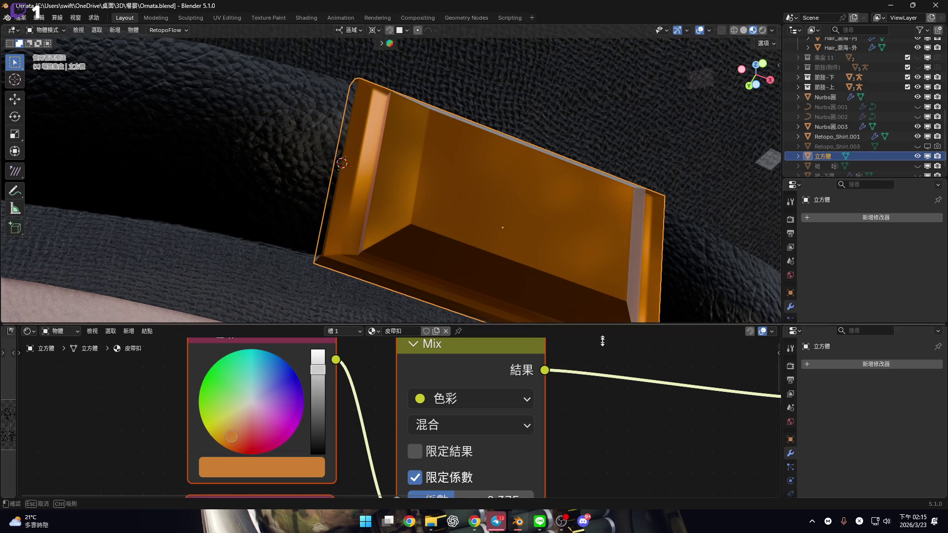
Frame the buckle from the front and apply Shade Auto Smooth to it.
{"action": "left_click_drag", "start_coordinate": [603, 324], "coordinate": [577, 411]}
{"action": "key", "text": "KP_1"}
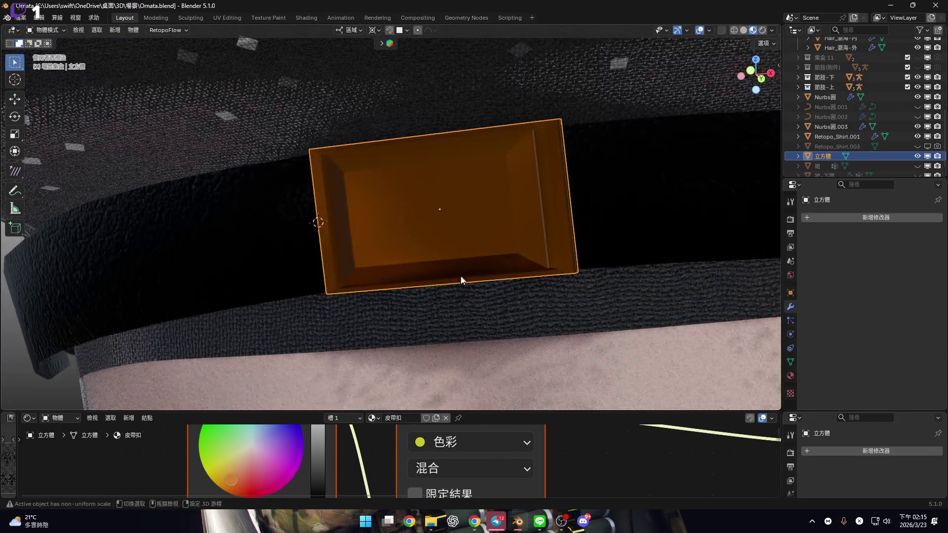
{"action": "scroll", "coordinate": [514, 286], "scroll_direction": "up", "scroll_amount": 2}
{"action": "middle_click_drag", "start_coordinate": [514, 286], "coordinate": [511, 263]}
{"action": "scroll", "coordinate": [510, 263], "scroll_direction": "up", "scroll_amount": 10}
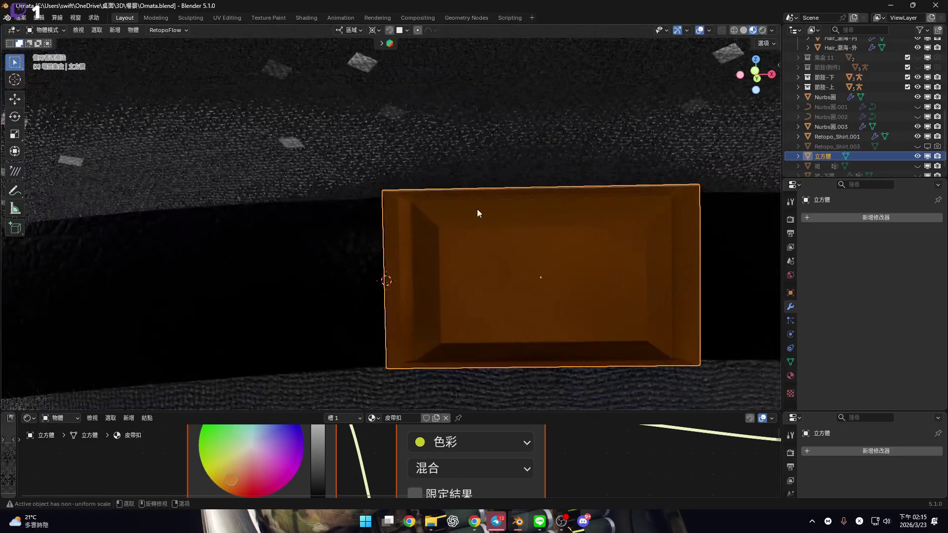
{"action": "middle_click_drag", "start_coordinate": [454, 231], "coordinate": [351, 224], "text": "shift"}
{"action": "scroll", "coordinate": [502, 277], "scroll_direction": "down", "scroll_amount": 5}
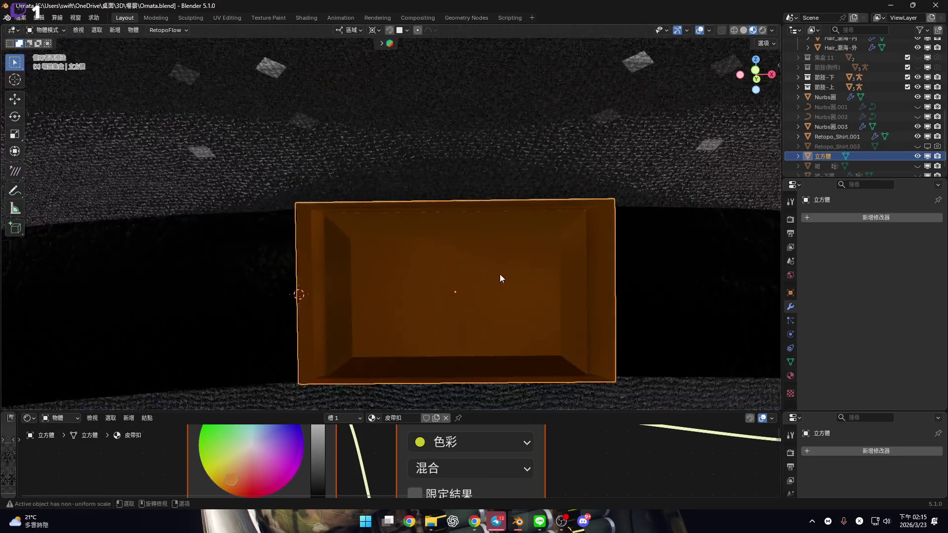
{"action": "middle_click_drag", "start_coordinate": [501, 277], "coordinate": [434, 254], "text": "shift"}
{"action": "right_click", "coordinate": [432, 249]}
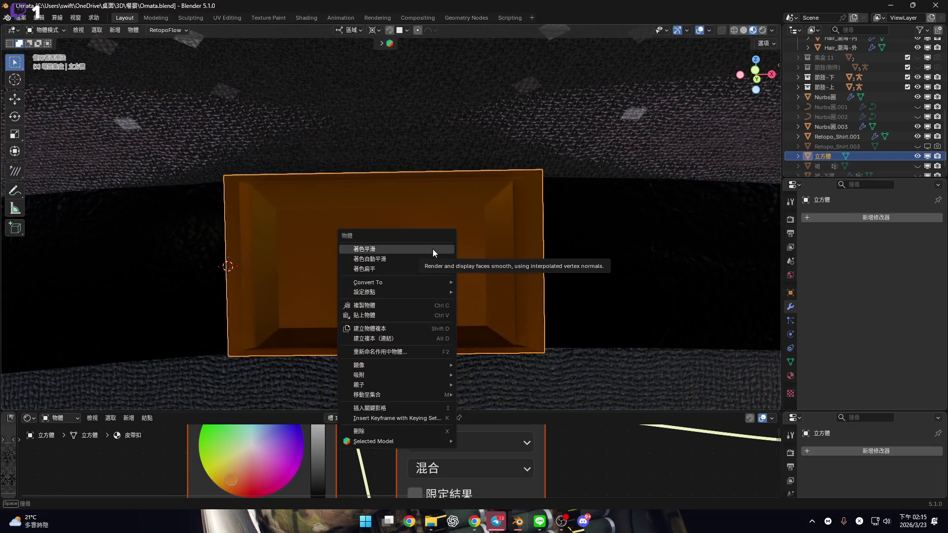
{"action": "key", "text": "Return"}
Frame the torso in front orthographic view and snap the 3D cursor to world origin.
{"action": "mouse_move", "coordinate": [510, 250]}
{"action": "middle_mouse_down"}
{"action": "mouse_move", "coordinate": [423, 250]}
{"action": "mouse_move", "coordinate": [442, 250]}
{"action": "mouse_move", "coordinate": [446, 223]}
{"action": "mouse_move", "coordinate": [450, 240]}
{"action": "mouse_move", "coordinate": [476, 207]}
{"action": "mouse_move", "coordinate": [551, 241]}
{"action": "mouse_move", "coordinate": [517, 266]}
{"action": "mouse_move", "coordinate": [507, 260]}
{"action": "mouse_move", "coordinate": [500, 288]}
{"action": "mouse_move", "coordinate": [446, 300]}
{"action": "middle_mouse_up"}
{"action": "scroll", "coordinate": [447, 301], "scroll_direction": "down", "scroll_amount": 5}
{"action": "key", "text": "KP_1"}
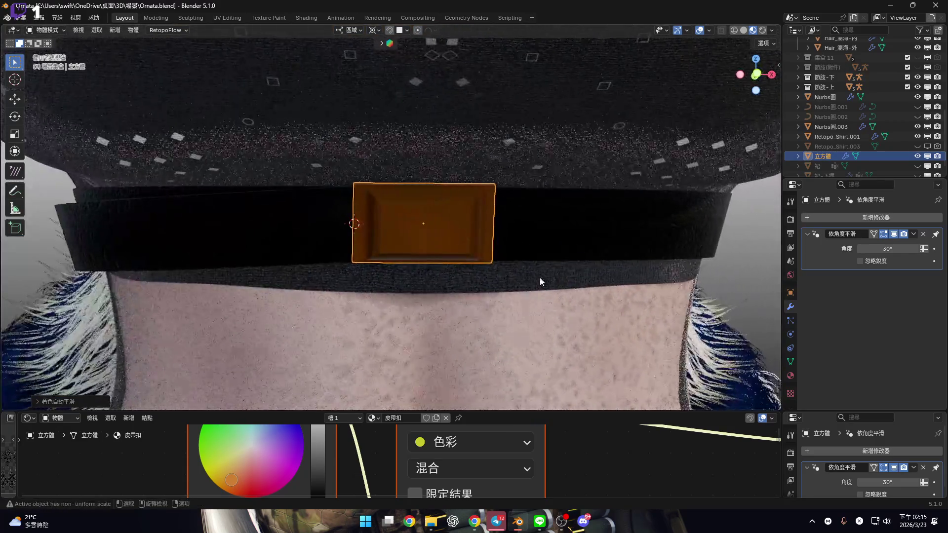
{"action": "scroll", "coordinate": [540, 277], "scroll_direction": "down", "scroll_amount": 4}
{"action": "scroll", "coordinate": [568, 236], "scroll_direction": "down", "scroll_amount": 2}
{"action": "mouse_move", "coordinate": [525, 229]}
{"action": "middle_mouse_down"}
{"action": "mouse_move", "coordinate": [480, 232]}
{"action": "mouse_move", "coordinate": [666, 161]}
{"action": "middle_mouse_up"}
{"action": "scroll", "coordinate": [667, 161], "scroll_direction": "down", "scroll_amount": 2}
{"action": "left_click", "coordinate": [754, 77]}
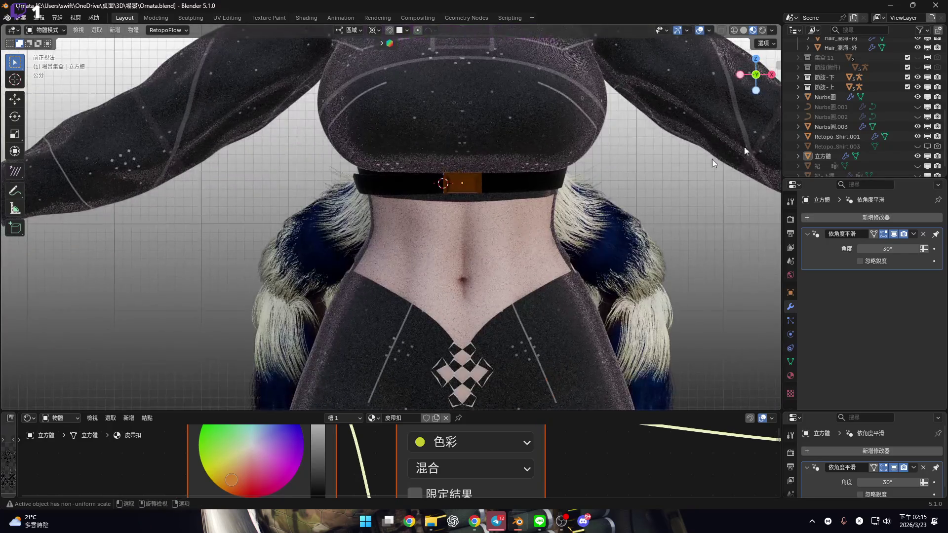
{"action": "key", "text": "shift+s"}
{"action": "left_click", "coordinate": [574, 227]}
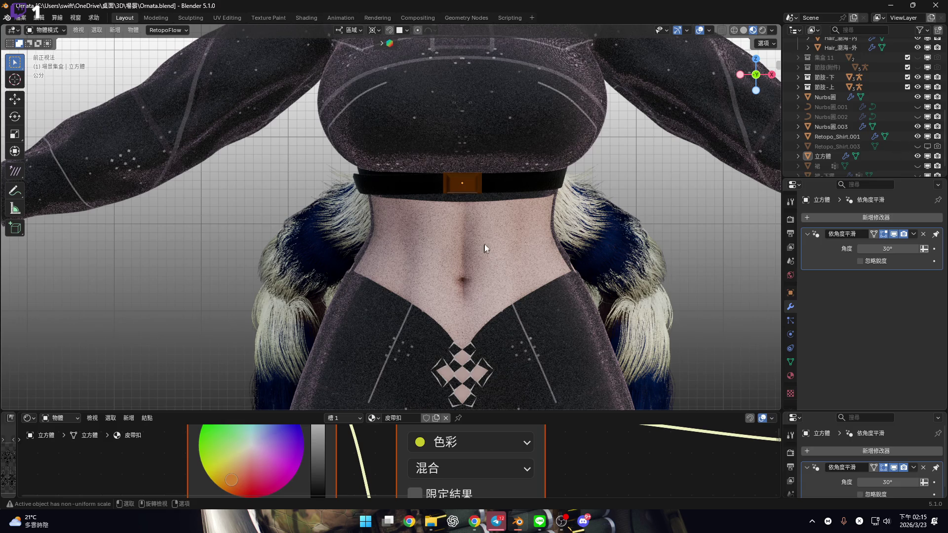
Collapse the node editor to maximise the 3D view and frame the hips.
{"action": "scroll", "coordinate": [533, 231], "scroll_direction": "down", "scroll_amount": 3}
{"action": "scroll", "coordinate": [534, 229], "scroll_direction": "down", "scroll_amount": 2}
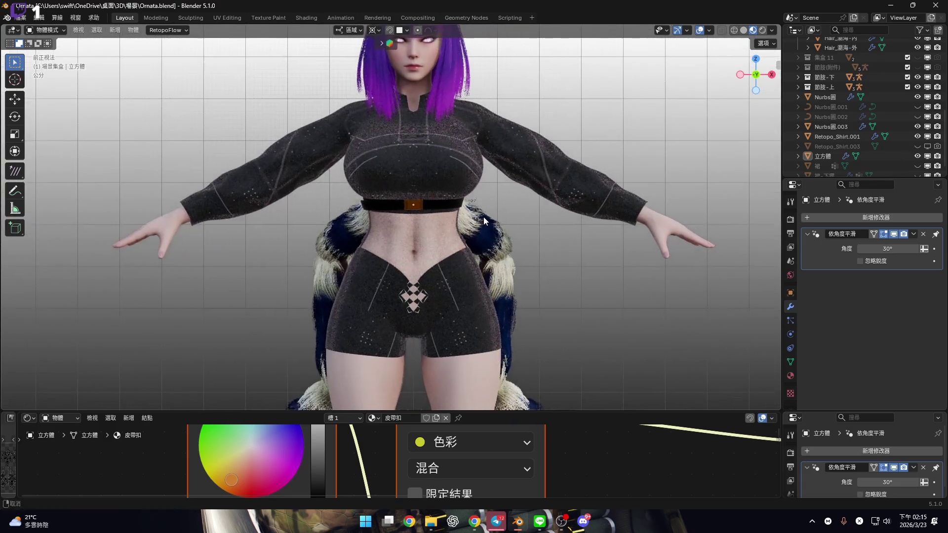
{"action": "middle_click_drag", "start_coordinate": [484, 217], "coordinate": [484, 256], "text": "shift"}
{"action": "left_click_drag", "start_coordinate": [595, 411], "coordinate": [595, 487]}
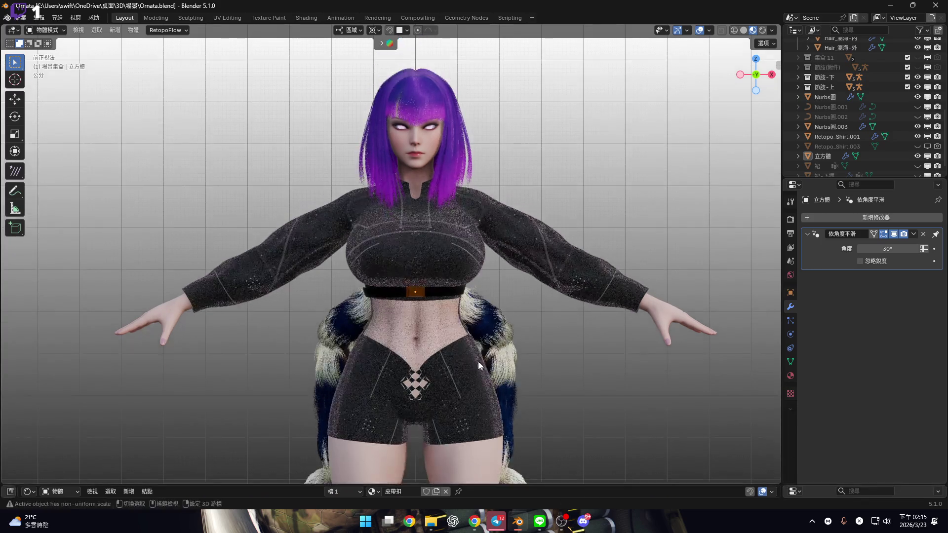
{"action": "scroll", "coordinate": [478, 308], "scroll_direction": "up", "scroll_amount": 1}
{"action": "scroll", "coordinate": [469, 267], "scroll_direction": "up", "scroll_amount": 3}
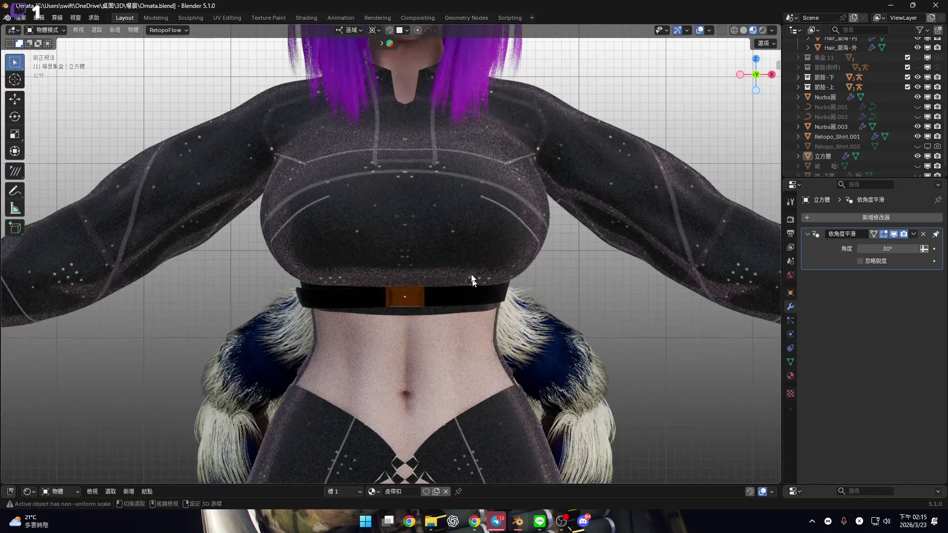
{"action": "middle_click_drag", "start_coordinate": [504, 352], "coordinate": [501, 323], "text": "shift"}
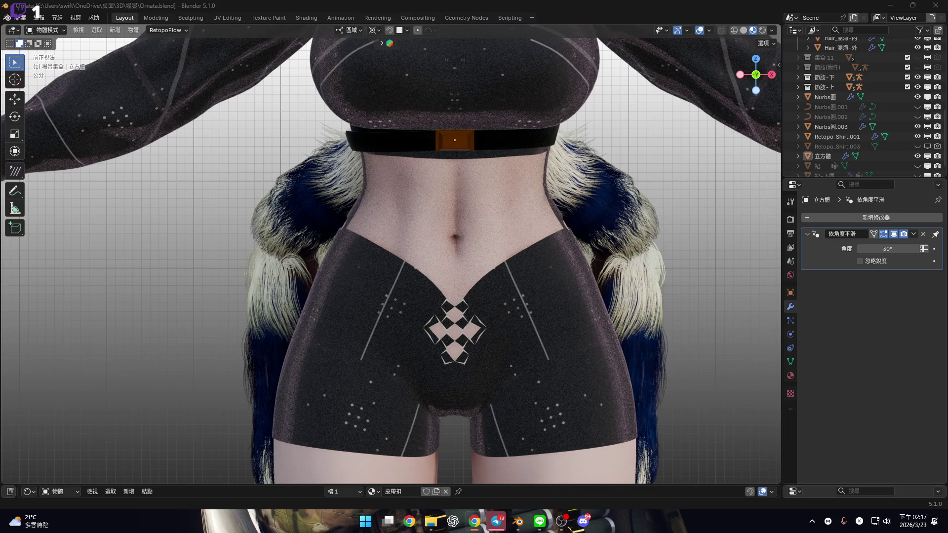
Zoom out to review the orange buckle on the belt across the upper body.
{"action": "scroll", "coordinate": [551, 291], "scroll_direction": "down", "scroll_amount": 4}
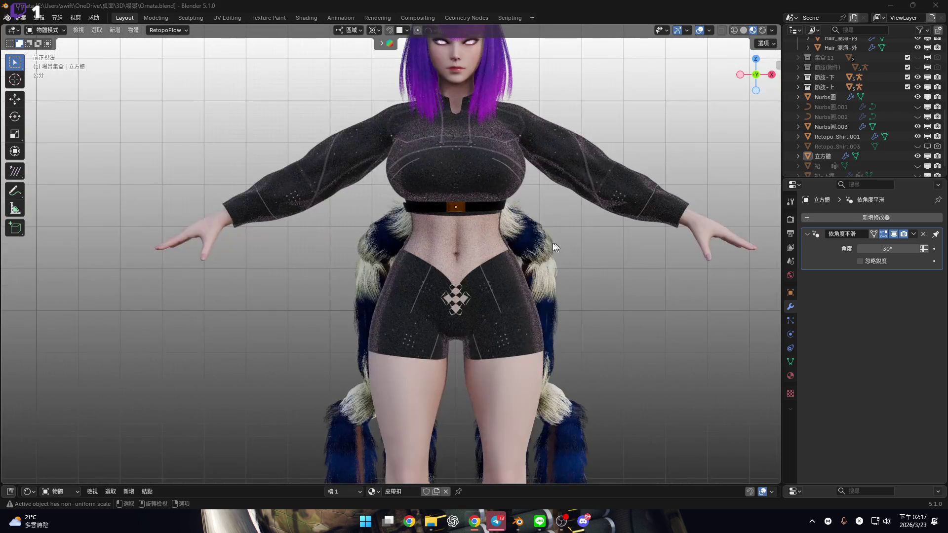
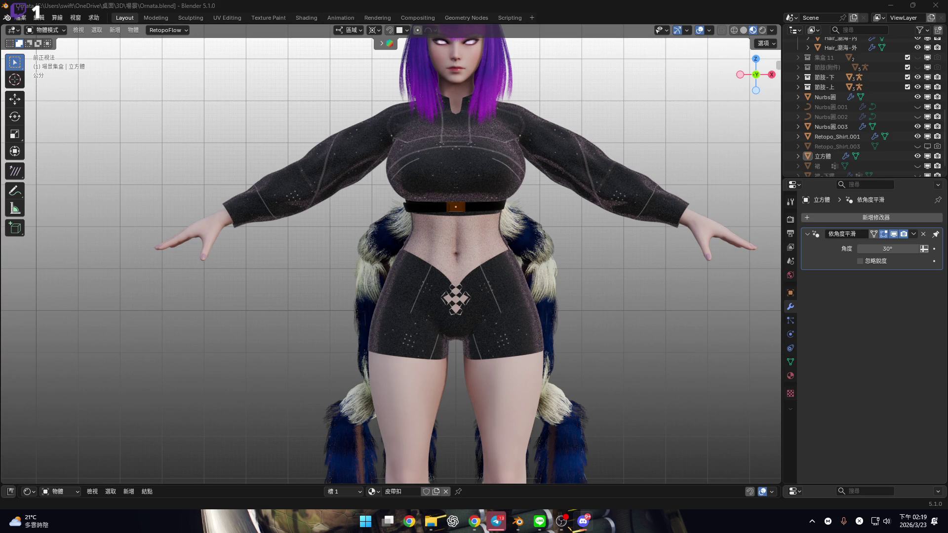
Zoom in on the waist belt, select its orange buckle, then the black belt band Nurbs圓.
{"action": "middle_click_drag", "start_coordinate": [429, 230], "coordinate": [417, 237], "text": "shift"}
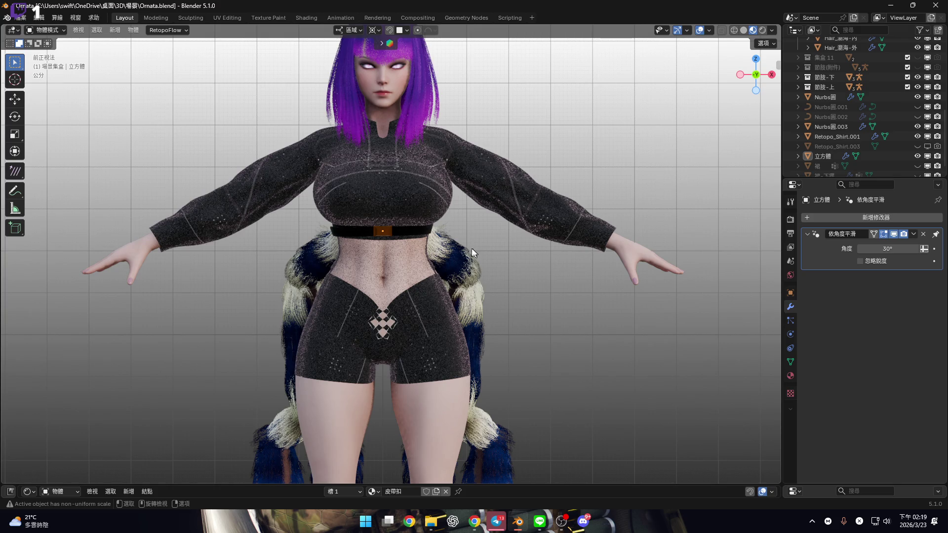
{"action": "scroll", "coordinate": [454, 241], "scroll_direction": "up", "scroll_amount": 5}
{"action": "mouse_move", "coordinate": [454, 240]}
{"action": "middle_mouse_down"}
{"action": "mouse_move", "coordinate": [338, 226]}
{"action": "mouse_move", "coordinate": [534, 218]}
{"action": "mouse_move", "coordinate": [482, 217]}
{"action": "mouse_move", "coordinate": [469, 242]}
{"action": "mouse_move", "coordinate": [523, 229]}
{"action": "mouse_move", "coordinate": [514, 204]}
{"action": "mouse_move", "coordinate": [463, 221]}
{"action": "mouse_move", "coordinate": [392, 215]}
{"action": "mouse_move", "coordinate": [452, 201]}
{"action": "mouse_move", "coordinate": [555, 206]}
{"action": "mouse_move", "coordinate": [448, 212]}
{"action": "mouse_move", "coordinate": [500, 223]}
{"action": "mouse_move", "coordinate": [563, 220]}
{"action": "middle_mouse_up"}
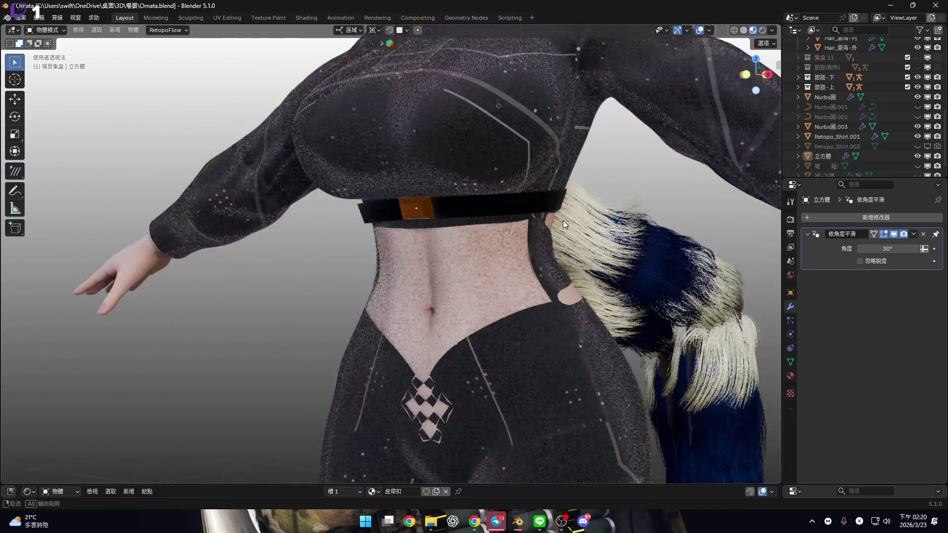
{"action": "scroll", "coordinate": [899, 141], "scroll_direction": "down", "scroll_amount": 1}
{"action": "middle_click_drag", "start_coordinate": [478, 228], "coordinate": [535, 203]}
{"action": "scroll", "coordinate": [513, 212], "scroll_direction": "up", "scroll_amount": 5}
{"action": "scroll", "coordinate": [558, 353], "scroll_direction": "up", "scroll_amount": 2}
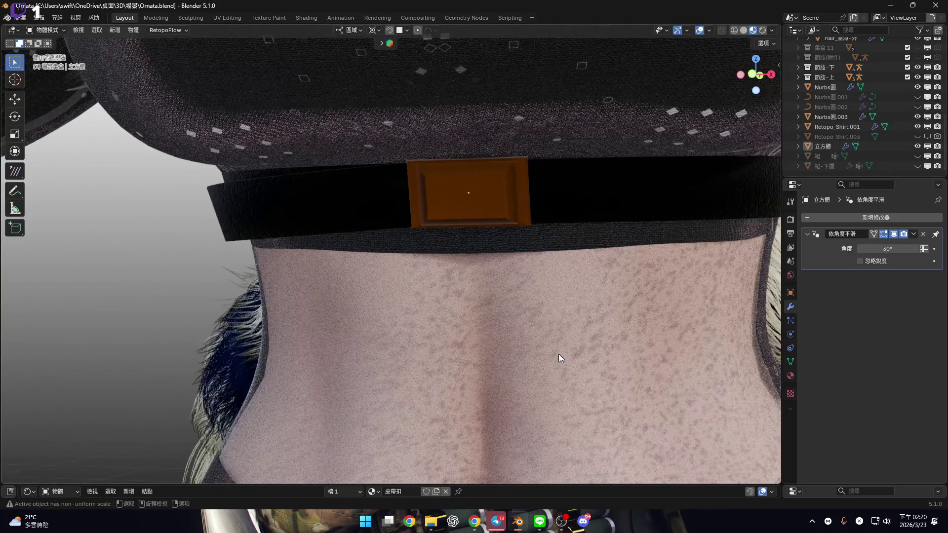
{"action": "left_click", "coordinate": [468, 192]}
{"action": "mouse_move", "coordinate": [635, 298]}
{"action": "middle_mouse_down"}
{"action": "mouse_move", "coordinate": [587, 324]}
{"action": "mouse_move", "coordinate": [580, 301]}
{"action": "middle_mouse_up"}
{"action": "left_click", "coordinate": [704, 269]}
{"action": "mouse_move", "coordinate": [704, 269]}
{"action": "middle_mouse_down"}
{"action": "mouse_move", "coordinate": [576, 247]}
{"action": "mouse_move", "coordinate": [607, 217]}
{"action": "middle_mouse_up"}
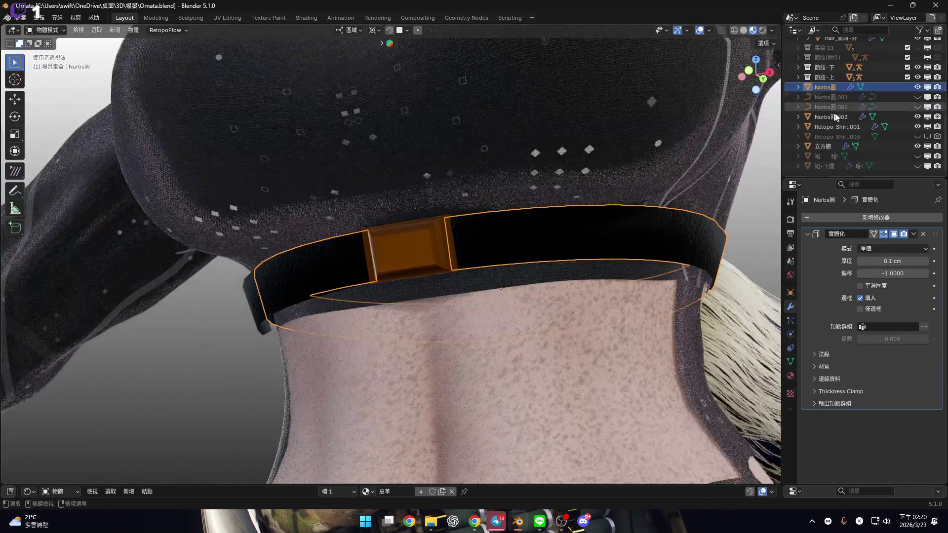
Unhide the chest band Nurbs圓.001 and the ring Nurbs圓.002 below the belt.
{"action": "left_click", "coordinate": [917, 96]}
{"action": "mouse_move", "coordinate": [513, 306]}
{"action": "middle_mouse_down"}
{"action": "mouse_move", "coordinate": [569, 256]}
{"action": "mouse_move", "coordinate": [589, 223]}
{"action": "mouse_move", "coordinate": [448, 209]}
{"action": "mouse_move", "coordinate": [504, 215]}
{"action": "mouse_move", "coordinate": [498, 240]}
{"action": "mouse_move", "coordinate": [677, 248]}
{"action": "mouse_move", "coordinate": [672, 239]}
{"action": "middle_mouse_up"}
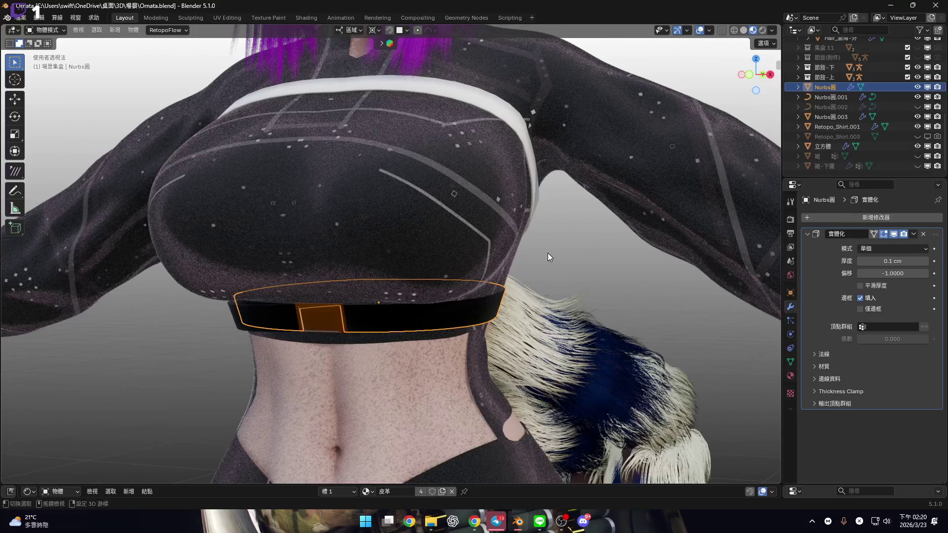
{"action": "scroll", "coordinate": [547, 252], "scroll_direction": "down", "scroll_amount": 3}
{"action": "key", "text": "KP_1"}
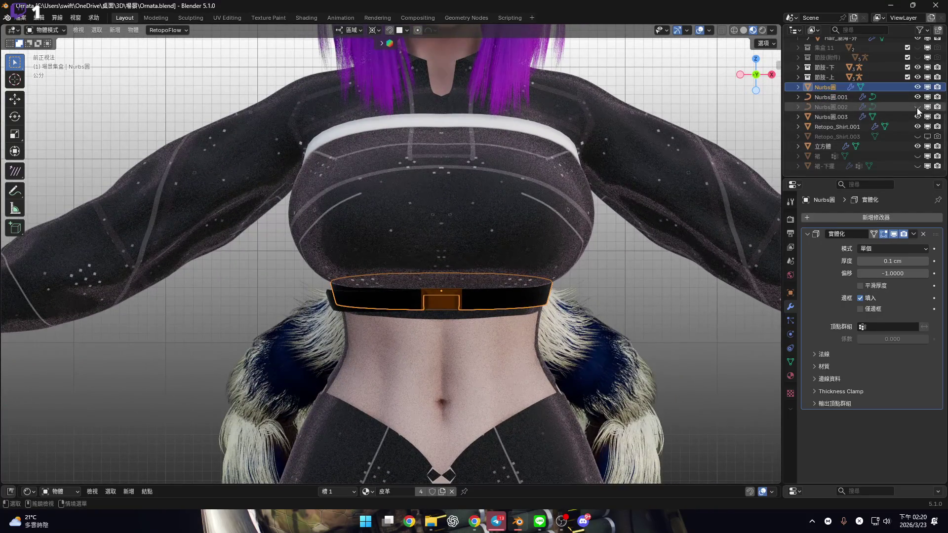
{"action": "left_click", "coordinate": [918, 107]}
{"action": "scroll", "coordinate": [485, 305], "scroll_direction": "up", "scroll_amount": 3}
{"action": "mouse_move", "coordinate": [499, 266]}
{"action": "middle_mouse_down"}
{"action": "mouse_move", "coordinate": [507, 239]}
{"action": "mouse_move", "coordinate": [490, 223]}
{"action": "mouse_move", "coordinate": [427, 246]}
{"action": "mouse_move", "coordinate": [536, 288]}
{"action": "mouse_move", "coordinate": [554, 242]}
{"action": "mouse_move", "coordinate": [609, 273]}
{"action": "middle_mouse_up"}
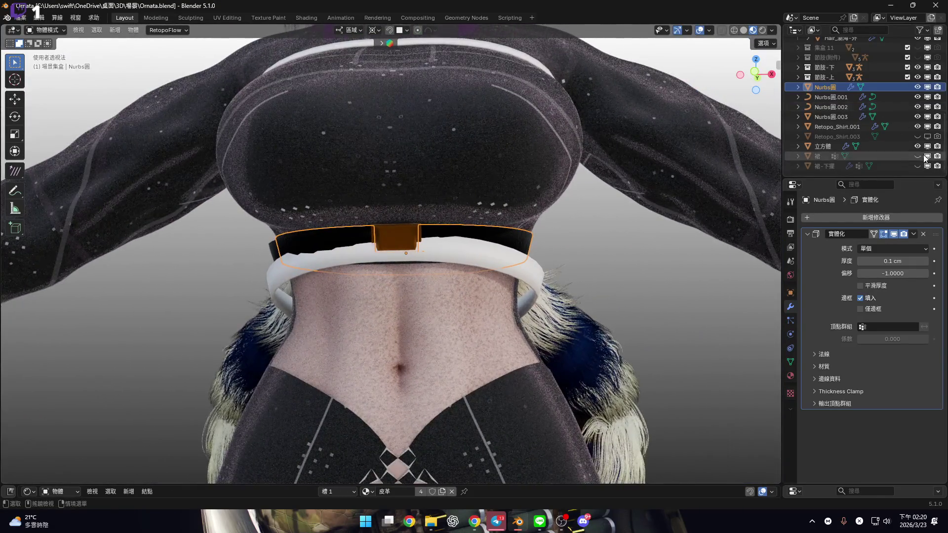
Briefly show the skirt 裙, hide it again, and select the white ring below the belt.
{"action": "left_click", "coordinate": [917, 156]}
{"action": "mouse_move", "coordinate": [675, 243]}
{"action": "middle_mouse_down"}
{"action": "mouse_move", "coordinate": [508, 275]}
{"action": "mouse_move", "coordinate": [550, 269]}
{"action": "middle_mouse_up"}
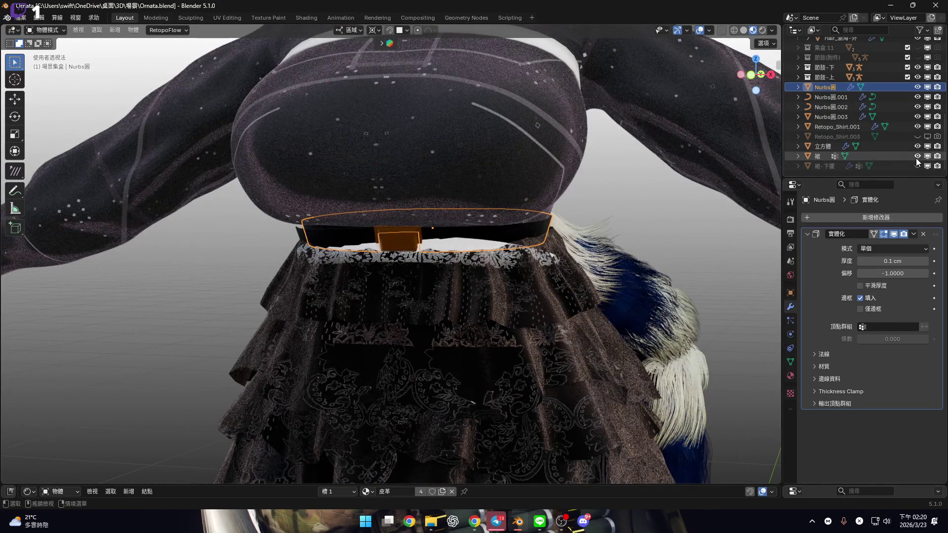
{"action": "mouse_move", "coordinate": [523, 256]}
{"action": "middle_mouse_down"}
{"action": "mouse_move", "coordinate": [461, 269]}
{"action": "mouse_move", "coordinate": [715, 267]}
{"action": "mouse_move", "coordinate": [592, 256]}
{"action": "mouse_move", "coordinate": [710, 140]}
{"action": "middle_mouse_up"}
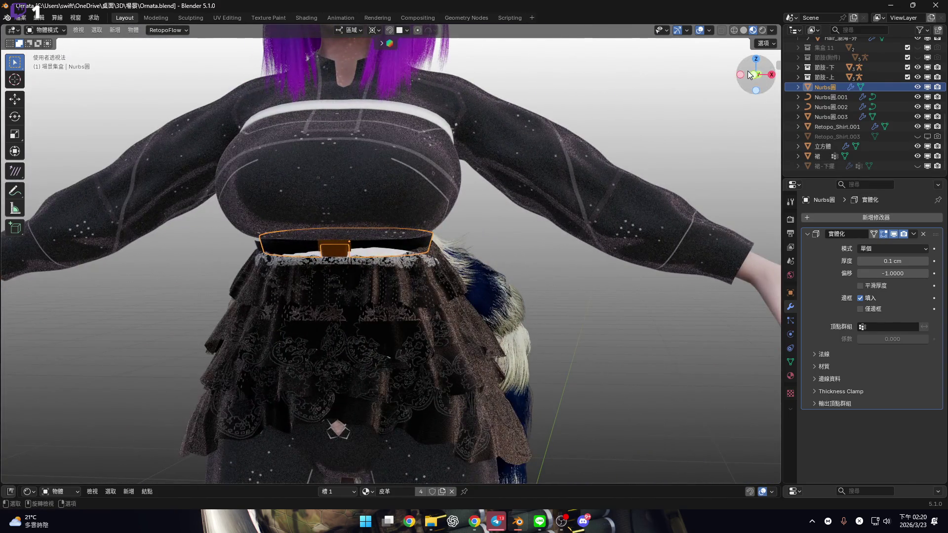
{"action": "left_click", "coordinate": [754, 75]}
{"action": "left_click", "coordinate": [917, 156]}
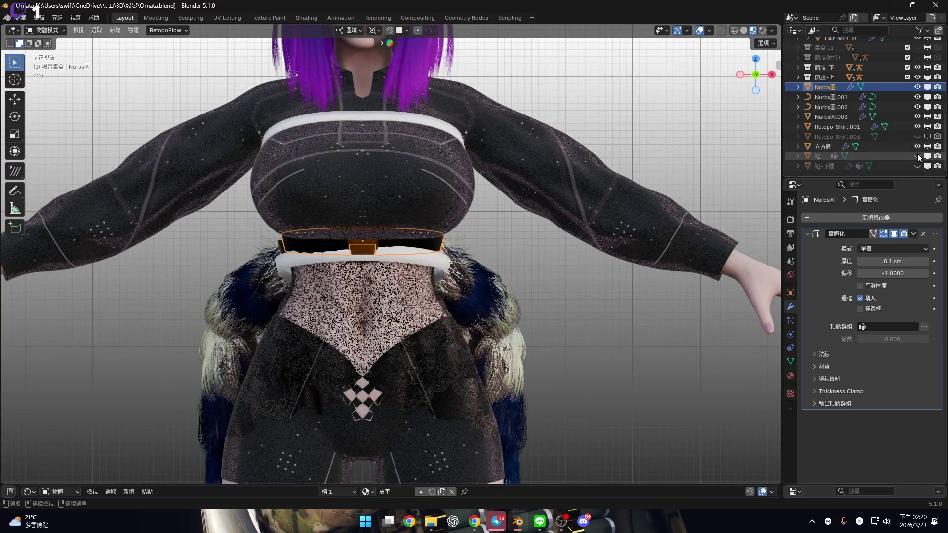
{"action": "middle_click_drag", "start_coordinate": [411, 280], "coordinate": [545, 281], "text": "shift"}
{"action": "scroll", "coordinate": [546, 280], "scroll_direction": "up", "scroll_amount": 3}
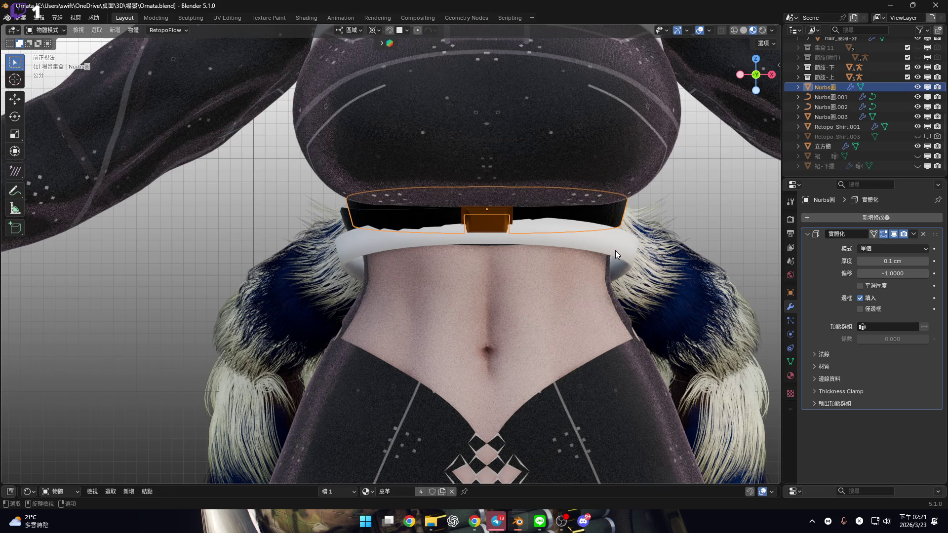
{"action": "left_click", "coordinate": [615, 250]}
Delete the selected white ring Nurbs圓.002 with X and confirm 刪除.
{"action": "scroll", "coordinate": [615, 251], "scroll_direction": "down", "scroll_amount": 5}
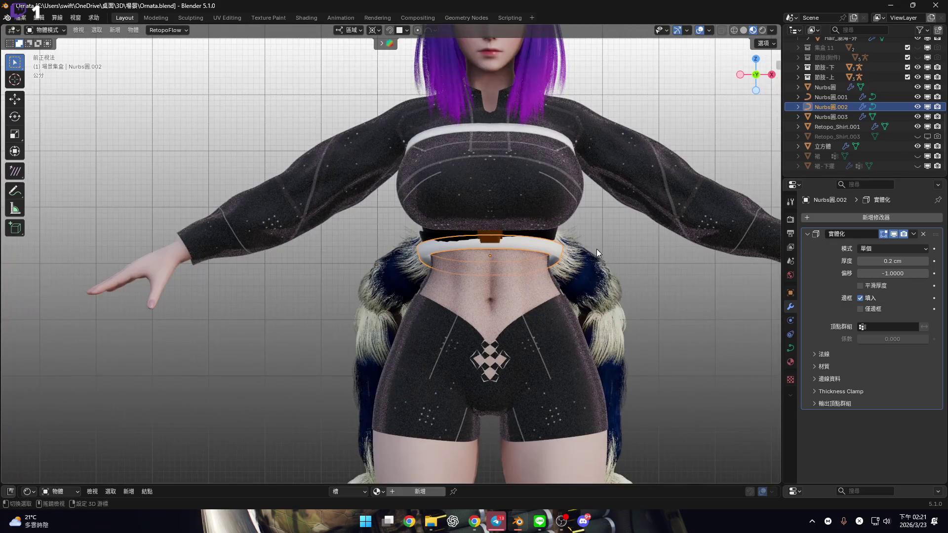
{"action": "middle_click_drag", "start_coordinate": [597, 247], "coordinate": [497, 251], "text": "ctrl"}
{"action": "scroll", "coordinate": [497, 251], "scroll_direction": "up", "scroll_amount": 5}
{"action": "key", "text": "x"}
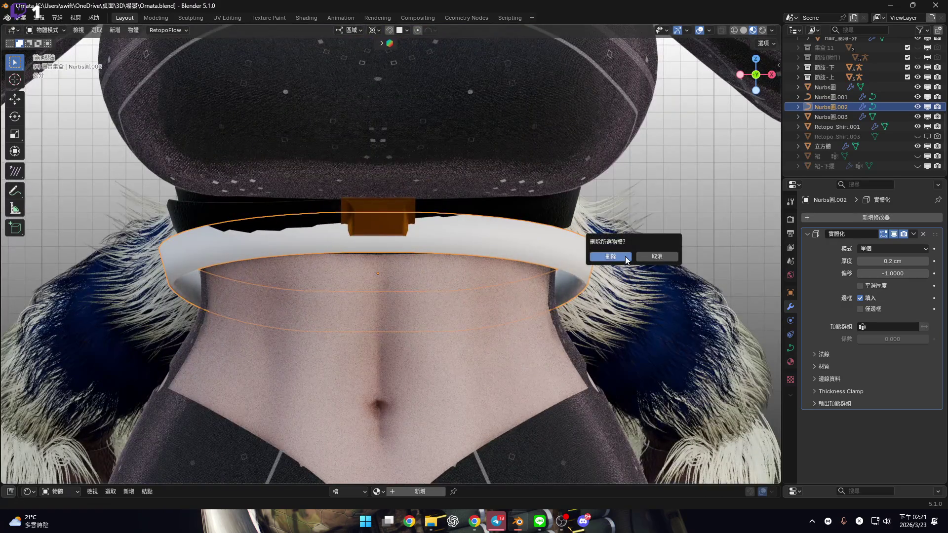
{"action": "left_click", "coordinate": [625, 256]}
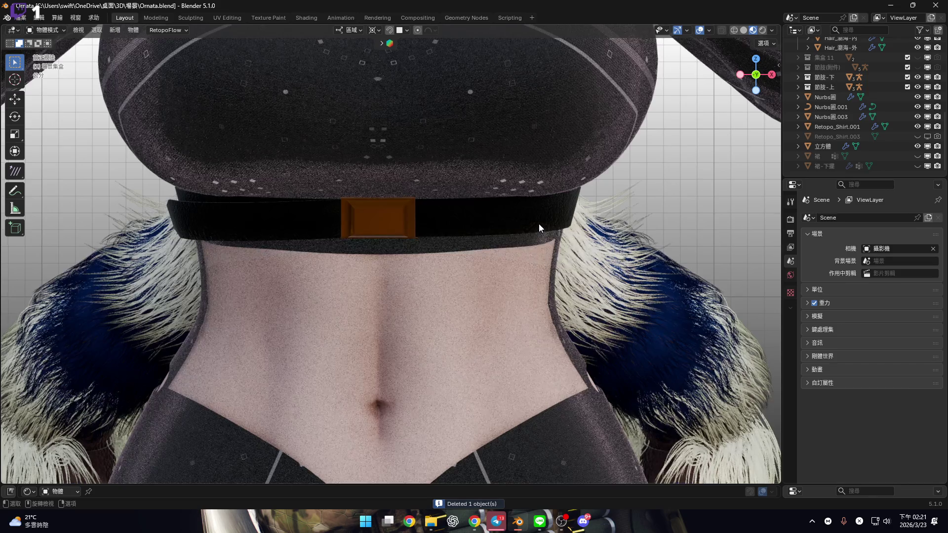
Recentre the view on the torso and show the Windows desktop.
{"action": "scroll", "coordinate": [480, 226], "scroll_direction": "down", "scroll_amount": 3}
{"action": "middle_click_drag", "start_coordinate": [480, 226], "coordinate": [408, 232], "text": "shift"}
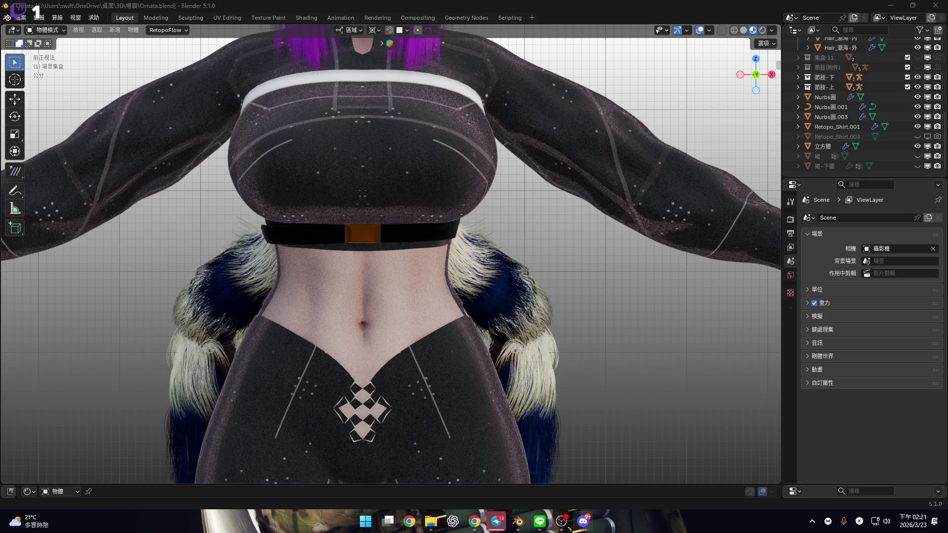
{"action": "key", "text": "super+d"}
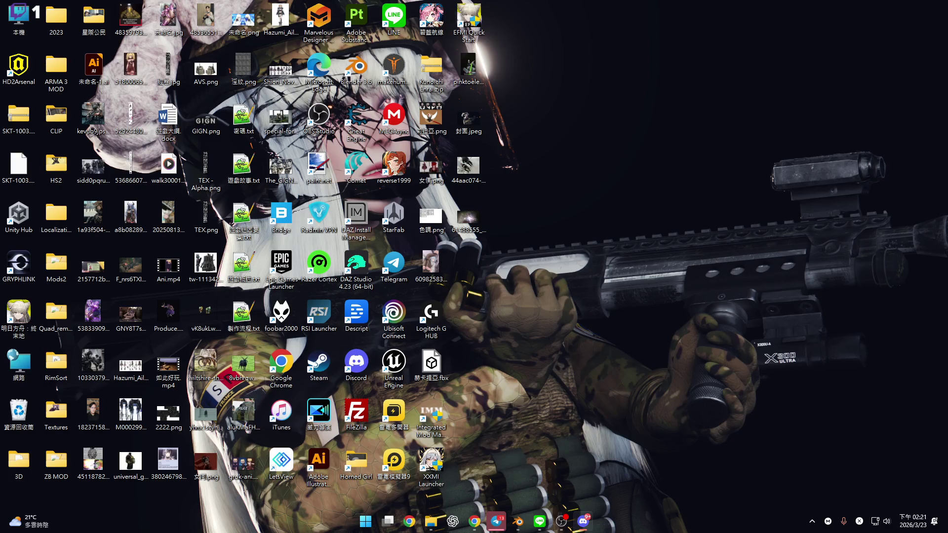
{"action": "key", "text": "super+d"}
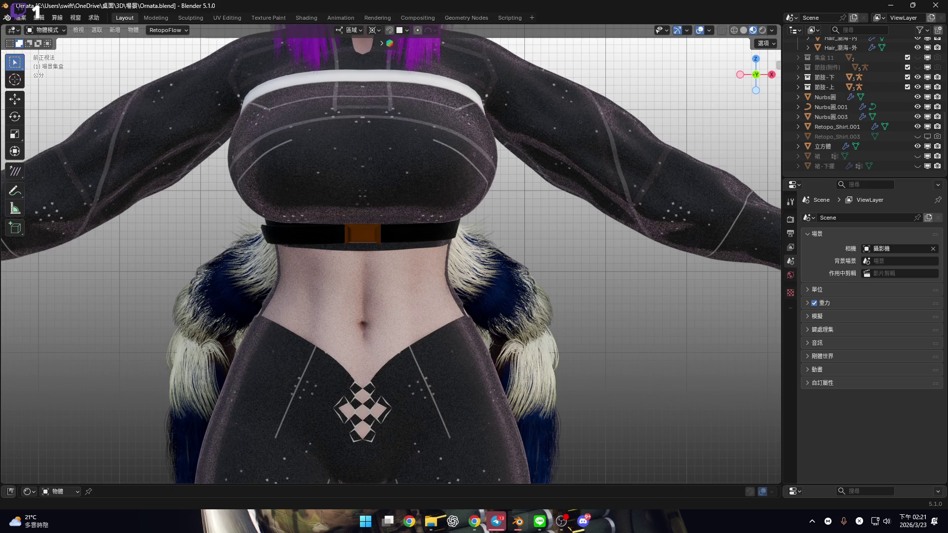
Select the chest band Nurbs圓.001 and view it in front orthographic.
{"action": "scroll", "coordinate": [386, 315], "scroll_direction": "up", "scroll_amount": 3}
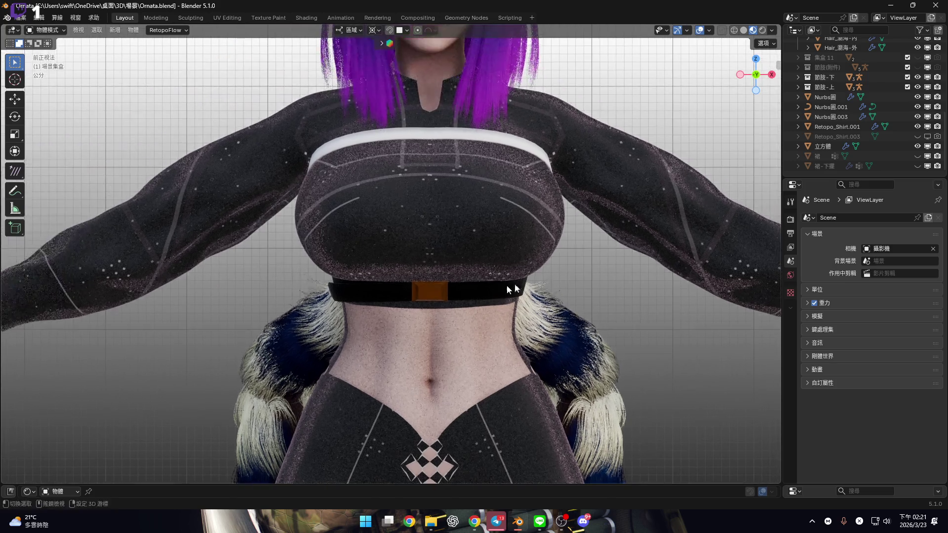
{"action": "mouse_move", "coordinate": [386, 315]}
{"action": "middle_mouse_down"}
{"action": "mouse_move", "coordinate": [340, 279]}
{"action": "mouse_move", "coordinate": [292, 286]}
{"action": "mouse_move", "coordinate": [387, 347]}
{"action": "mouse_move", "coordinate": [435, 266]}
{"action": "mouse_move", "coordinate": [420, 236]}
{"action": "mouse_move", "coordinate": [449, 250]}
{"action": "middle_mouse_up"}
{"action": "left_click", "coordinate": [449, 250]}
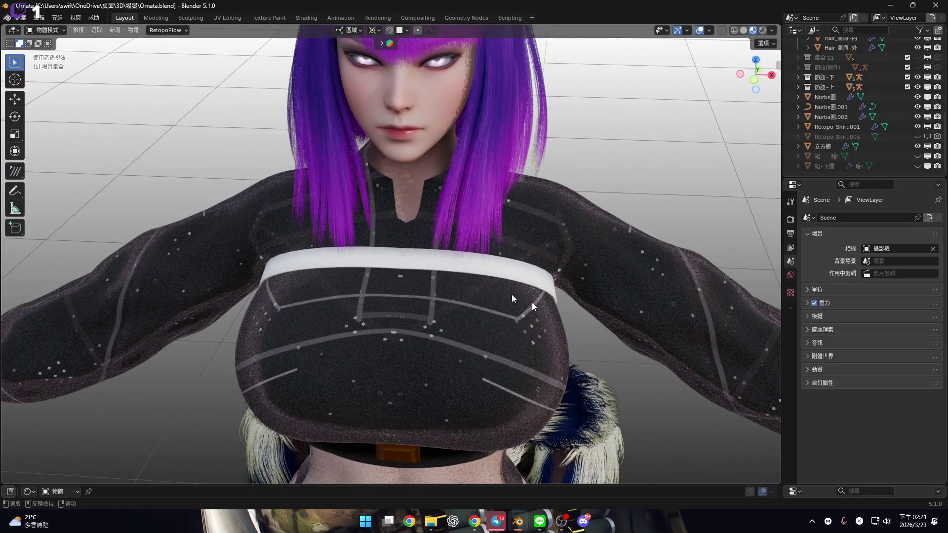
{"action": "middle_click_drag", "start_coordinate": [605, 318], "coordinate": [542, 339], "text": "shift"}
{"action": "left_click", "coordinate": [423, 271]}
{"action": "middle_click_drag", "start_coordinate": [423, 271], "coordinate": [474, 284]}
{"action": "scroll", "coordinate": [496, 281], "scroll_direction": "up", "scroll_amount": 6}
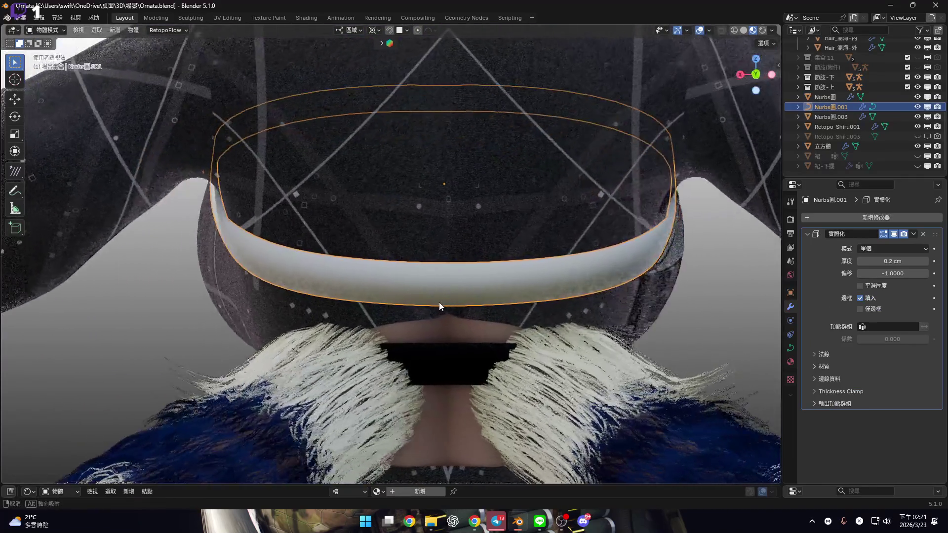
{"action": "scroll", "coordinate": [468, 308], "scroll_direction": "down", "scroll_amount": 8}
{"action": "mouse_move", "coordinate": [553, 217]}
{"action": "middle_mouse_down"}
{"action": "mouse_move", "coordinate": [626, 277]}
{"action": "mouse_move", "coordinate": [755, 95]}
{"action": "middle_mouse_up"}
{"action": "left_click", "coordinate": [755, 93]}
{"action": "scroll", "coordinate": [535, 335], "scroll_direction": "up", "scroll_amount": 3}
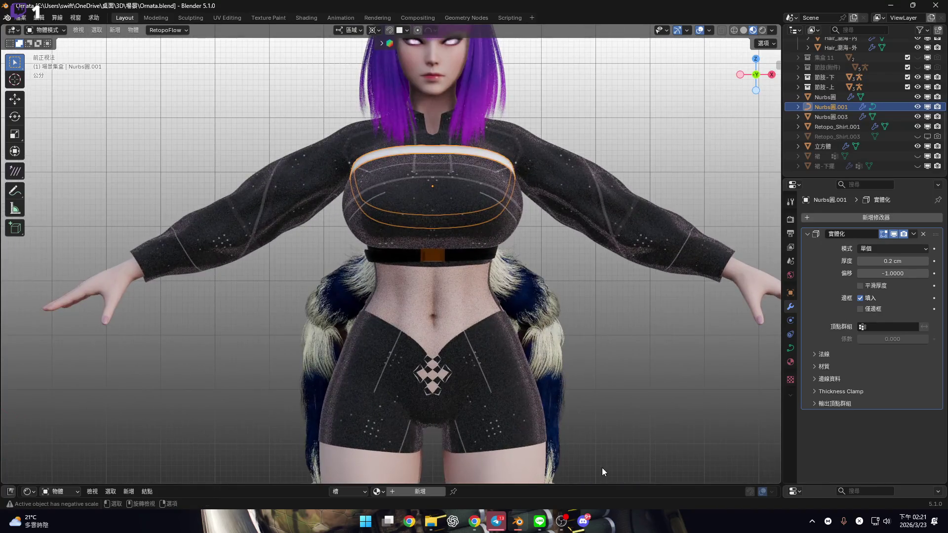
Assign the 皮革 leather material to the chest band, then deselect it.
{"action": "left_click_drag", "start_coordinate": [538, 485], "coordinate": [538, 389]}
{"action": "left_click", "coordinate": [378, 395]}
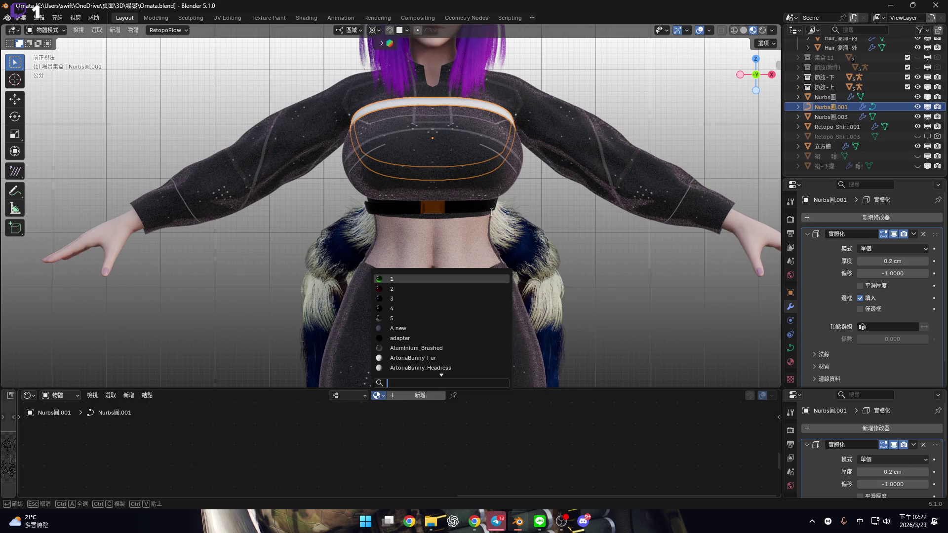
{"action": "right_click", "coordinate": [508, 230]}
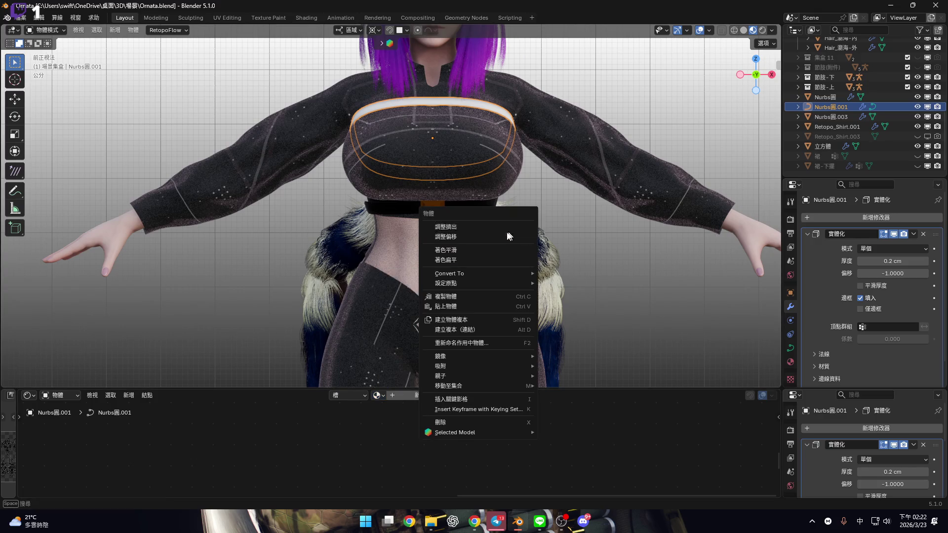
{"action": "left_click", "coordinate": [379, 395]}
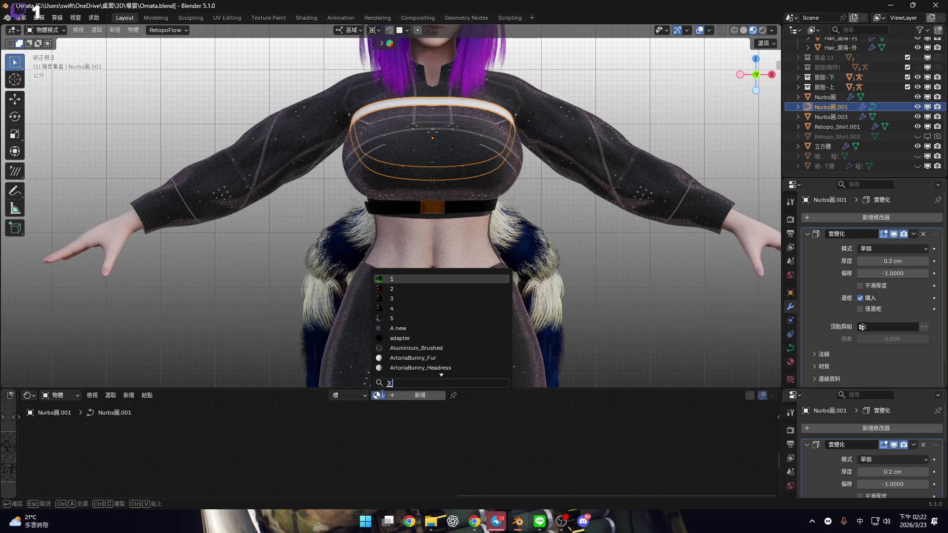
{"action": "type", "text": "皮"}
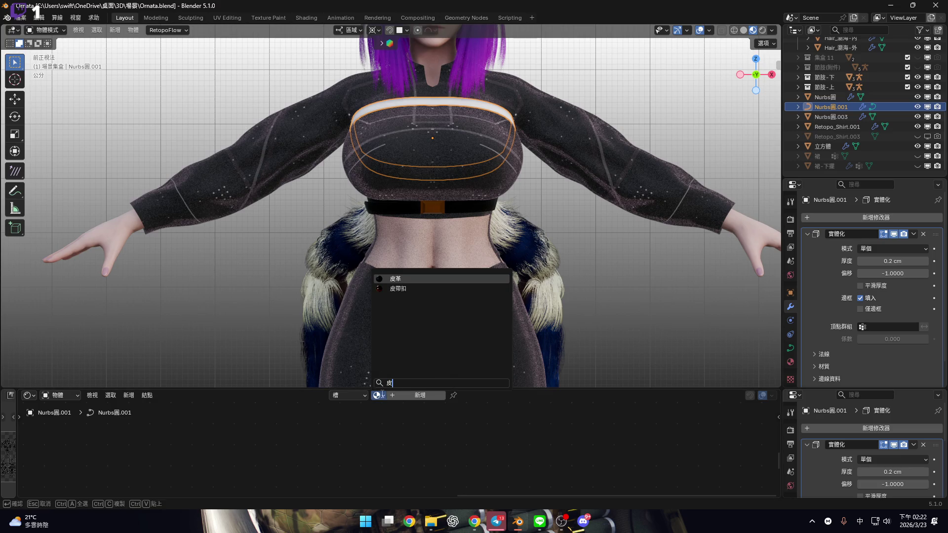
{"action": "key", "text": "Return"}
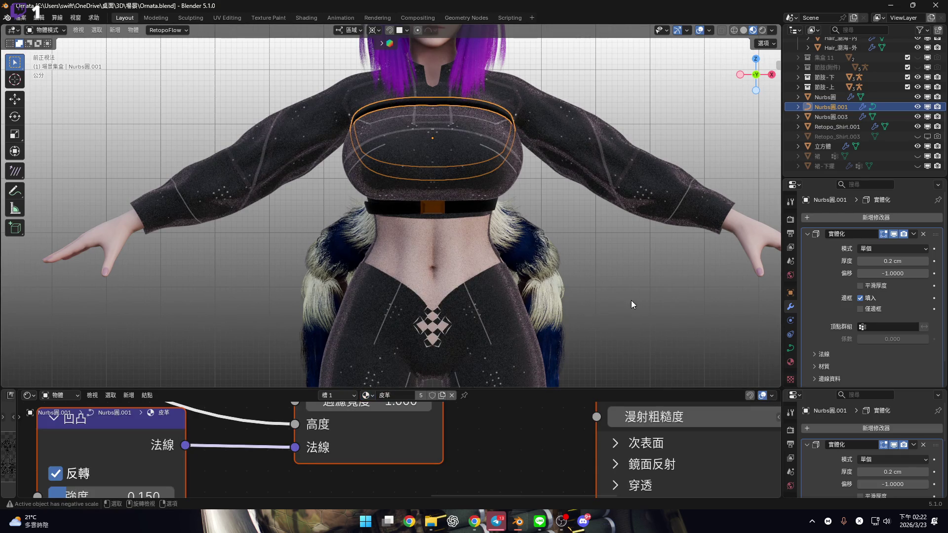
{"action": "left_click", "coordinate": [631, 304]}
{"action": "left_click_drag", "start_coordinate": [565, 390], "coordinate": [493, 486]}
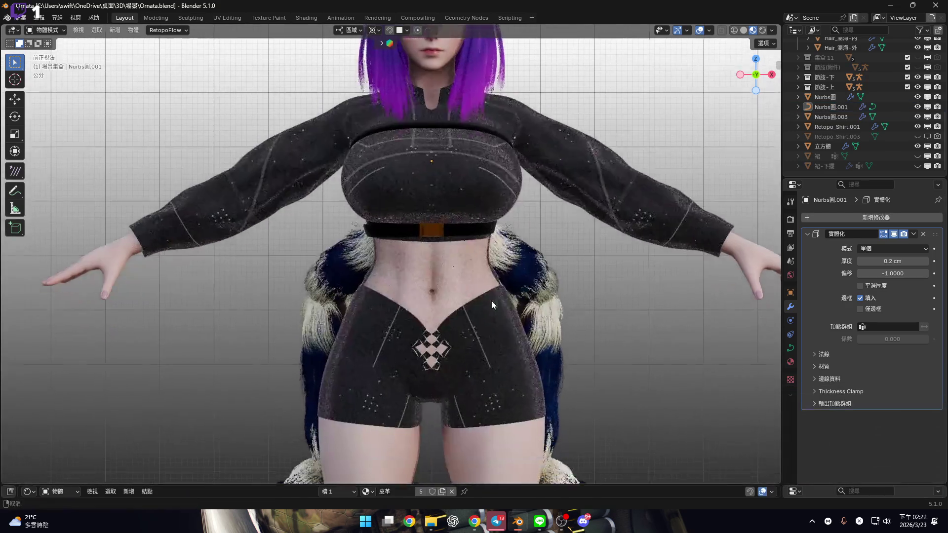
Unhide the skirt and hem 裙-下擺, view the character from the front, and show Tool settings.
{"action": "left_click", "coordinate": [917, 158]}
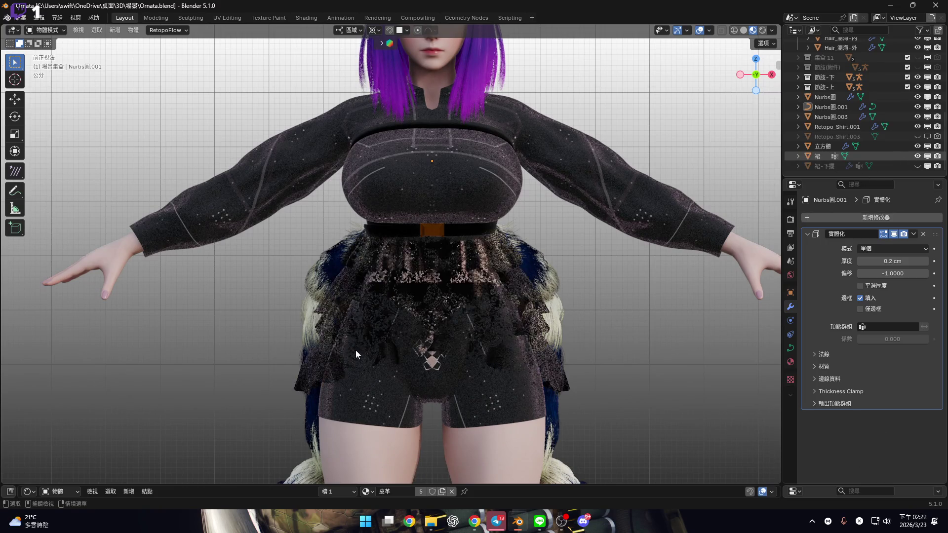
{"action": "middle_click_drag", "start_coordinate": [444, 276], "coordinate": [336, 285]}
{"action": "scroll", "coordinate": [375, 282], "scroll_direction": "up", "scroll_amount": 5}
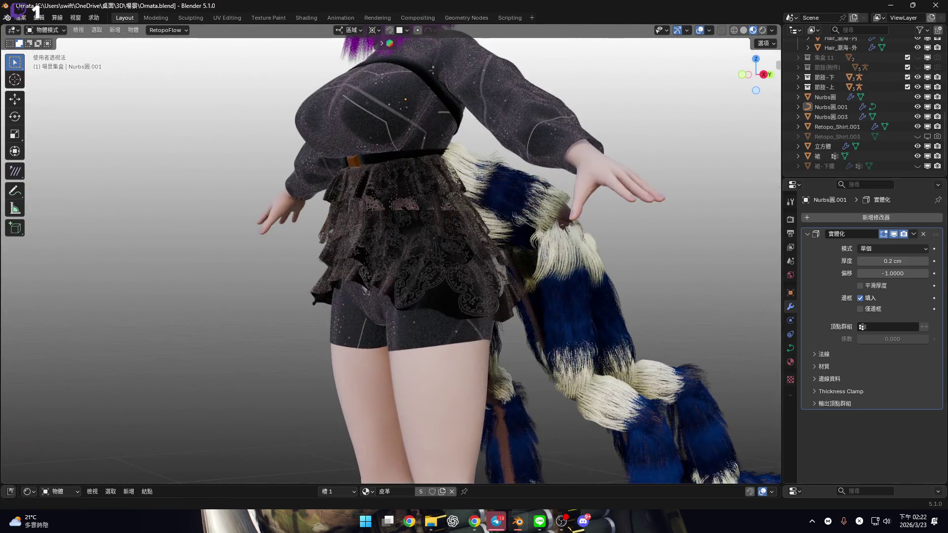
{"action": "left_click", "coordinate": [917, 166]}
{"action": "scroll", "coordinate": [499, 300], "scroll_direction": "down", "scroll_amount": 5}
{"action": "mouse_move", "coordinate": [499, 300]}
{"action": "middle_mouse_down"}
{"action": "mouse_move", "coordinate": [469, 258]}
{"action": "mouse_move", "coordinate": [470, 318]}
{"action": "mouse_move", "coordinate": [522, 301]}
{"action": "mouse_move", "coordinate": [492, 217]}
{"action": "mouse_move", "coordinate": [418, 330]}
{"action": "mouse_move", "coordinate": [460, 309]}
{"action": "mouse_move", "coordinate": [408, 295]}
{"action": "middle_mouse_up"}
{"action": "scroll", "coordinate": [510, 277], "scroll_direction": "up", "scroll_amount": 4}
{"action": "scroll", "coordinate": [450, 207], "scroll_direction": "up", "scroll_amount": 4}
{"action": "mouse_move", "coordinate": [450, 206]}
{"action": "middle_mouse_down"}
{"action": "mouse_move", "coordinate": [401, 205]}
{"action": "mouse_move", "coordinate": [514, 214]}
{"action": "mouse_move", "coordinate": [425, 226]}
{"action": "mouse_move", "coordinate": [745, 105]}
{"action": "middle_mouse_up"}
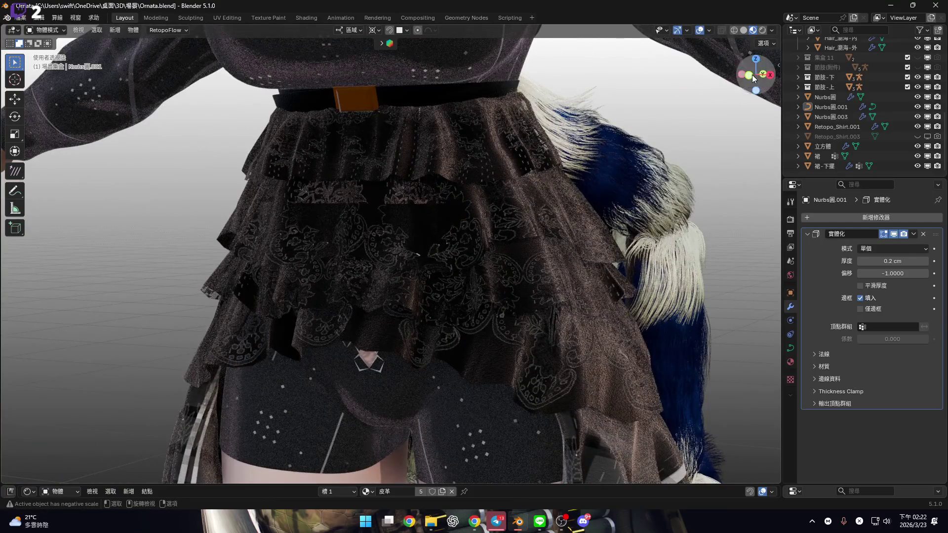
{"action": "left_click", "coordinate": [749, 75]}
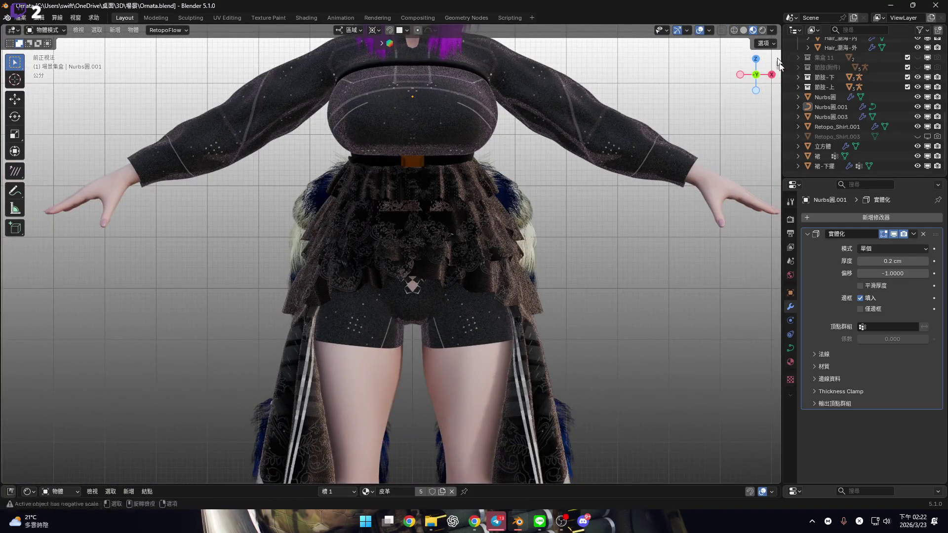
{"action": "left_click", "coordinate": [790, 203]}
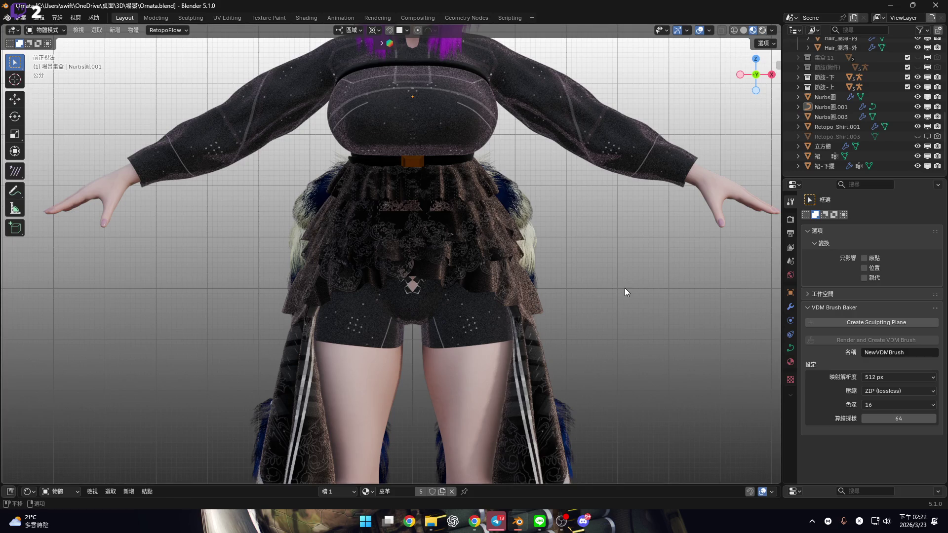
Preview the character in Rendered shading with overlays hidden, looking over torso, belt and skirt.
{"action": "key", "text": "z"}
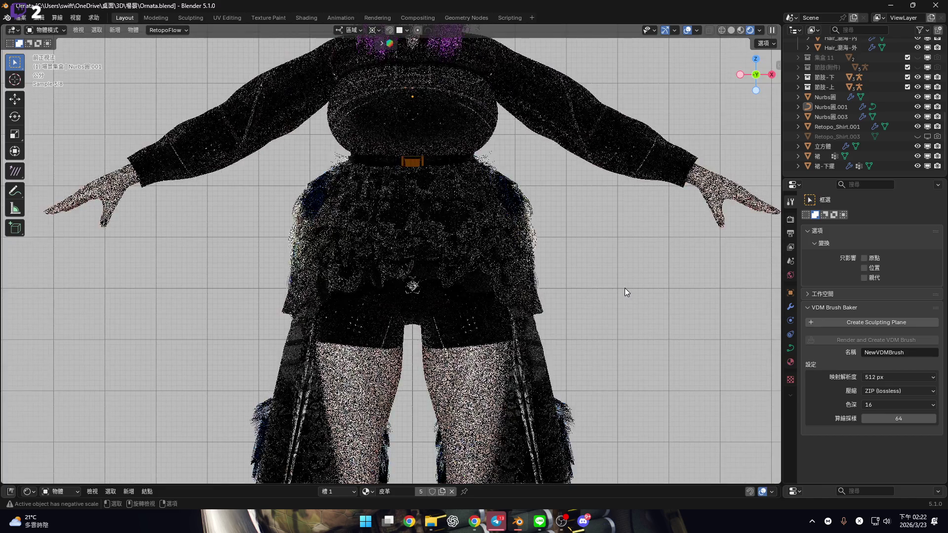
{"action": "key", "text": "shift+alt+z"}
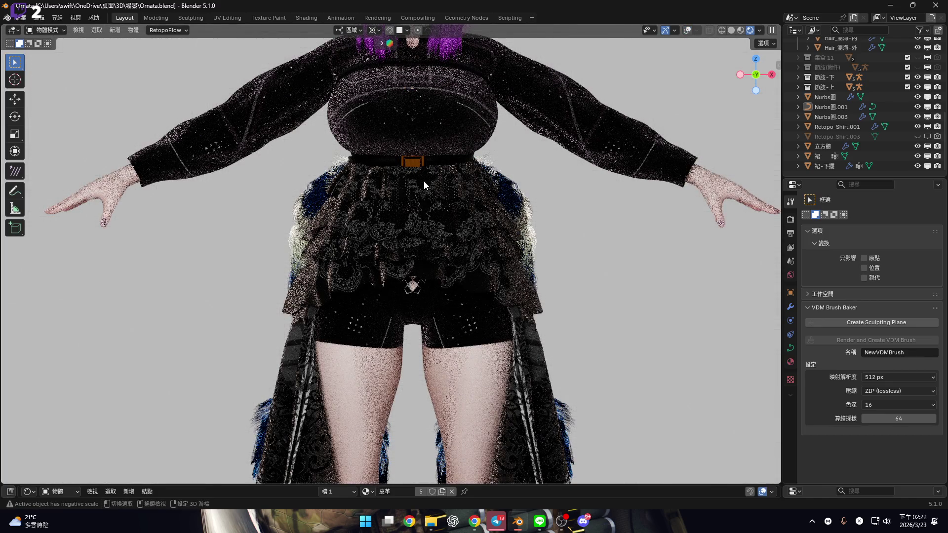
{"action": "middle_click_drag", "start_coordinate": [464, 200], "coordinate": [498, 350], "text": "shift"}
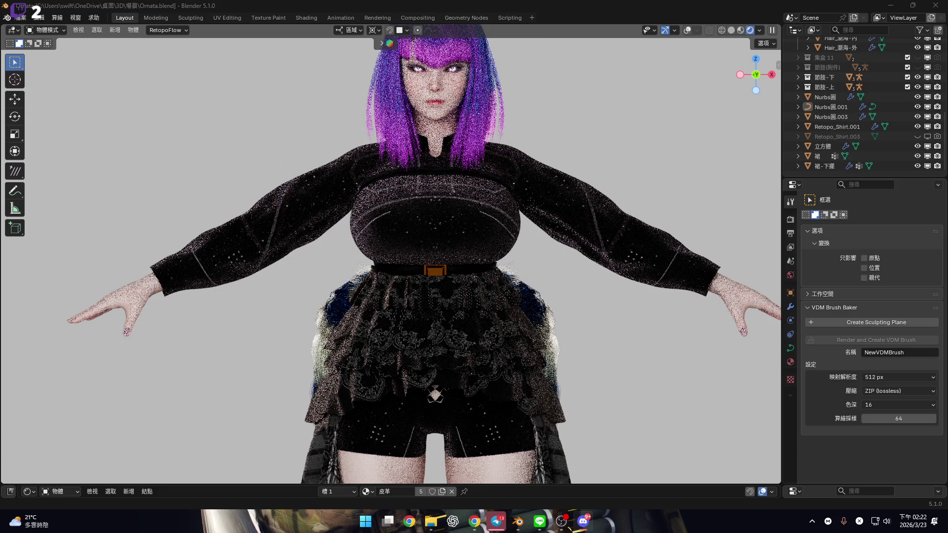
{"action": "scroll", "coordinate": [512, 243], "scroll_direction": "up", "scroll_amount": 3}
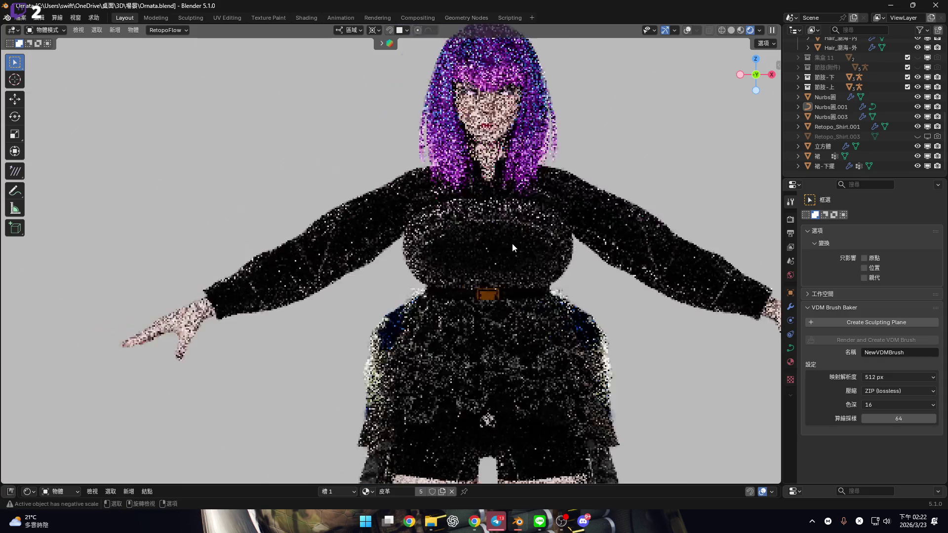
{"action": "scroll", "coordinate": [511, 244], "scroll_direction": "up", "scroll_amount": 2}
{"action": "mouse_move", "coordinate": [594, 254]}
{"action": "middle_mouse_down"}
{"action": "mouse_move", "coordinate": [506, 169]}
{"action": "mouse_move", "coordinate": [473, 208]}
{"action": "mouse_move", "coordinate": [546, 237]}
{"action": "middle_mouse_up"}
{"action": "scroll", "coordinate": [463, 220], "scroll_direction": "up", "scroll_amount": 4}
{"action": "scroll", "coordinate": [546, 237], "scroll_direction": "down", "scroll_amount": 6}
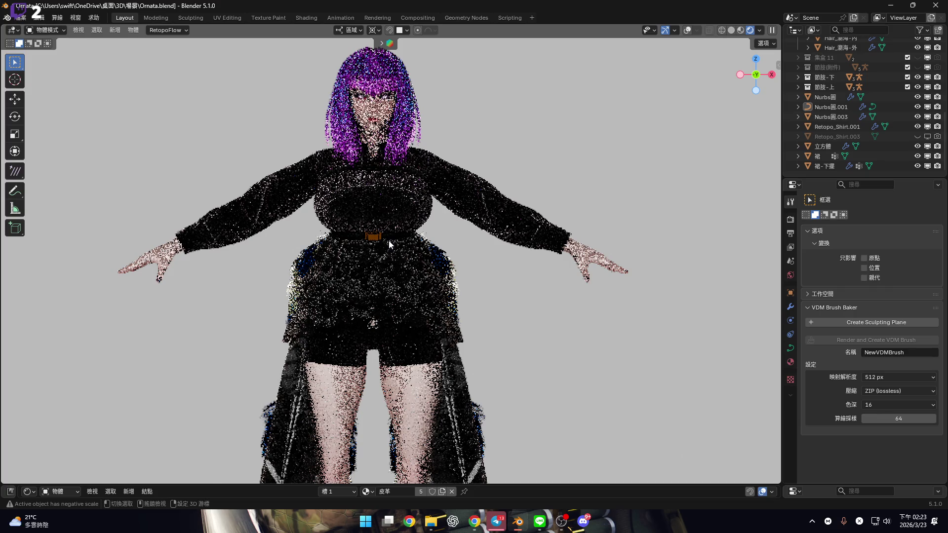
{"action": "scroll", "coordinate": [389, 241], "scroll_direction": "up", "scroll_amount": 6}
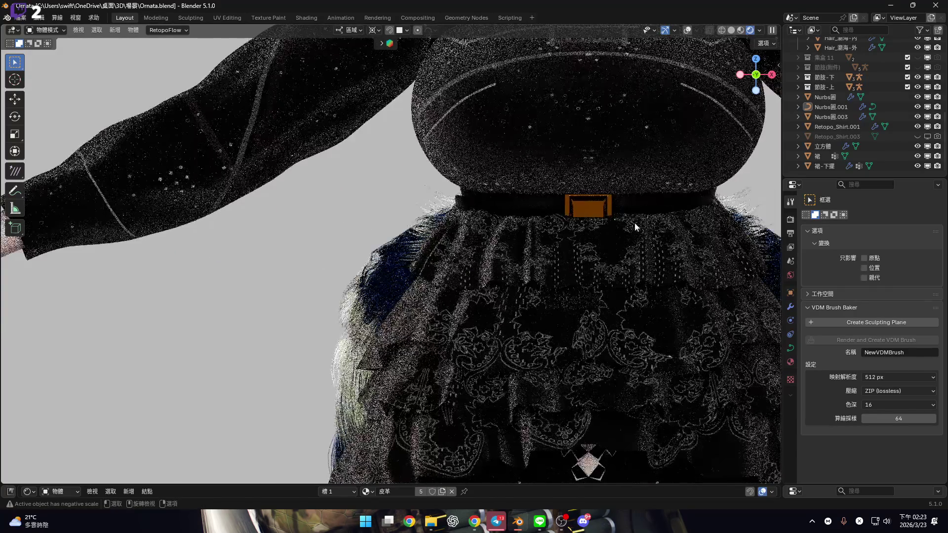
{"action": "mouse_move", "coordinate": [629, 227]}
{"action": "middle_mouse_down", "text": "shift"}
{"action": "mouse_move", "coordinate": [525, 174]}
{"action": "mouse_move", "coordinate": [524, 200]}
{"action": "middle_mouse_up", "text": "shift"}
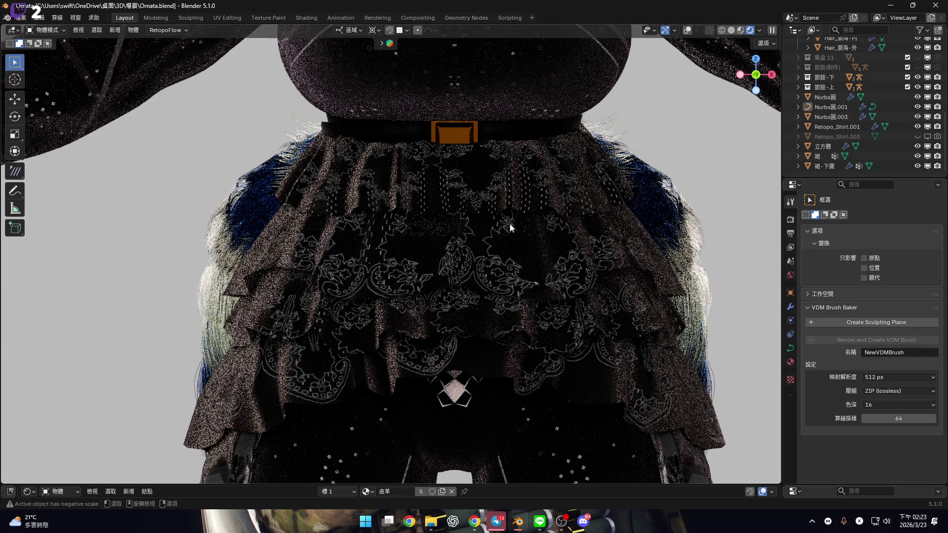
{"action": "scroll", "coordinate": [503, 247], "scroll_direction": "down", "scroll_amount": 5}
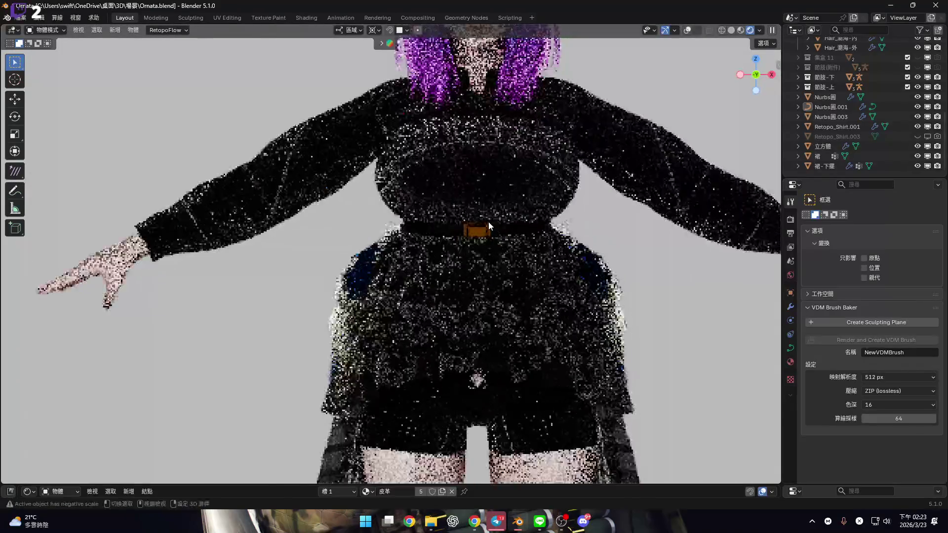
{"action": "scroll", "coordinate": [488, 223], "scroll_direction": "down", "scroll_amount": 4}
{"action": "middle_click_drag", "start_coordinate": [487, 223], "coordinate": [460, 159]}
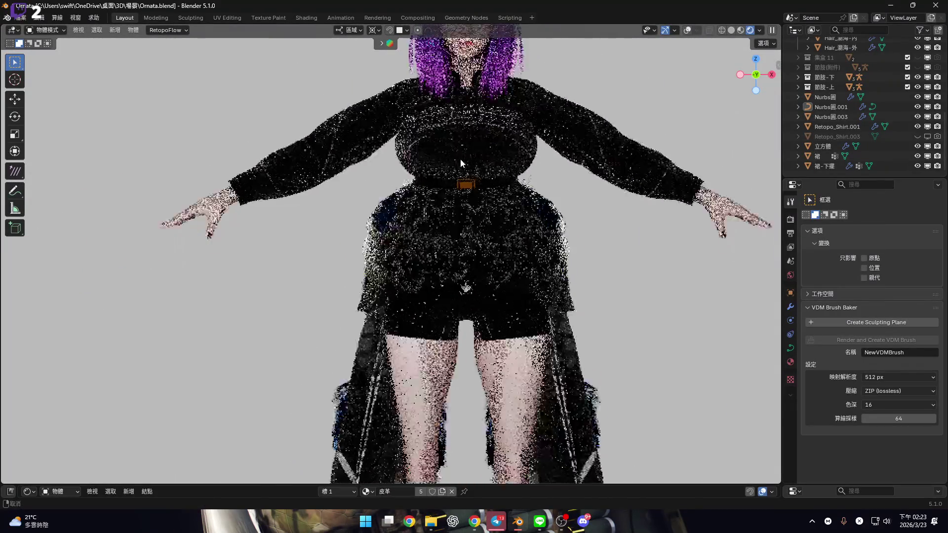
{"action": "scroll", "coordinate": [508, 235], "scroll_direction": "down", "scroll_amount": 2}
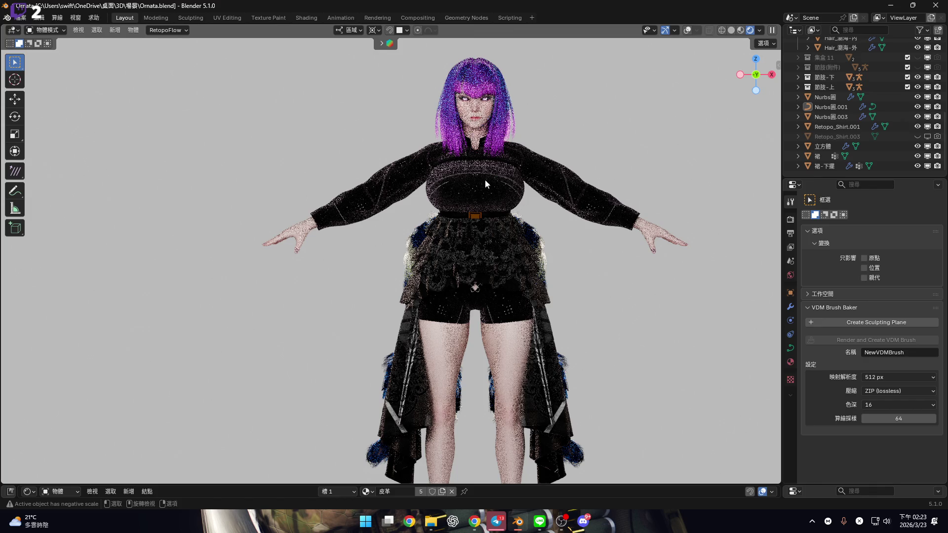
Switch the render engine to EEVEE in Render Properties.
{"action": "left_click", "coordinate": [790, 219]}
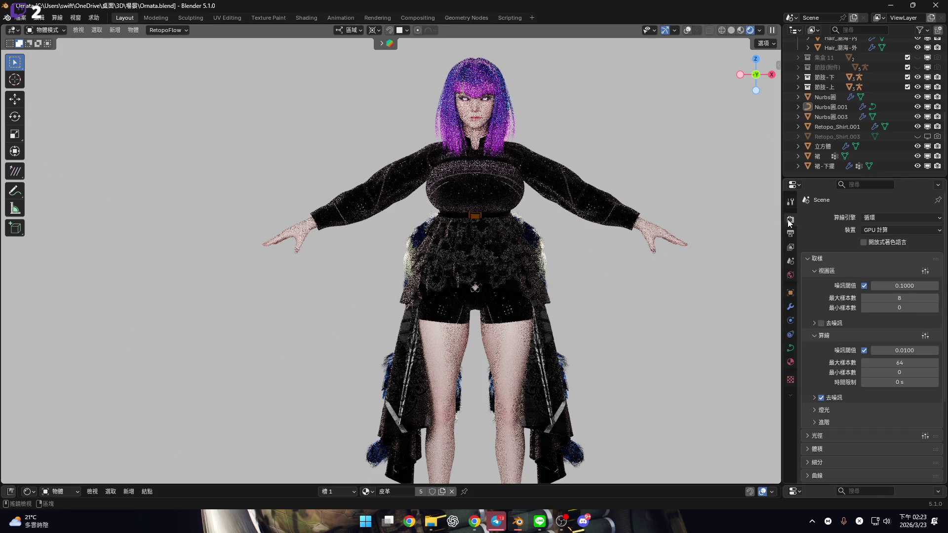
{"action": "left_click", "coordinate": [883, 217]}
{"action": "left_click", "coordinate": [872, 229]}
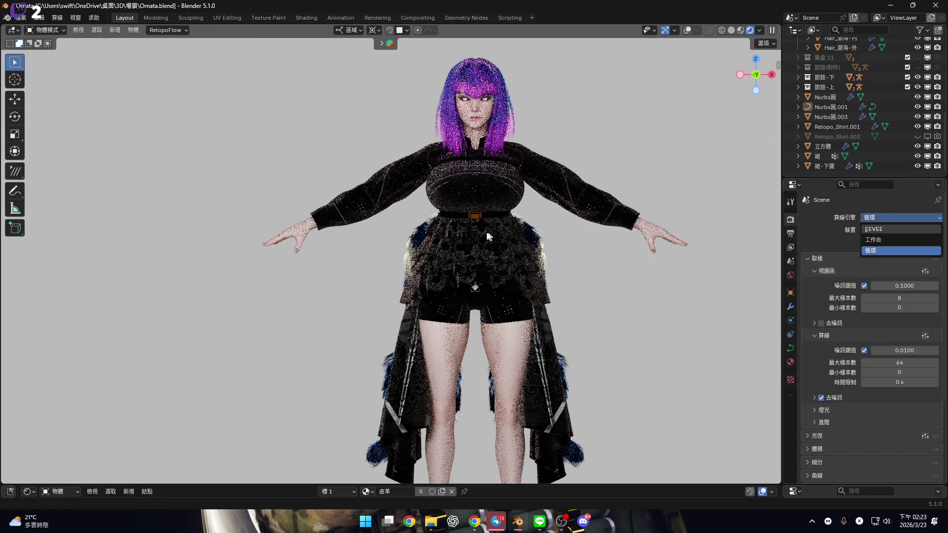
Frame Omata's face close up in the EEVEE preview and select the character's body.
{"action": "scroll", "coordinate": [499, 199], "scroll_direction": "up", "scroll_amount": 4}
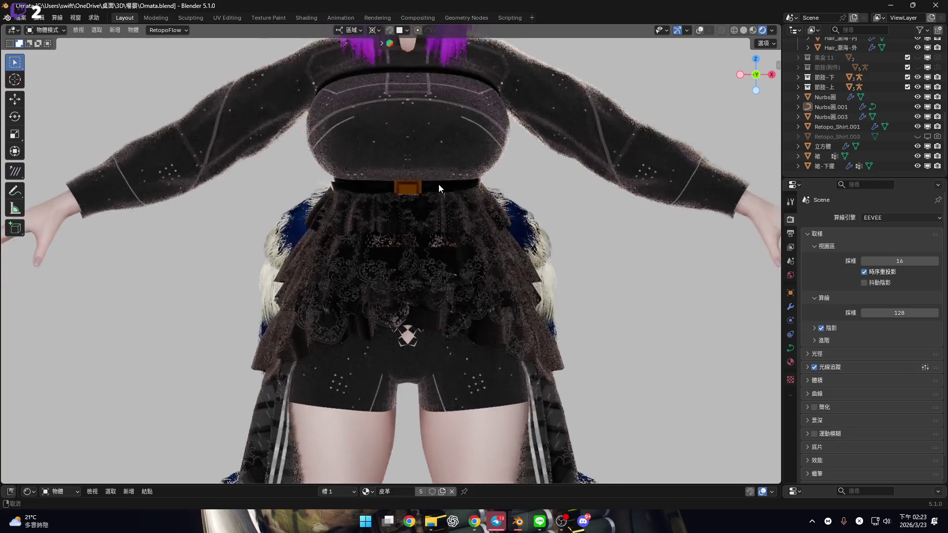
{"action": "mouse_move", "coordinate": [439, 253]}
{"action": "middle_mouse_down", "text": "shift"}
{"action": "mouse_move", "coordinate": [450, 275]}
{"action": "mouse_move", "coordinate": [448, 319]}
{"action": "mouse_move", "coordinate": [440, 220]}
{"action": "mouse_move", "coordinate": [451, 270]}
{"action": "mouse_move", "coordinate": [469, 209]}
{"action": "mouse_move", "coordinate": [445, 290]}
{"action": "mouse_move", "coordinate": [473, 250]}
{"action": "mouse_move", "coordinate": [454, 183]}
{"action": "mouse_move", "coordinate": [480, 249]}
{"action": "mouse_move", "coordinate": [530, 239]}
{"action": "mouse_move", "coordinate": [499, 223]}
{"action": "mouse_move", "coordinate": [466, 257]}
{"action": "middle_mouse_up", "text": "shift"}
{"action": "mouse_move", "coordinate": [487, 262]}
{"action": "middle_mouse_down"}
{"action": "mouse_move", "coordinate": [475, 233]}
{"action": "mouse_move", "coordinate": [535, 218]}
{"action": "mouse_move", "coordinate": [475, 254]}
{"action": "mouse_move", "coordinate": [472, 235]}
{"action": "mouse_move", "coordinate": [418, 247]}
{"action": "mouse_move", "coordinate": [508, 239]}
{"action": "mouse_move", "coordinate": [491, 239]}
{"action": "mouse_move", "coordinate": [430, 305]}
{"action": "mouse_move", "coordinate": [382, 271]}
{"action": "mouse_move", "coordinate": [540, 247]}
{"action": "mouse_move", "coordinate": [474, 163]}
{"action": "mouse_move", "coordinate": [466, 209]}
{"action": "mouse_move", "coordinate": [475, 220]}
{"action": "middle_mouse_up"}
{"action": "scroll", "coordinate": [540, 248], "scroll_direction": "down", "scroll_amount": 3}
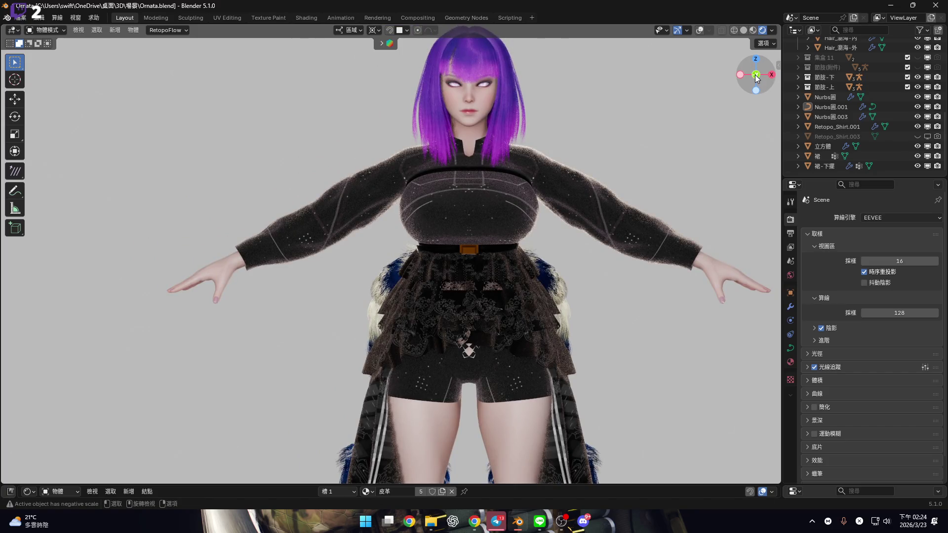
{"action": "mouse_move", "coordinate": [754, 79]}
{"action": "left_mouse_down"}
{"action": "mouse_move", "coordinate": [691, 98]}
{"action": "mouse_move", "coordinate": [484, 207]}
{"action": "left_mouse_up"}
{"action": "scroll", "coordinate": [485, 207], "scroll_direction": "up", "scroll_amount": 5}
{"action": "middle_click_drag", "start_coordinate": [484, 206], "coordinate": [398, 242], "text": "shift"}
{"action": "scroll", "coordinate": [420, 240], "scroll_direction": "up", "scroll_amount": 5}
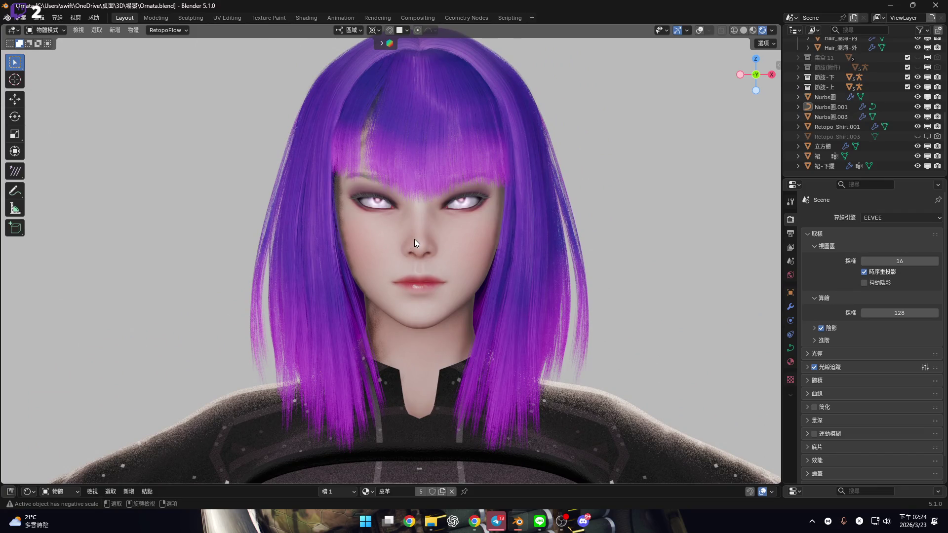
{"action": "scroll", "coordinate": [414, 239], "scroll_direction": "up", "scroll_amount": 4}
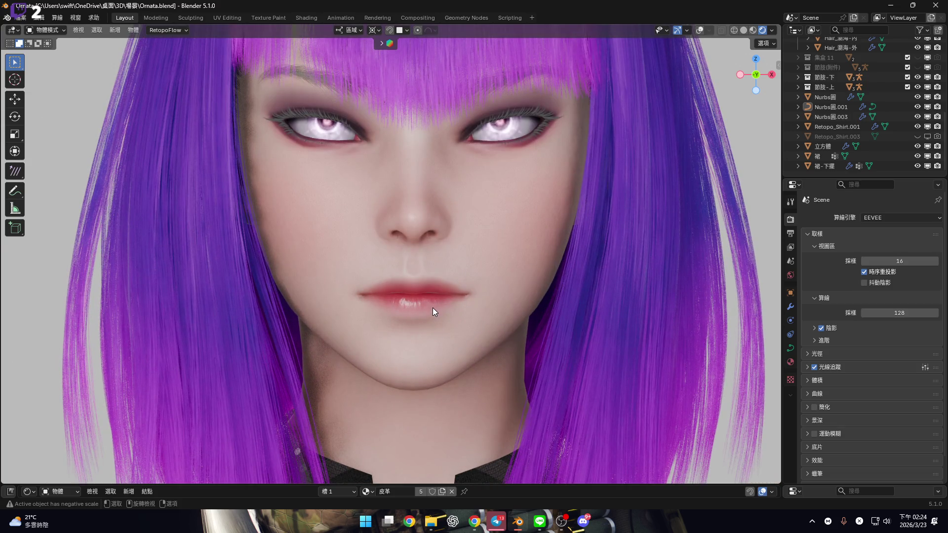
{"action": "left_click", "coordinate": [449, 342]}
{"action": "left_click_drag", "start_coordinate": [504, 481], "coordinate": [528, 224]}
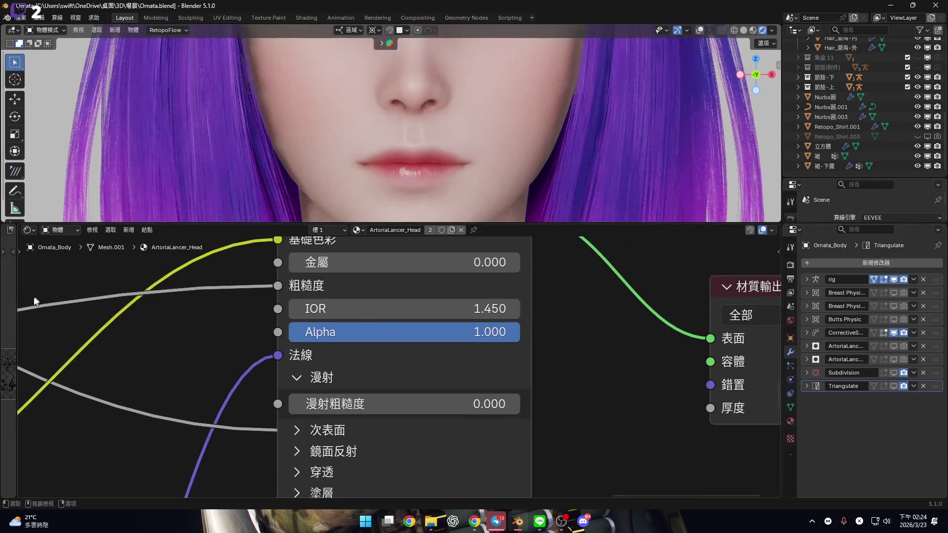
{"action": "mouse_move", "coordinate": [18, 360]}
{"action": "left_mouse_down"}
{"action": "mouse_move", "coordinate": [282, 296]}
{"action": "mouse_move", "coordinate": [272, 296]}
{"action": "left_mouse_up"}
{"action": "scroll", "coordinate": [531, 348], "scroll_direction": "down", "scroll_amount": 6}
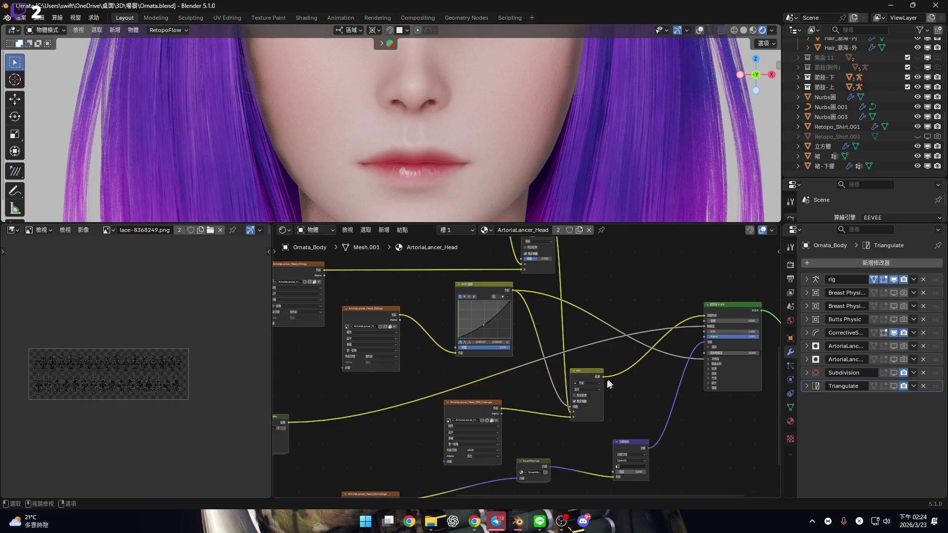
{"action": "scroll", "coordinate": [464, 363], "scroll_direction": "up", "scroll_amount": 3}
{"action": "left_click", "coordinate": [449, 372]}
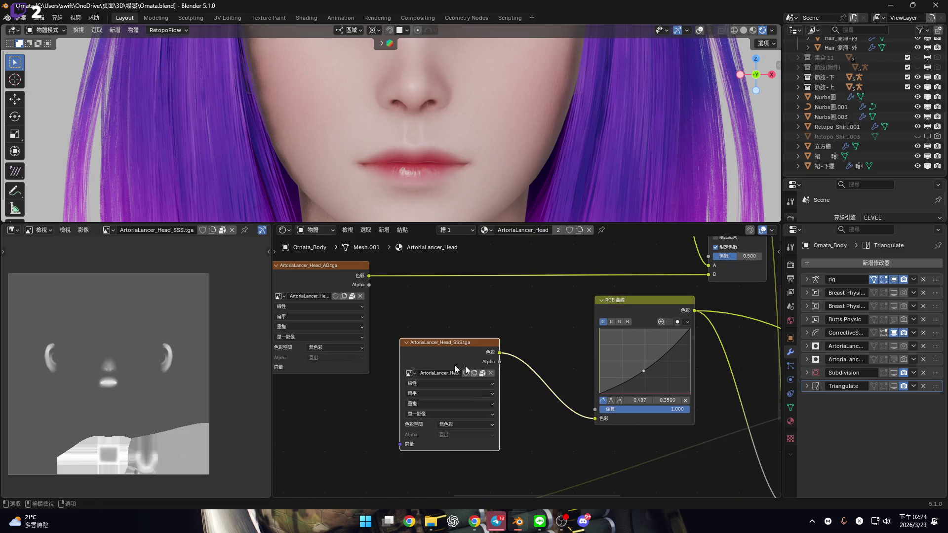
{"action": "middle_click_drag", "start_coordinate": [315, 279], "coordinate": [374, 322]}
{"action": "left_click", "coordinate": [402, 414]}
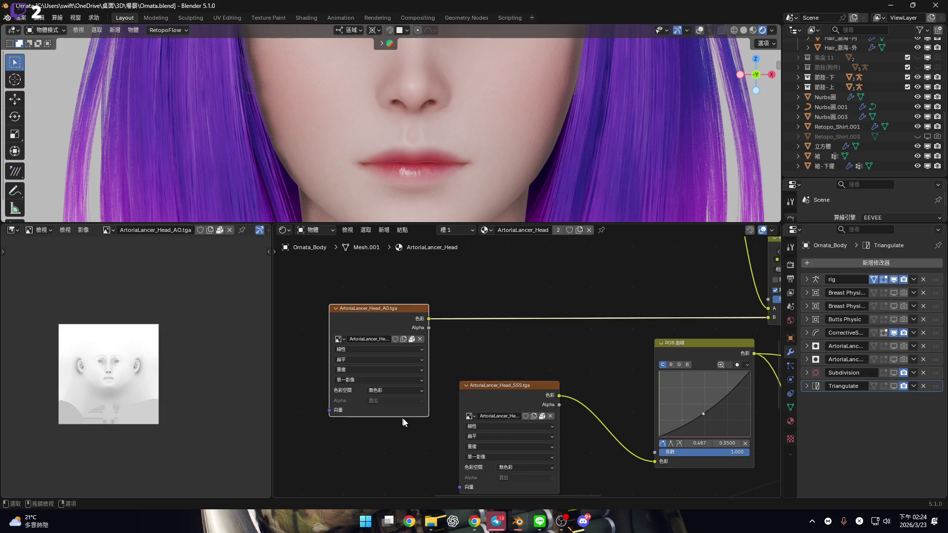
{"action": "middle_click_drag", "start_coordinate": [344, 455], "coordinate": [451, 380]}
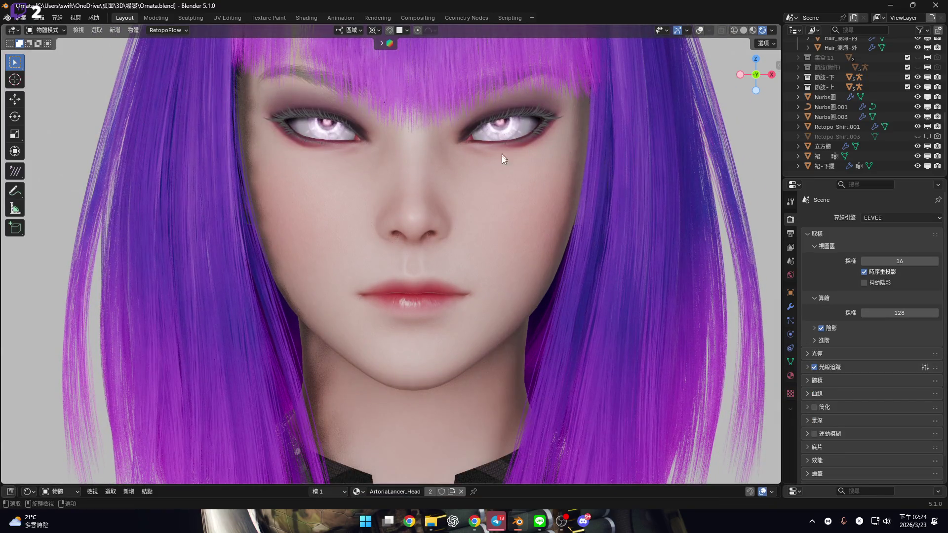
Switch to texture painting the face, briefly widening the UV layout view.
{"action": "mouse_move", "coordinate": [531, 209]}
{"action": "middle_mouse_down", "text": "shift"}
{"action": "mouse_move", "coordinate": [528, 316]}
{"action": "mouse_move", "coordinate": [508, 255]}
{"action": "mouse_move", "coordinate": [573, 232]}
{"action": "middle_mouse_up", "text": "shift"}
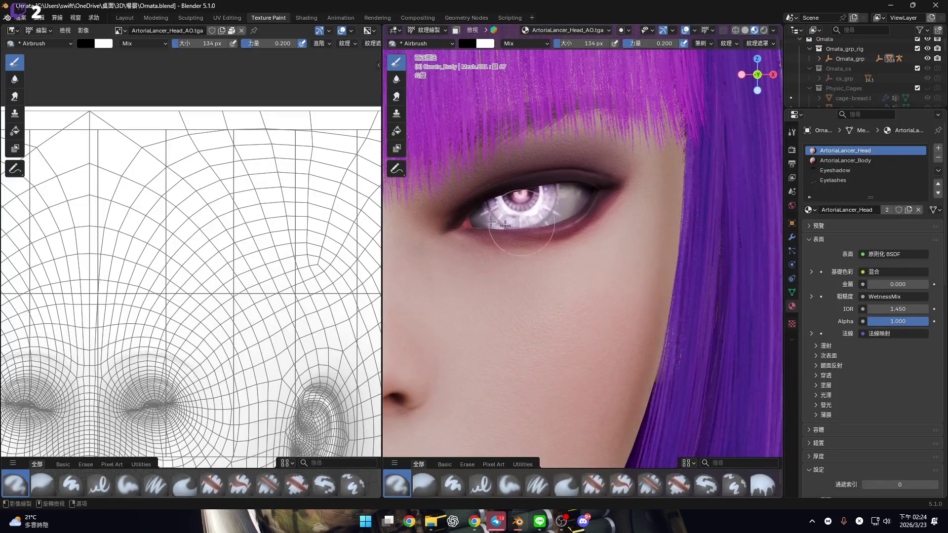
{"action": "mouse_move", "coordinate": [383, 168]}
{"action": "left_mouse_down"}
{"action": "mouse_move", "coordinate": [258, 207]}
{"action": "mouse_move", "coordinate": [220, 247]}
{"action": "mouse_move", "coordinate": [220, 261]}
{"action": "mouse_move", "coordinate": [17, 261]}
{"action": "left_mouse_up"}
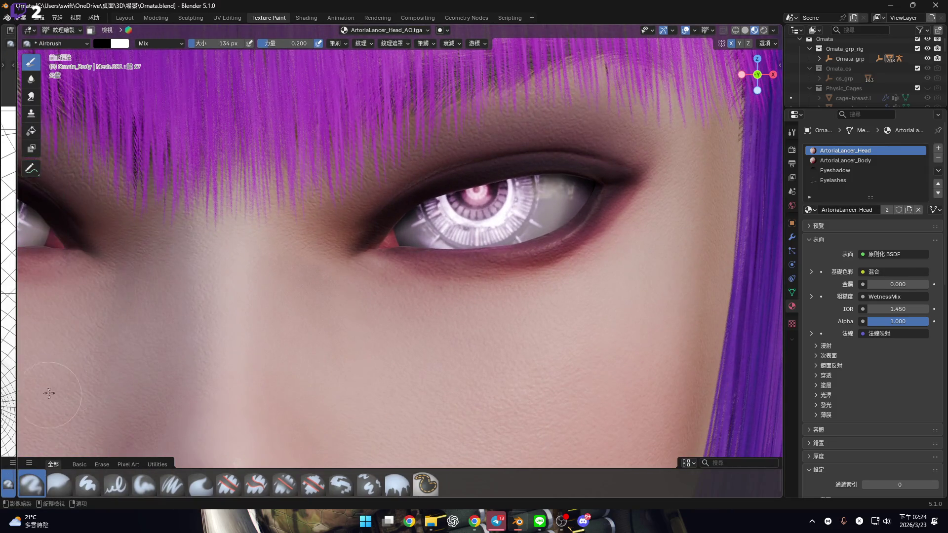
{"action": "left_click_drag", "start_coordinate": [19, 352], "coordinate": [267, 341]}
{"action": "scroll", "coordinate": [138, 315], "scroll_direction": "down", "scroll_amount": 3}
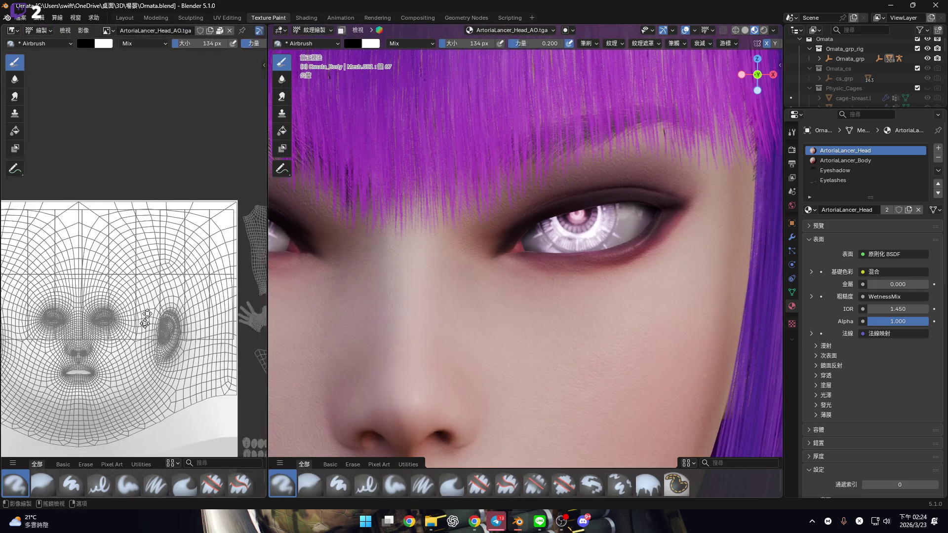
{"action": "scroll", "coordinate": [138, 319], "scroll_direction": "up", "scroll_amount": 2}
{"action": "scroll", "coordinate": [148, 315], "scroll_direction": "down", "scroll_amount": 3}
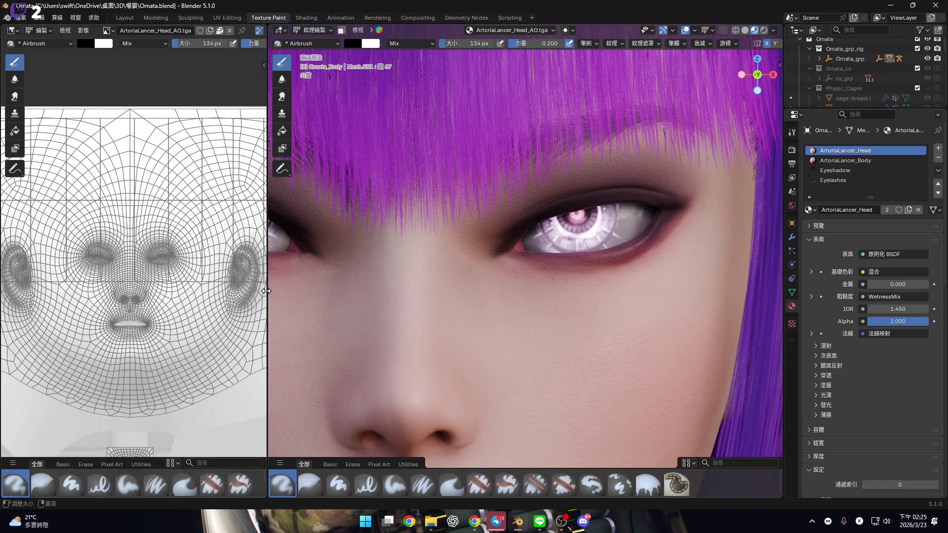
{"action": "left_click_drag", "start_coordinate": [266, 296], "coordinate": [17, 297]}
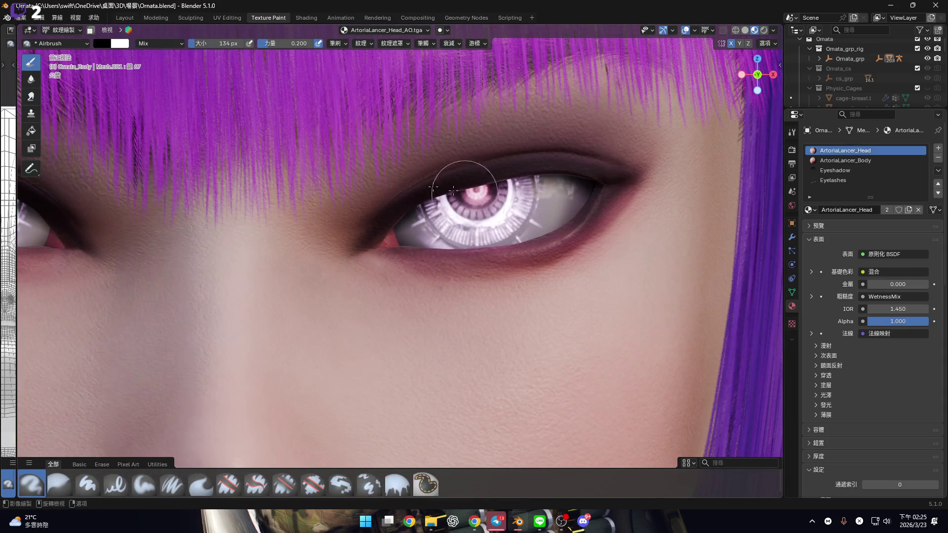
Set the airbrush blending mode to Darken and review its brush texture settings.
{"action": "left_click", "coordinate": [166, 44]}
{"action": "left_click", "coordinate": [159, 81]}
{"action": "scroll", "coordinate": [468, 286], "scroll_direction": "up", "scroll_amount": 2}
{"action": "left_click", "coordinate": [362, 43]}
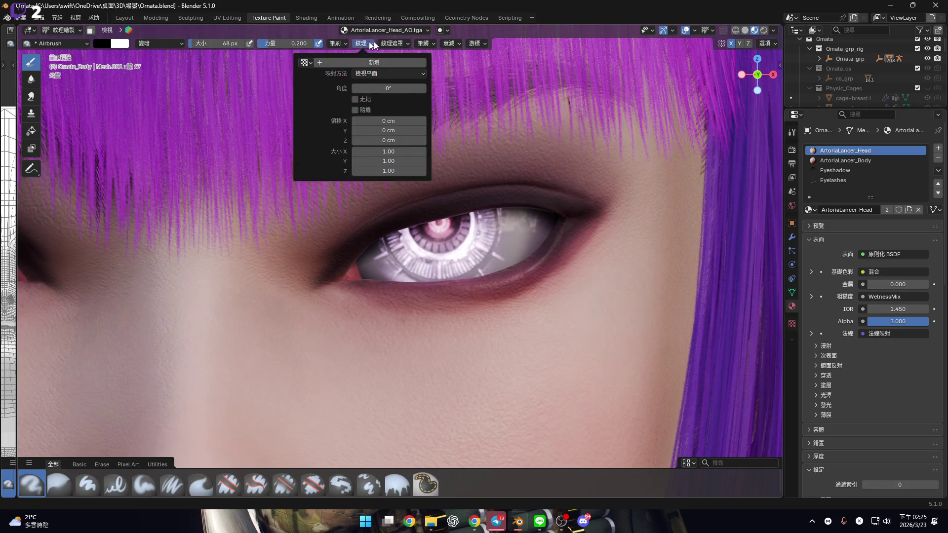
{"action": "mouse_move", "coordinate": [424, 43]}
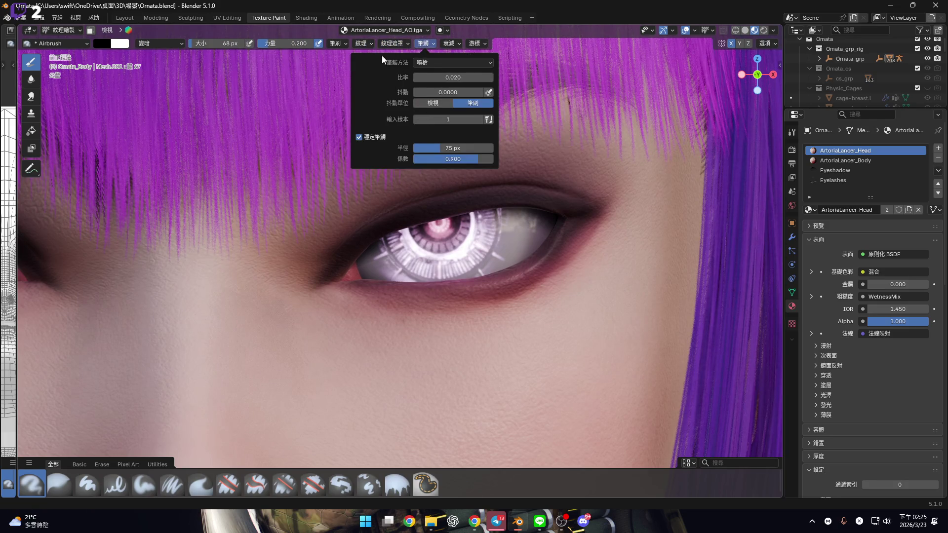
{"action": "mouse_move", "coordinate": [330, 43]}
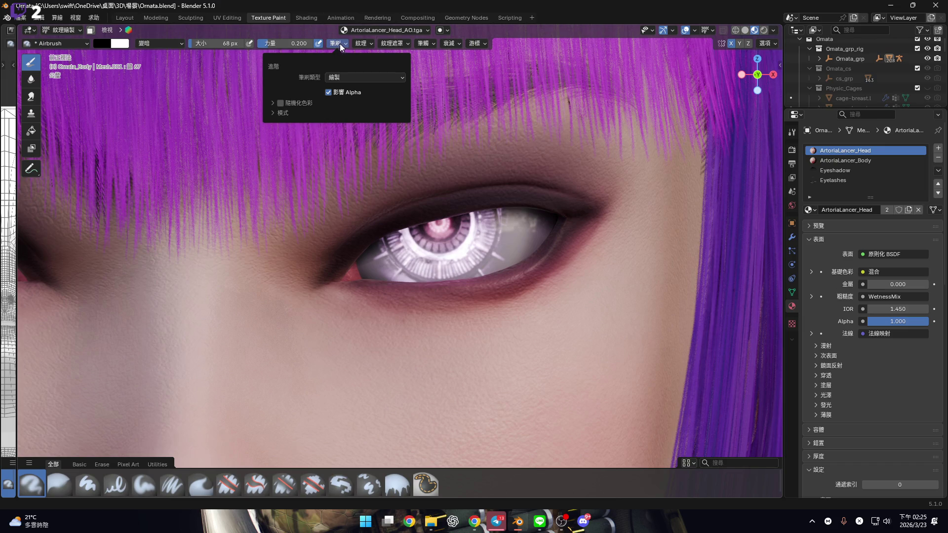
{"action": "middle_click_drag", "start_coordinate": [419, 276], "coordinate": [439, 287]}
Snap to a front view of the face and set the brush size to 90 px.
{"action": "scroll", "coordinate": [439, 286], "scroll_direction": "down", "scroll_amount": 2}
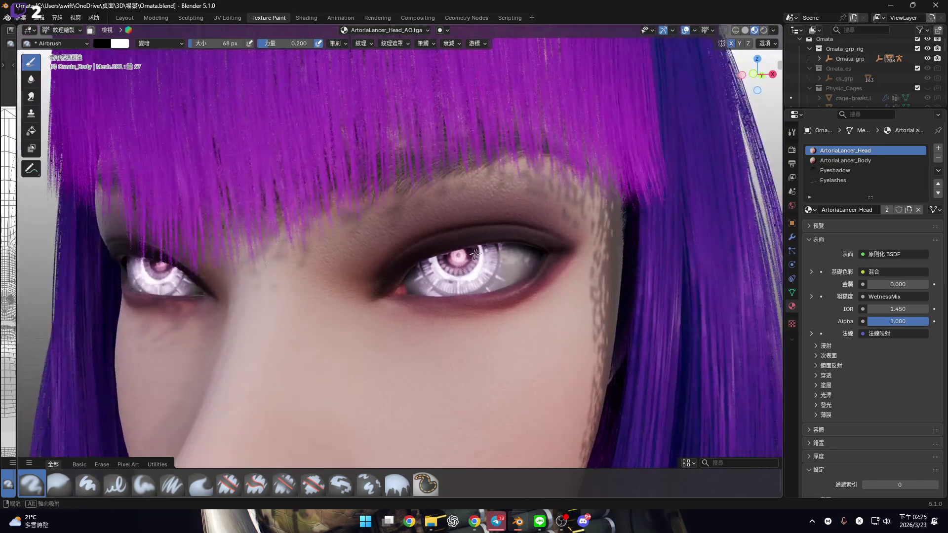
{"action": "scroll", "coordinate": [529, 244], "scroll_direction": "up", "scroll_amount": 5}
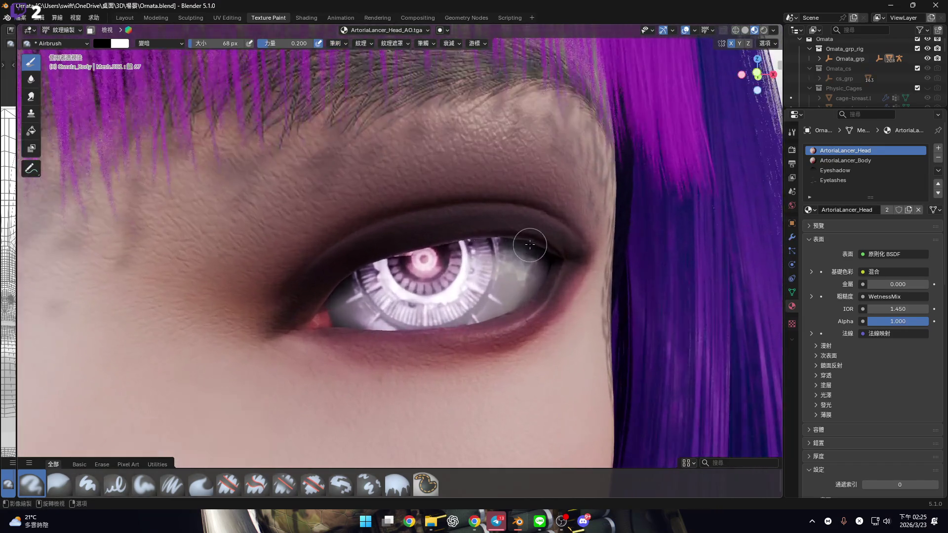
{"action": "middle_click_drag", "start_coordinate": [530, 245], "coordinate": [708, 131]}
{"action": "left_click", "coordinate": [752, 74]}
{"action": "scroll", "coordinate": [423, 287], "scroll_direction": "up", "scroll_amount": 4}
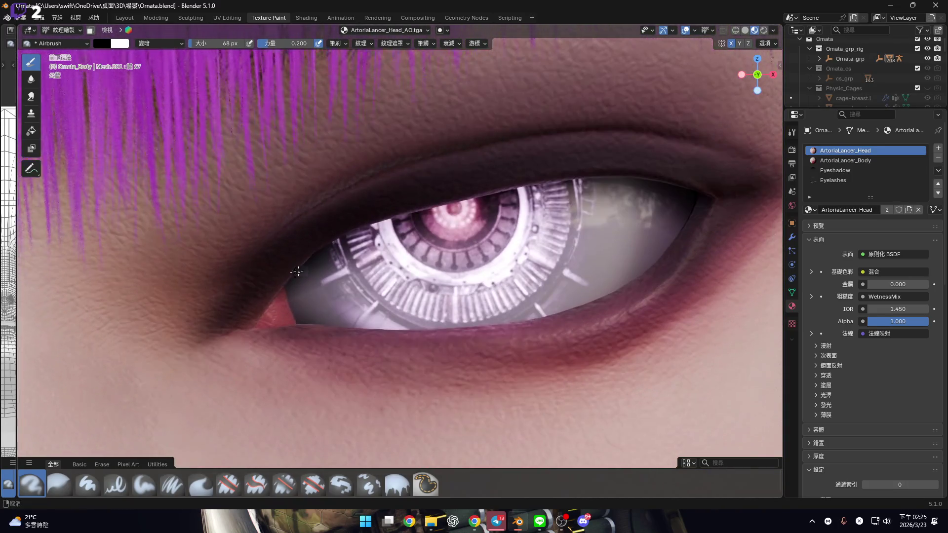
{"action": "key", "text": "f"}
{"action": "left_click", "coordinate": [239, 311]}
Airbrush shading along the upper and lower eyelids, then enlarge the brush to 124 px.
{"action": "left_click_drag", "start_coordinate": [233, 313], "coordinate": [248, 285]}
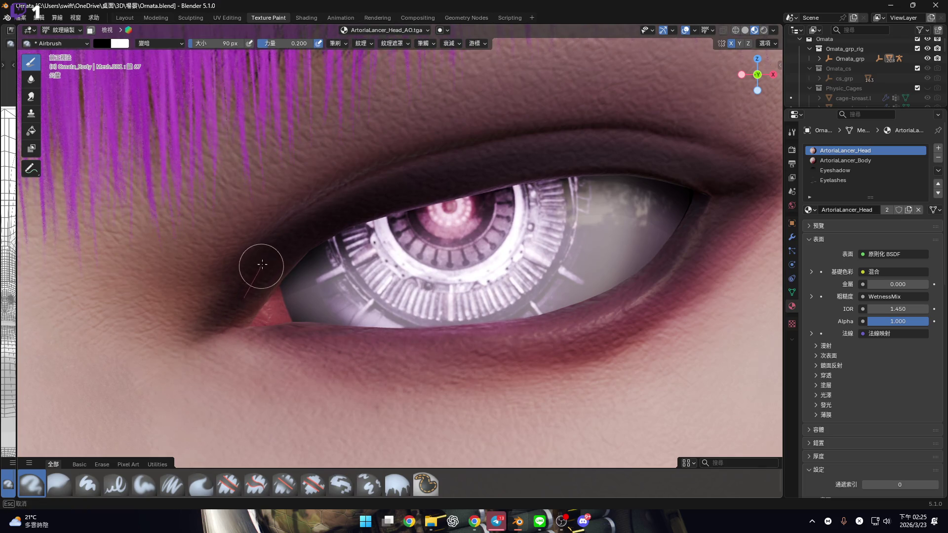
{"action": "left_click_drag", "start_coordinate": [318, 207], "coordinate": [363, 191]}
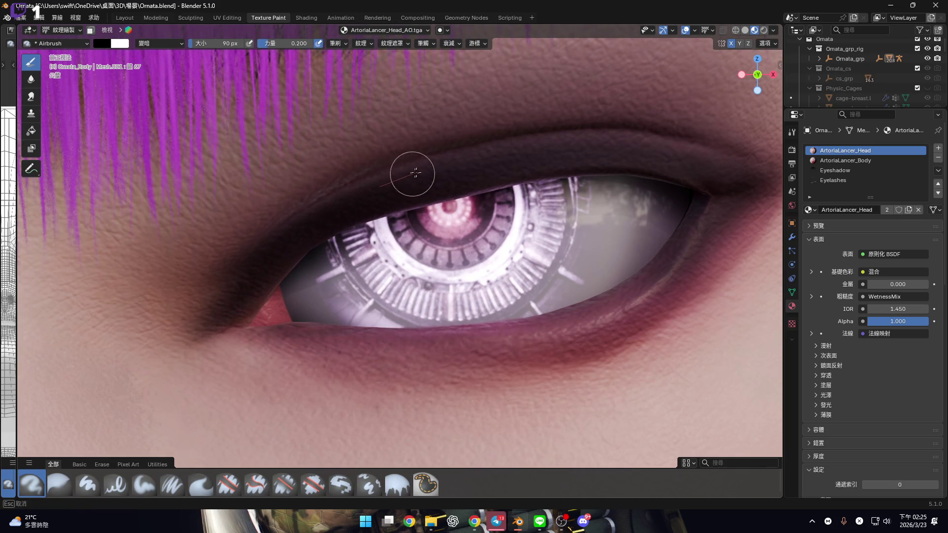
{"action": "left_click_drag", "start_coordinate": [667, 157], "coordinate": [758, 179]}
{"action": "middle_click_drag", "start_coordinate": [757, 179], "coordinate": [265, 338]}
{"action": "mouse_move", "coordinate": [150, 307]}
{"action": "left_mouse_down"}
{"action": "mouse_move", "coordinate": [219, 326]}
{"action": "mouse_move", "coordinate": [370, 332]}
{"action": "mouse_move", "coordinate": [558, 269]}
{"action": "mouse_move", "coordinate": [595, 245]}
{"action": "mouse_move", "coordinate": [664, 163]}
{"action": "left_mouse_up"}
{"action": "middle_click_drag", "start_coordinate": [542, 202], "coordinate": [212, 54]}
{"action": "key", "text": "f"}
{"action": "left_click", "coordinate": [283, 306]}
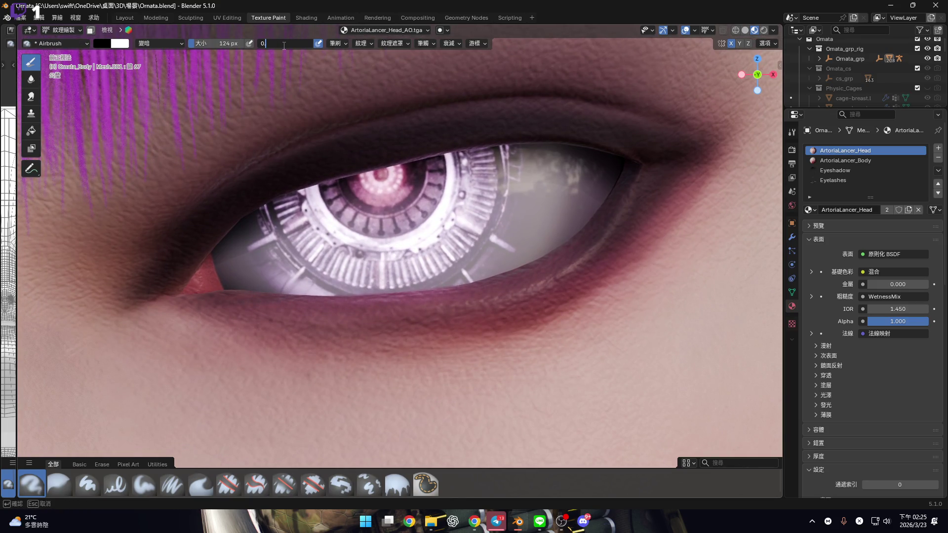
Airbrush the inner and outer eye corners and both lids with a 96 px, then 74 px brush.
{"action": "key", "text": "f"}
{"action": "left_click", "coordinate": [193, 302]}
{"action": "mouse_move", "coordinate": [196, 302]}
{"action": "left_mouse_down"}
{"action": "mouse_move", "coordinate": [332, 323]}
{"action": "mouse_move", "coordinate": [472, 313]}
{"action": "mouse_move", "coordinate": [604, 241]}
{"action": "mouse_move", "coordinate": [680, 146]}
{"action": "left_mouse_up"}
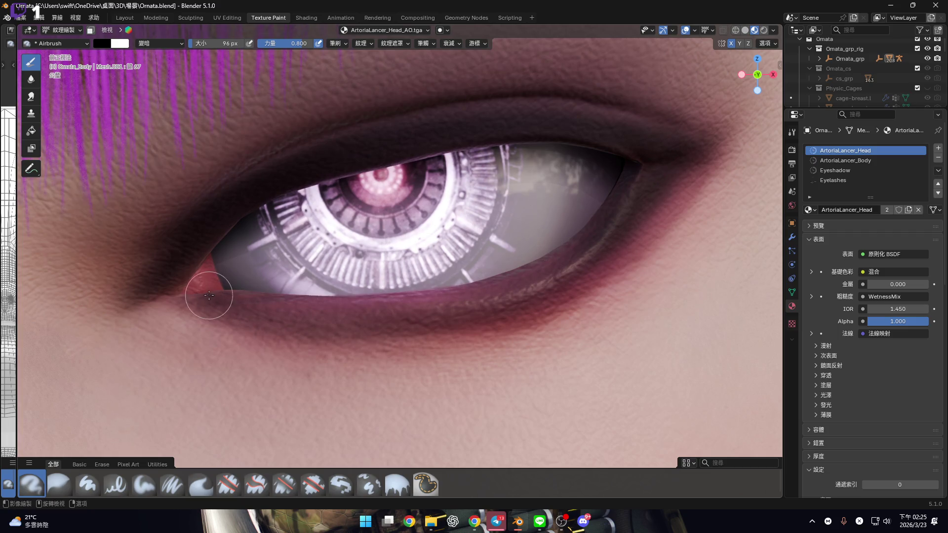
{"action": "left_click_drag", "start_coordinate": [194, 298], "coordinate": [220, 315]}
{"action": "left_click_drag", "start_coordinate": [278, 330], "coordinate": [296, 327]}
{"action": "key", "text": "bracketleft"}
{"action": "key", "text": "bracketleft"}
{"action": "left_click_drag", "start_coordinate": [206, 304], "coordinate": [227, 316]}
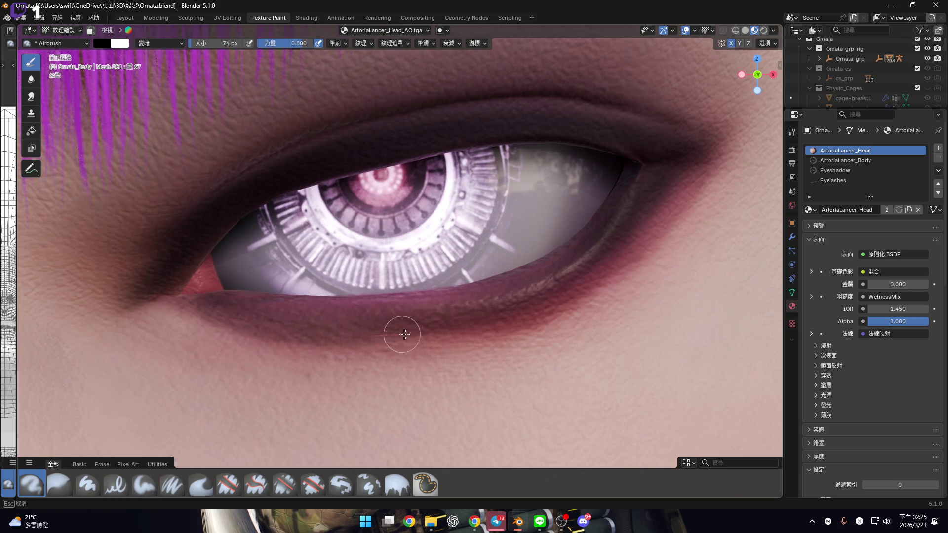
{"action": "mouse_move", "coordinate": [583, 285]}
{"action": "left_mouse_down"}
{"action": "mouse_move", "coordinate": [637, 245]}
{"action": "mouse_move", "coordinate": [679, 190]}
{"action": "mouse_move", "coordinate": [708, 124]}
{"action": "left_mouse_up"}
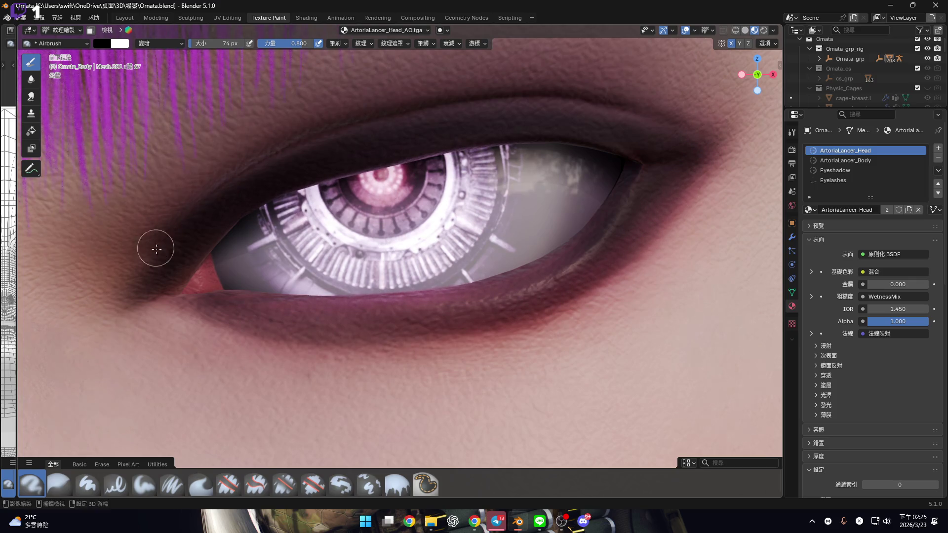
{"action": "middle_click_drag", "start_coordinate": [155, 243], "coordinate": [170, 262], "text": "shift"}
{"action": "left_click_drag", "start_coordinate": [161, 302], "coordinate": [172, 294]}
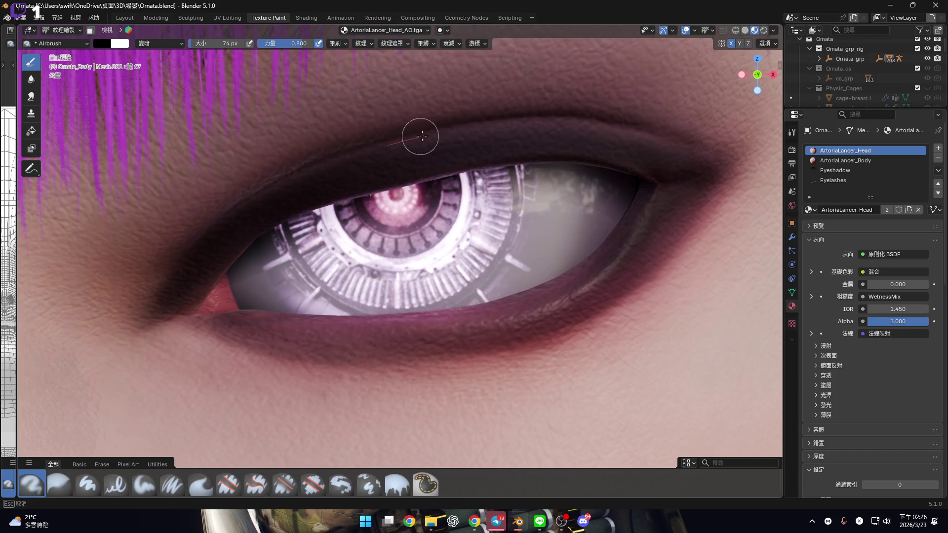
{"action": "mouse_move", "coordinate": [620, 132]}
{"action": "left_mouse_down"}
{"action": "mouse_move", "coordinate": [726, 165]}
{"action": "mouse_move", "coordinate": [661, 174]}
{"action": "left_mouse_up"}
{"action": "middle_click_drag", "start_coordinate": [362, 189], "coordinate": [396, 238], "text": "shift"}
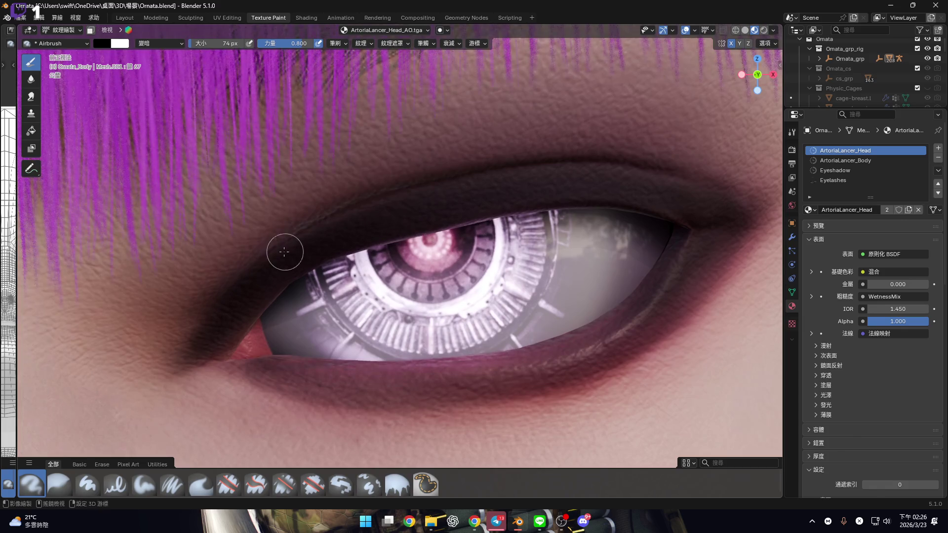
Enlarge the brush to 136 px, drop strength to 0.4 then 0.2, and softly shade the inner corner and lower lid.
{"action": "key", "text": "f"}
{"action": "left_click", "coordinate": [218, 322]}
{"action": "left_click", "coordinate": [300, 40]}
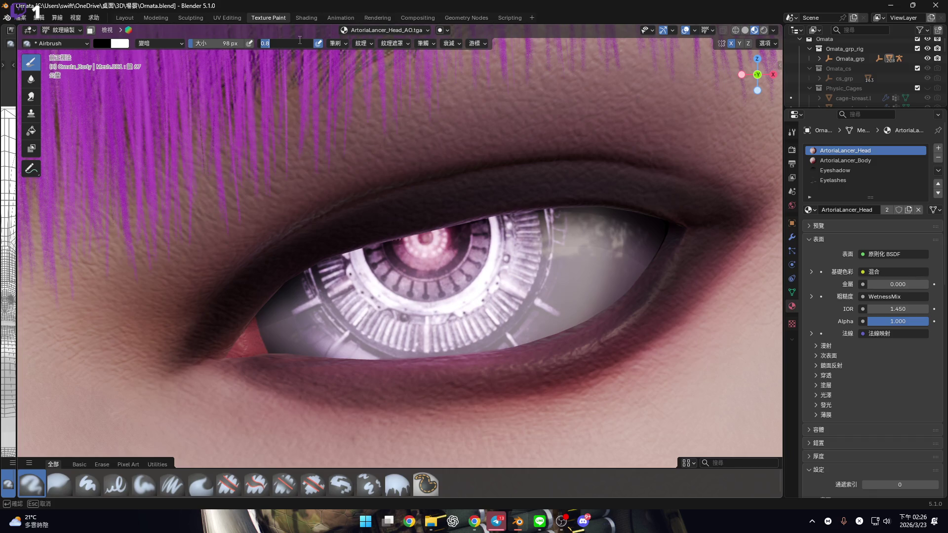
{"action": "type", "text": "0.4"}
{"action": "key", "text": "Return"}
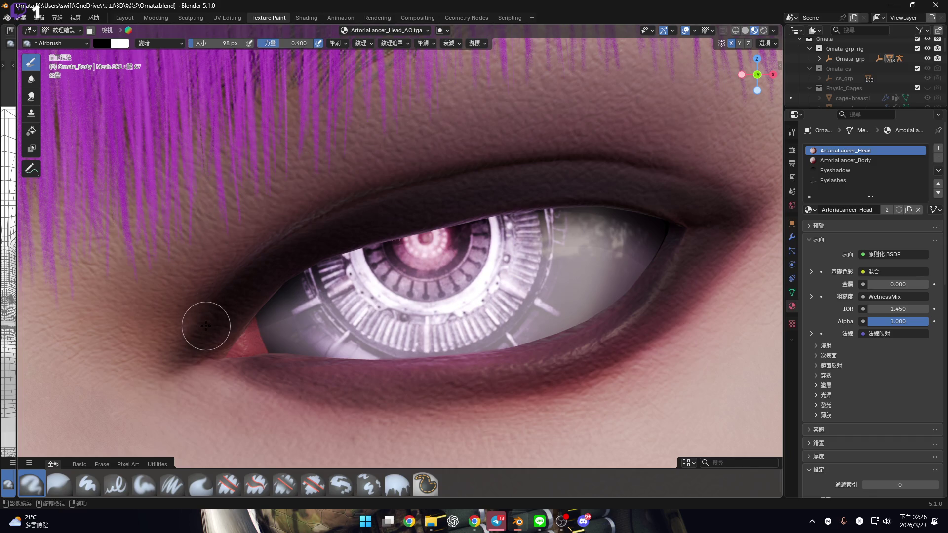
{"action": "key", "text": "f"}
{"action": "left_click", "coordinate": [201, 321]}
{"action": "left_click", "coordinate": [302, 42]}
{"action": "key", "text": "Return"}
{"action": "mouse_move", "coordinate": [244, 367]}
{"action": "left_mouse_down"}
{"action": "mouse_move", "coordinate": [271, 377]}
{"action": "mouse_move", "coordinate": [203, 330]}
{"action": "mouse_move", "coordinate": [191, 338]}
{"action": "mouse_move", "coordinate": [226, 273]}
{"action": "mouse_move", "coordinate": [344, 195]}
{"action": "mouse_move", "coordinate": [409, 173]}
{"action": "mouse_move", "coordinate": [584, 150]}
{"action": "mouse_move", "coordinate": [645, 158]}
{"action": "mouse_move", "coordinate": [692, 169]}
{"action": "mouse_move", "coordinate": [764, 223]}
{"action": "left_mouse_up"}
{"action": "middle_click_drag", "start_coordinate": [375, 356], "coordinate": [345, 306], "text": "shift"}
{"action": "mouse_move", "coordinate": [222, 323]}
{"action": "left_mouse_down"}
{"action": "mouse_move", "coordinate": [366, 354]}
{"action": "mouse_move", "coordinate": [583, 297]}
{"action": "mouse_move", "coordinate": [694, 197]}
{"action": "mouse_move", "coordinate": [738, 133]}
{"action": "mouse_move", "coordinate": [709, 148]}
{"action": "left_mouse_up"}
Zoom in on the lips and adjust the brush strength for lip work.
{"action": "scroll", "coordinate": [554, 286], "scroll_direction": "down", "scroll_amount": 5}
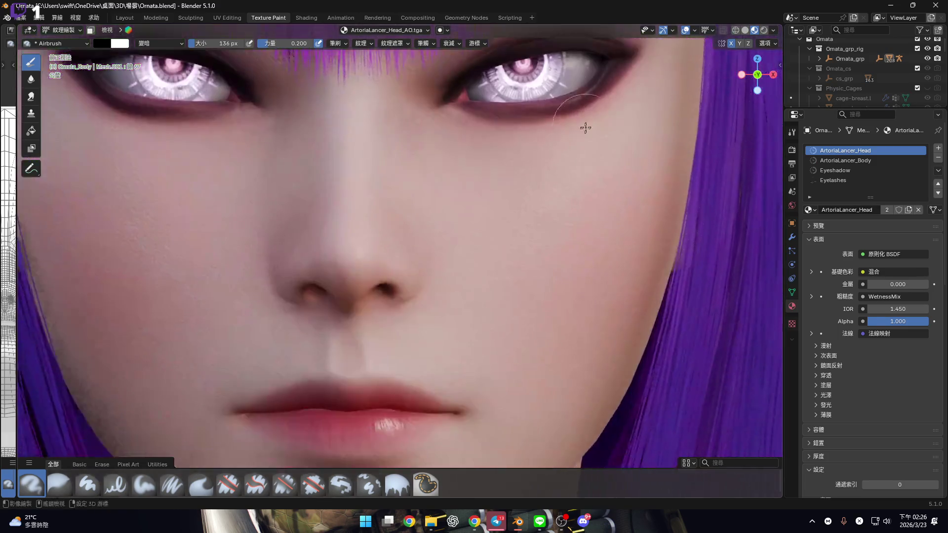
{"action": "scroll", "coordinate": [448, 266], "scroll_direction": "up", "scroll_amount": 5}
{"action": "scroll", "coordinate": [448, 266], "scroll_direction": "up", "scroll_amount": 3}
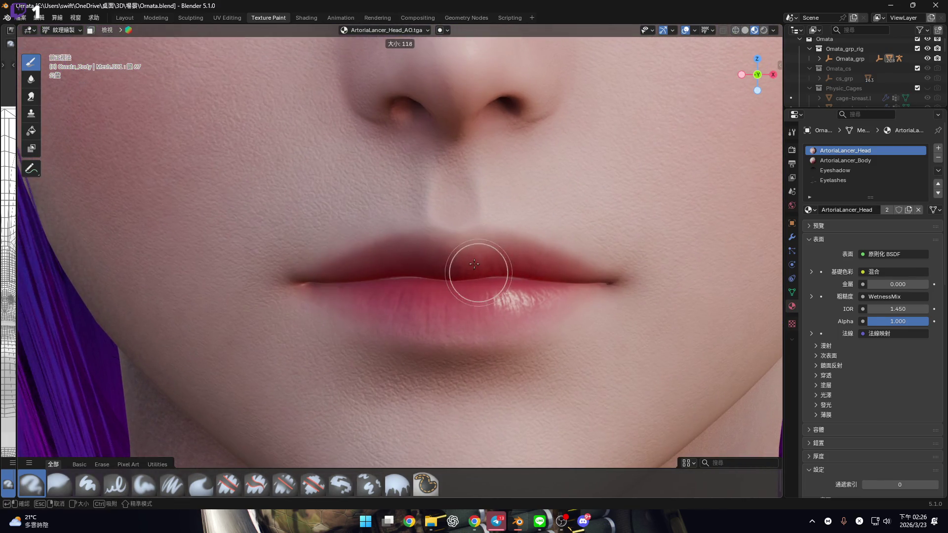
{"action": "left_click", "coordinate": [274, 45]}
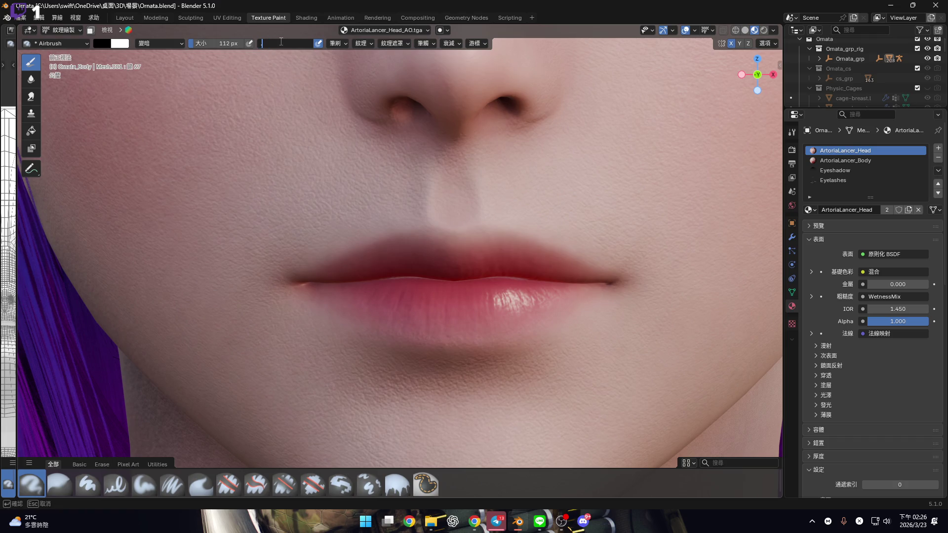
{"action": "scroll", "coordinate": [339, 247], "scroll_direction": "up", "scroll_amount": 4}
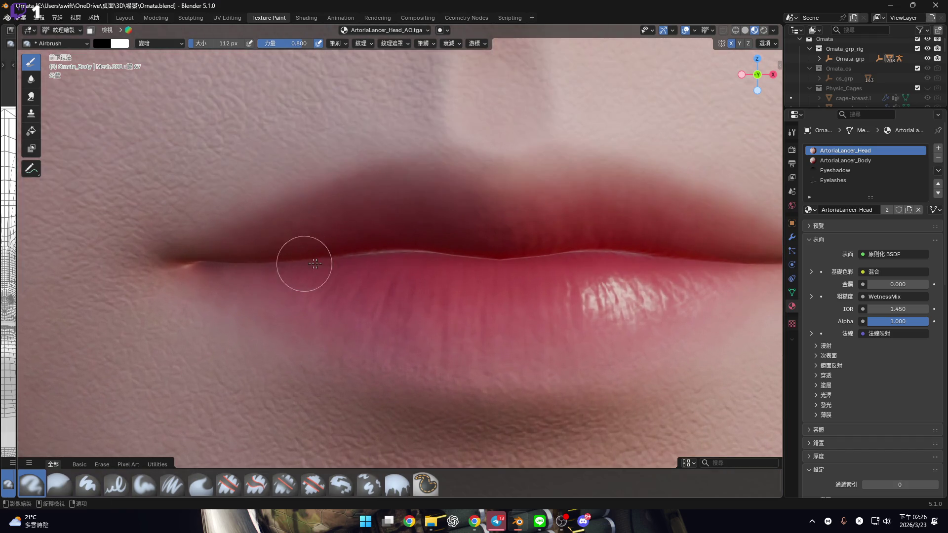
{"action": "scroll", "coordinate": [410, 250], "scroll_direction": "down", "scroll_amount": 5}
{"action": "key", "text": "ctrl+Tab"}
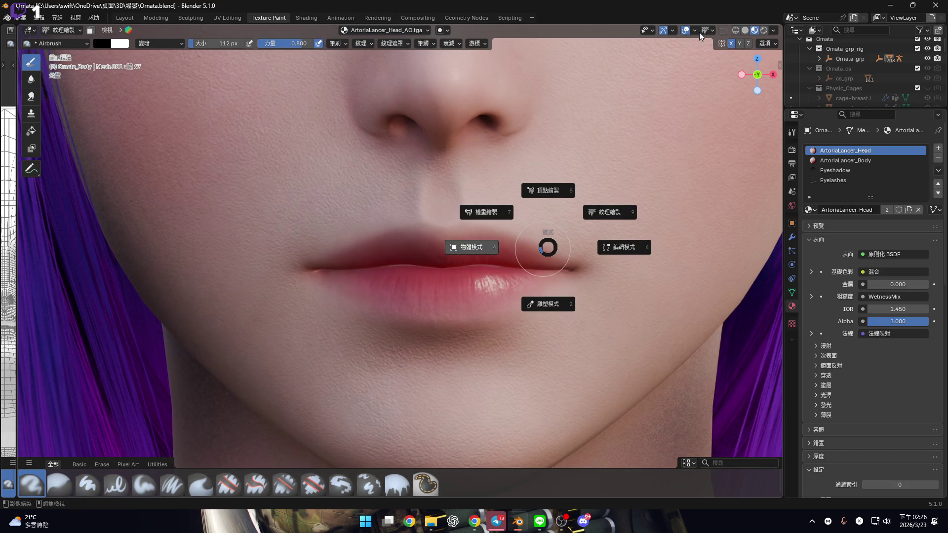
Return to Object Mode and turn on the Bones overlay to reveal the face rig.
{"action": "key", "text": "4"}
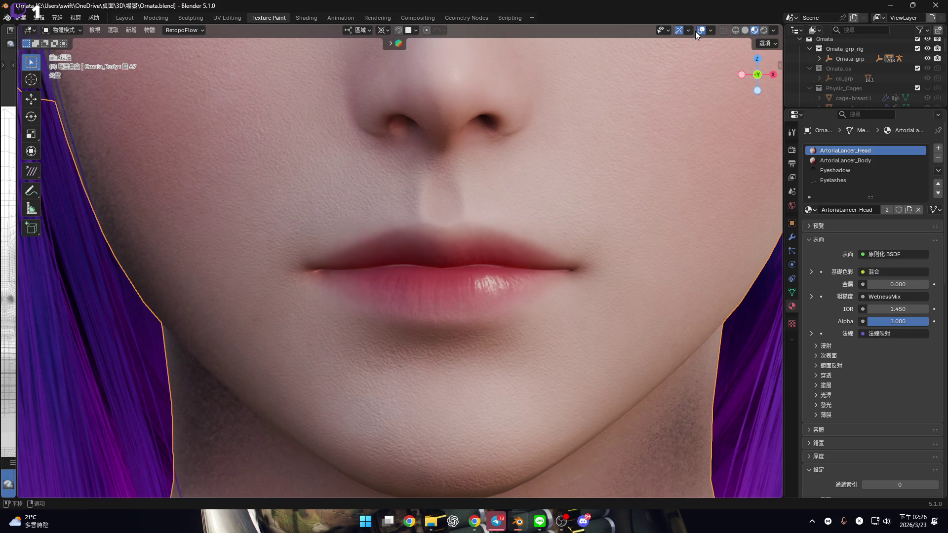
{"action": "left_click", "coordinate": [711, 31]}
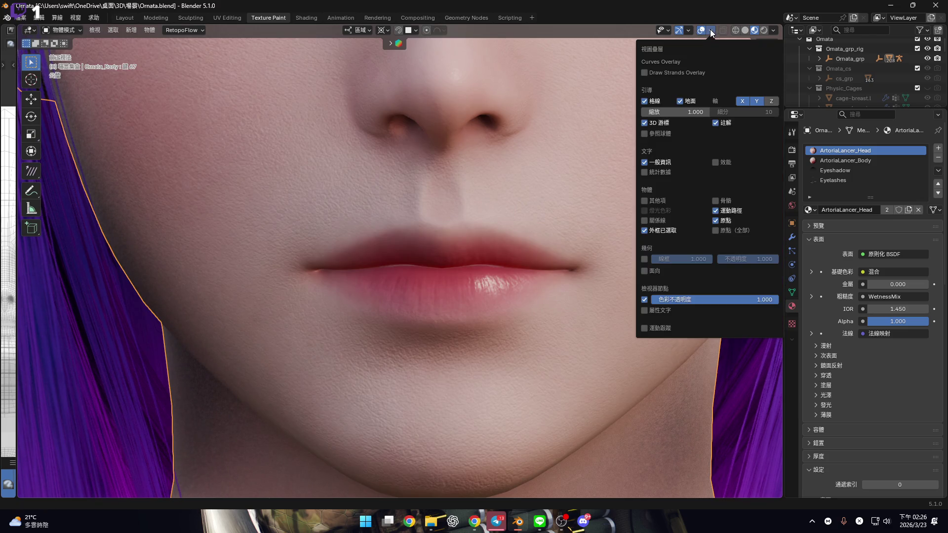
{"action": "left_click", "coordinate": [715, 201]}
{"action": "left_click", "coordinate": [497, 433]}
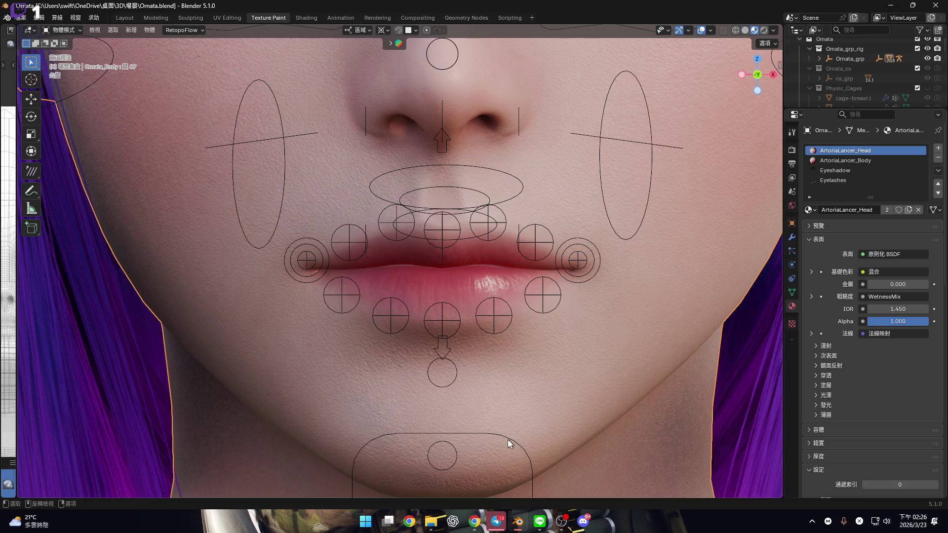
{"action": "middle_click_drag", "start_coordinate": [510, 428], "coordinate": [524, 414], "text": "shift"}
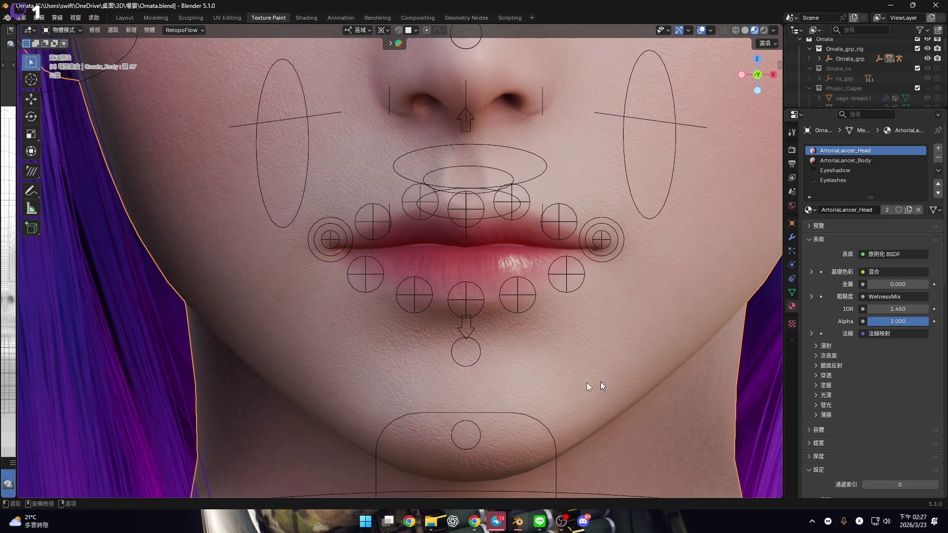
Select the rig in Pose Mode and move the jaw bone down along Z to open the mouth.
{"action": "left_click", "coordinate": [526, 381]}
{"action": "key", "text": "ctrl+Tab"}
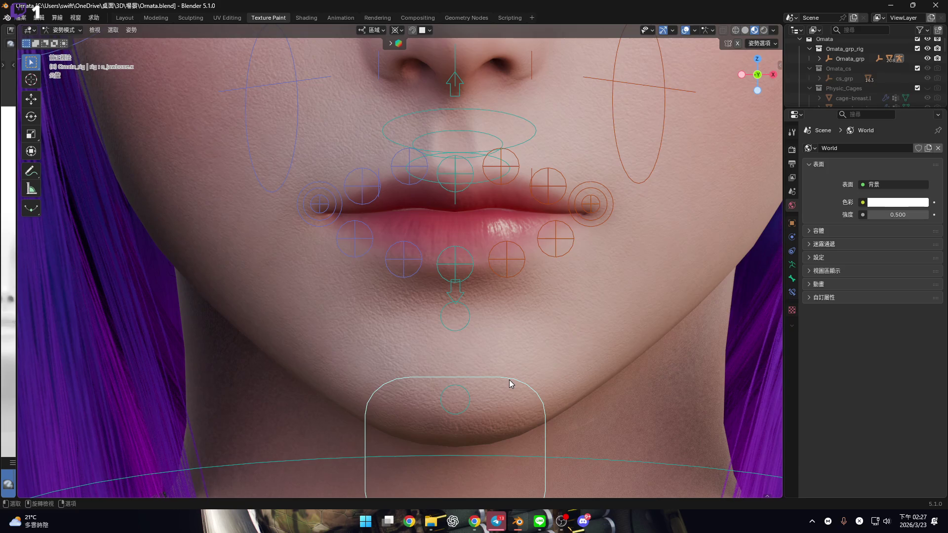
{"action": "key", "text": "g"}
{"action": "key", "text": "z"}
{"action": "left_click", "coordinate": [511, 413]}
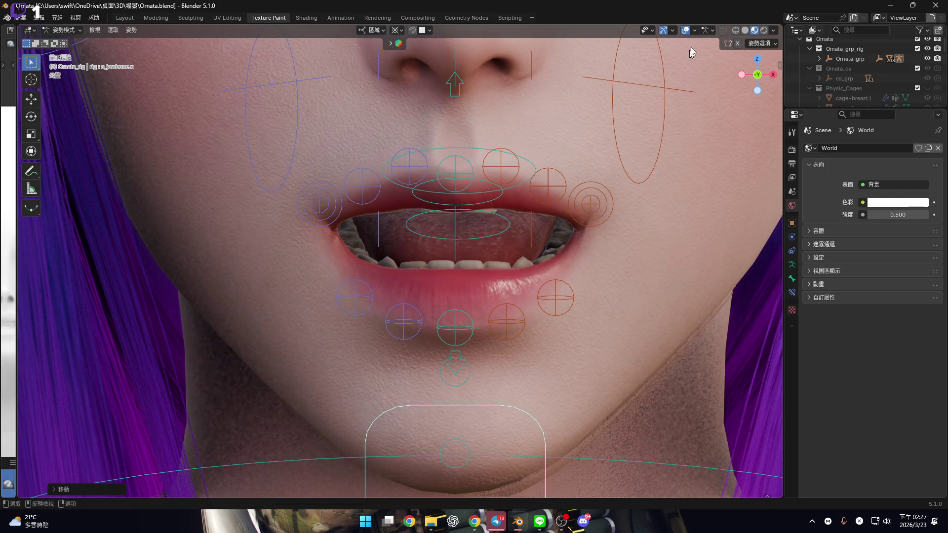
Leave Pose Mode, hide the bones overlay and select the body mesh.
{"action": "key", "text": "ctrl+Tab"}
{"action": "left_click", "coordinate": [710, 30]}
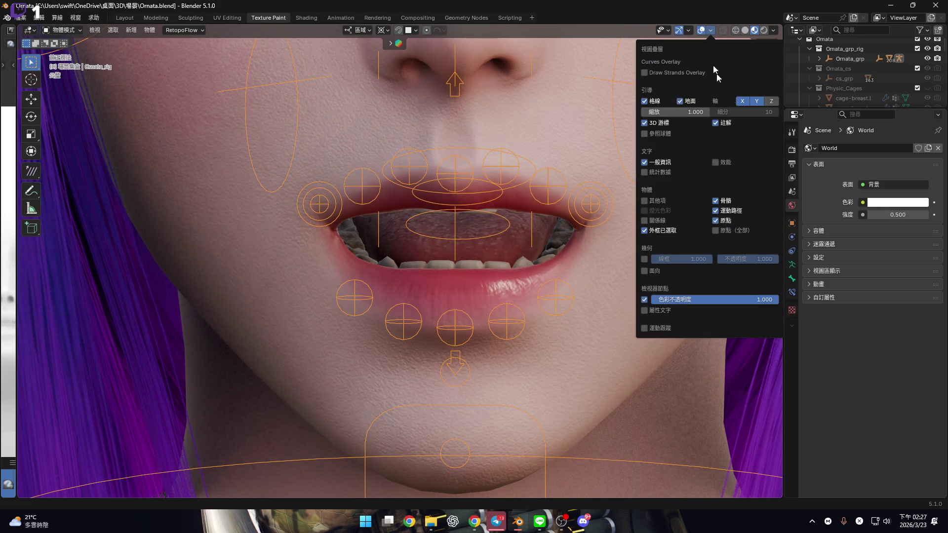
{"action": "left_click", "coordinate": [722, 202]}
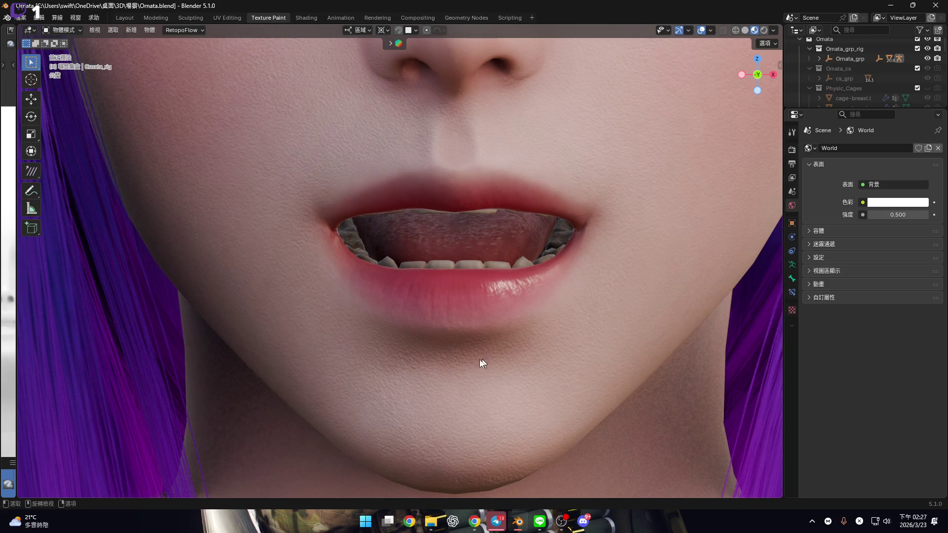
{"action": "left_click", "coordinate": [425, 299]}
Put the body back into Texture Paint mode and frame the open mouth in front view.
{"action": "scroll", "coordinate": [425, 299], "scroll_direction": "up", "scroll_amount": 3}
{"action": "key", "text": "ctrl+Tab"}
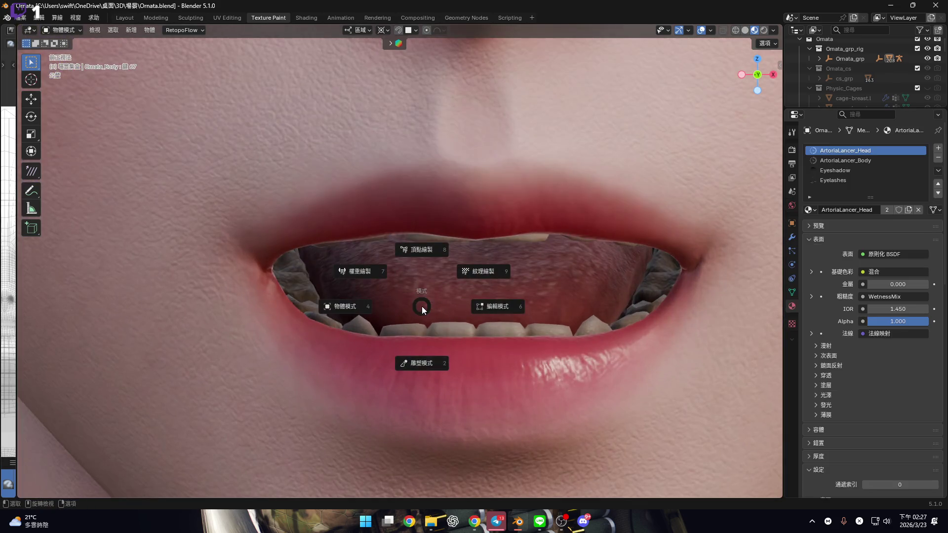
{"action": "left_click", "coordinate": [428, 365]}
{"action": "mouse_move", "coordinate": [296, 271]}
{"action": "middle_mouse_down"}
{"action": "mouse_move", "coordinate": [271, 215]}
{"action": "mouse_move", "coordinate": [217, 163]}
{"action": "mouse_move", "coordinate": [180, 143]}
{"action": "middle_mouse_up"}
{"action": "key", "text": "ctrl+Tab"}
{"action": "key", "text": "ctrl+Tab"}
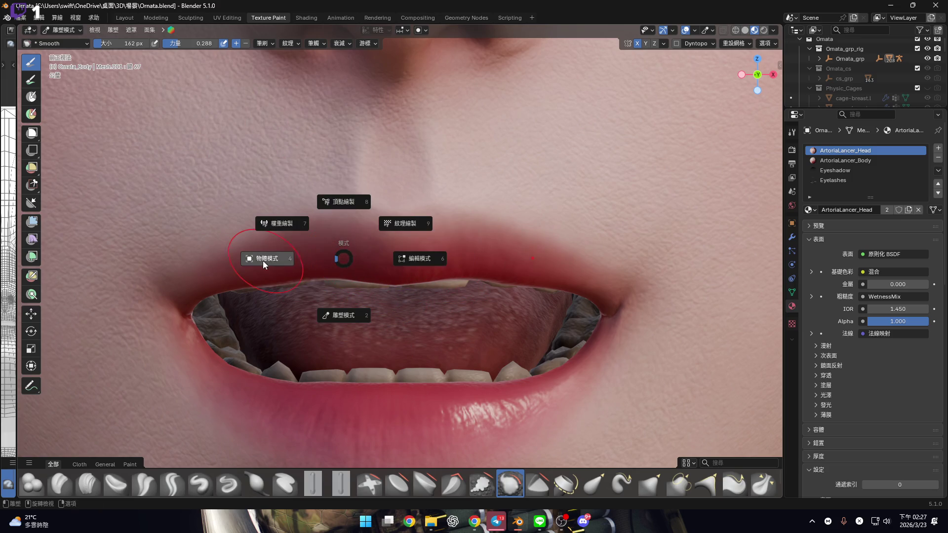
{"action": "left_click", "coordinate": [463, 280]}
{"action": "key", "text": "ctrl+Tab"}
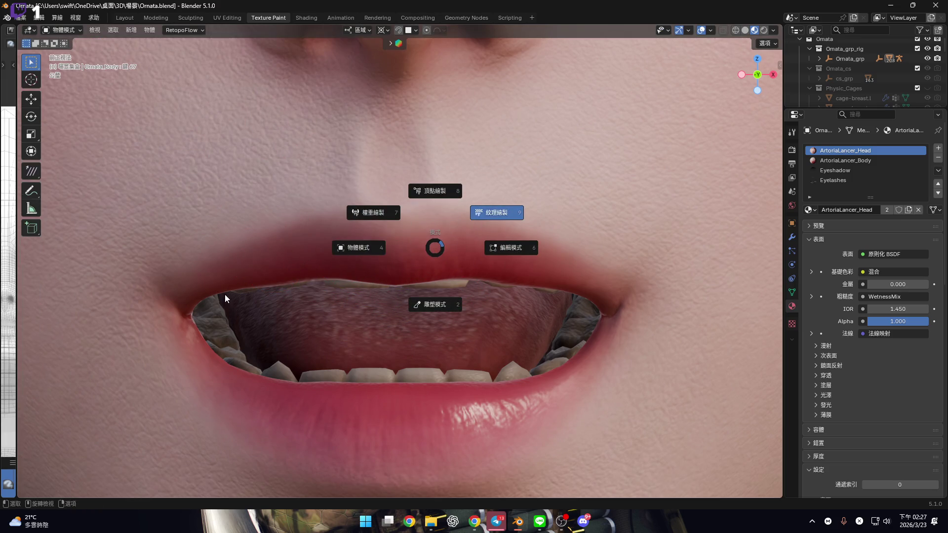
{"action": "key", "text": "9"}
{"action": "middle_click_drag", "start_coordinate": [195, 281], "coordinate": [199, 266]}
{"action": "middle_click_drag", "start_coordinate": [193, 255], "coordinate": [359, 228]}
{"action": "key", "text": "KP_1"}
{"action": "scroll", "coordinate": [211, 269], "scroll_direction": "up", "scroll_amount": 2}
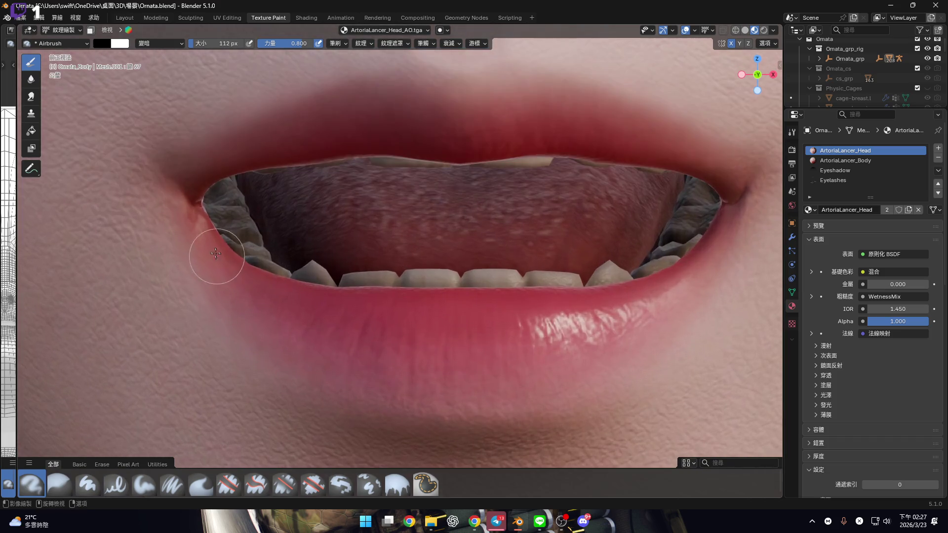
With a smaller mirrored brush, darken the lower lip's inner edge starting from the left corner.
{"action": "key", "text": "bracketleft"}
{"action": "key", "text": "bracketleft"}
{"action": "key", "text": "bracketleft"}
{"action": "key", "text": "bracketleft"}
{"action": "key", "text": "bracketleft"}
{"action": "key", "text": "bracketleft"}
{"action": "mouse_move", "coordinate": [206, 245]}
{"action": "left_mouse_down"}
{"action": "mouse_move", "coordinate": [250, 279]}
{"action": "mouse_move", "coordinate": [303, 294]}
{"action": "mouse_move", "coordinate": [509, 307]}
{"action": "left_mouse_up"}
{"action": "left_click_drag", "start_coordinate": [194, 216], "coordinate": [203, 224]}
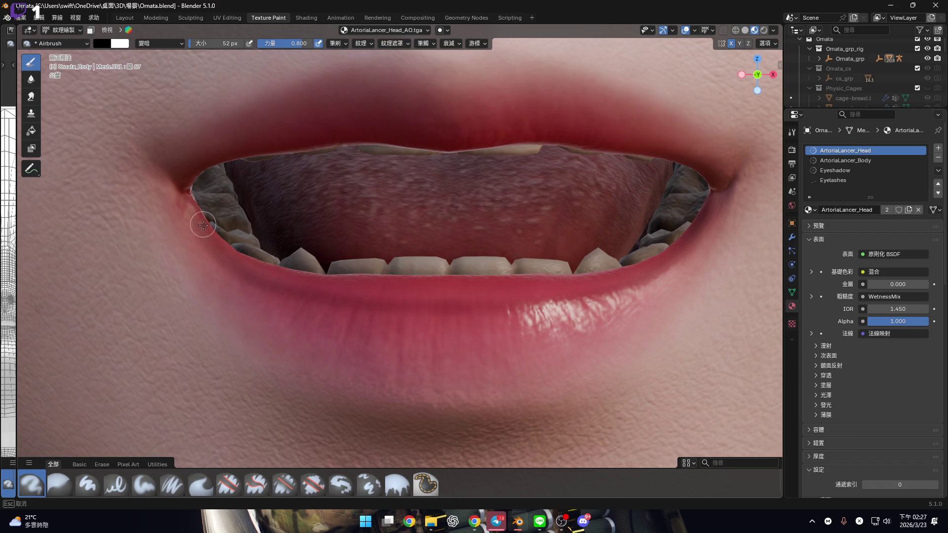
{"action": "mouse_move", "coordinate": [237, 254]}
{"action": "left_mouse_down"}
{"action": "mouse_move", "coordinate": [327, 290]}
{"action": "mouse_move", "coordinate": [498, 296]}
{"action": "left_mouse_up"}
{"action": "left_click_drag", "start_coordinate": [203, 226], "coordinate": [221, 244]}
{"action": "left_click_drag", "start_coordinate": [283, 279], "coordinate": [315, 285]}
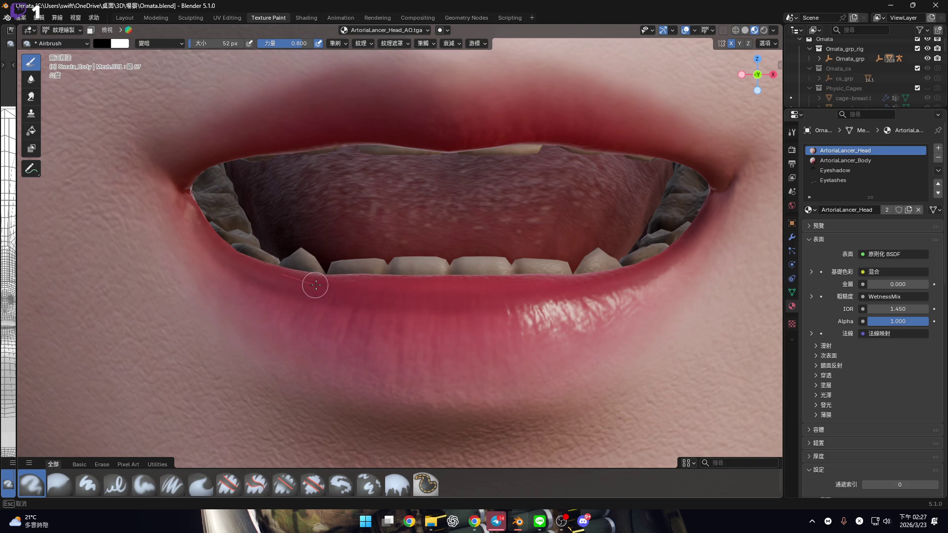
{"action": "left_click_drag", "start_coordinate": [406, 286], "coordinate": [508, 289]}
{"action": "left_click_drag", "start_coordinate": [193, 207], "coordinate": [224, 259]}
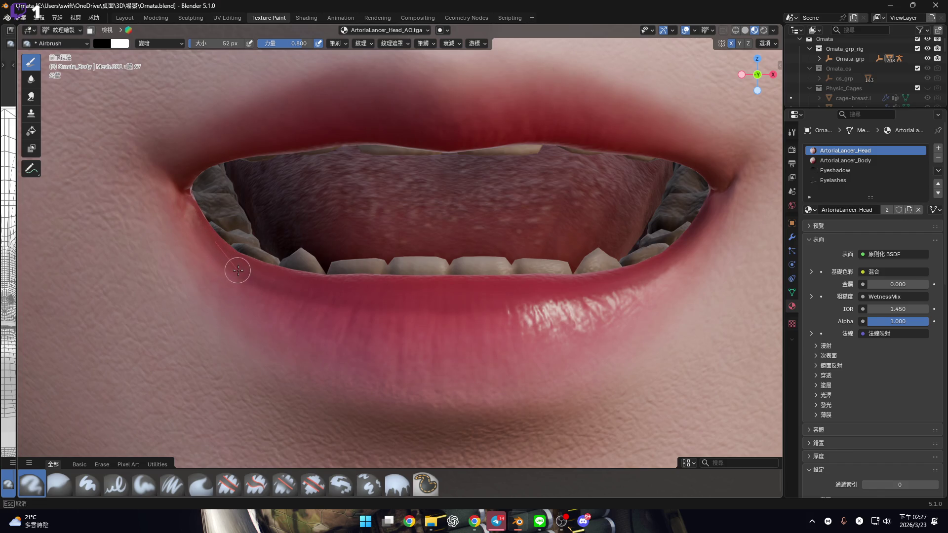
{"action": "left_click_drag", "start_coordinate": [344, 298], "coordinate": [403, 305]}
{"action": "left_click_drag", "start_coordinate": [491, 305], "coordinate": [484, 304]}
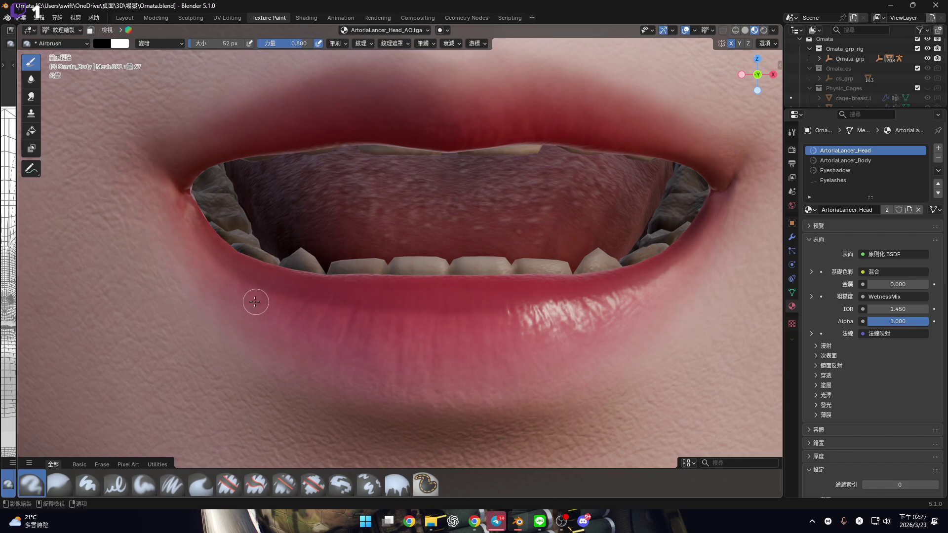
{"action": "scroll", "coordinate": [256, 301], "scroll_direction": "up", "scroll_amount": 1}
Resize the brush to 64 px and repeat shading down from the mouth corner along the lower lip.
{"action": "key", "text": "f"}
{"action": "left_click", "coordinate": [228, 210]}
{"action": "key", "text": "f"}
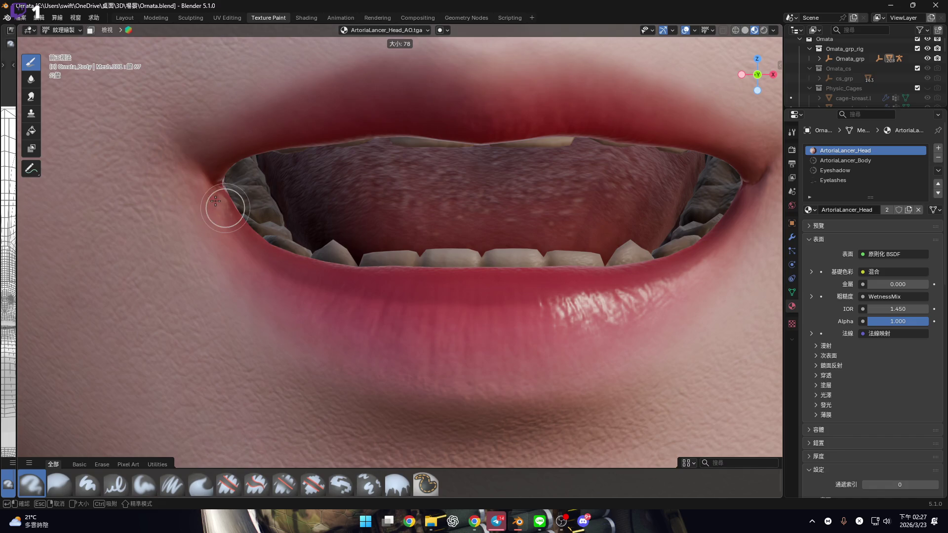
{"action": "left_click", "coordinate": [226, 213]}
{"action": "mouse_move", "coordinate": [227, 221]}
{"action": "left_mouse_down"}
{"action": "mouse_move", "coordinate": [268, 279]}
{"action": "mouse_move", "coordinate": [303, 295]}
{"action": "mouse_move", "coordinate": [413, 315]}
{"action": "mouse_move", "coordinate": [509, 317]}
{"action": "mouse_move", "coordinate": [499, 316]}
{"action": "left_mouse_up"}
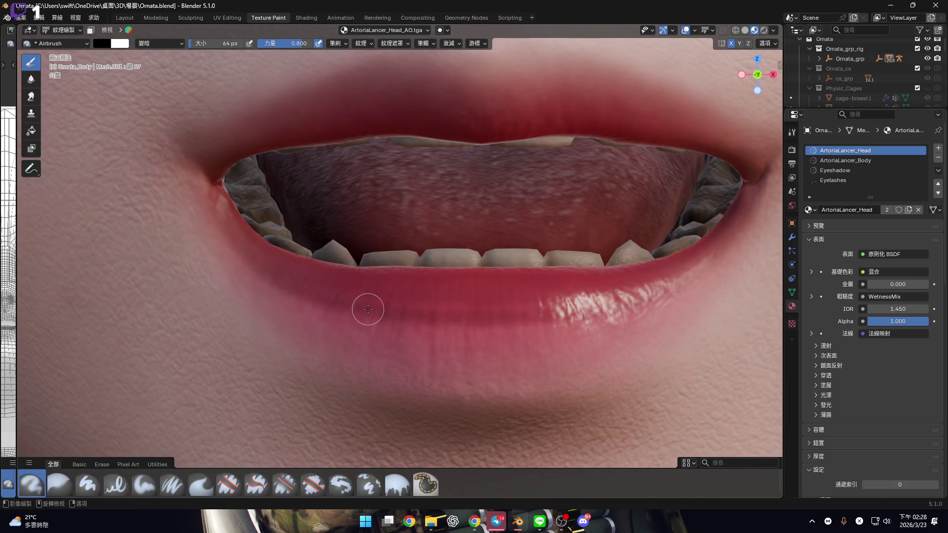
{"action": "mouse_move", "coordinate": [236, 222]}
{"action": "left_mouse_down"}
{"action": "mouse_move", "coordinate": [282, 271]}
{"action": "mouse_move", "coordinate": [364, 309]}
{"action": "mouse_move", "coordinate": [514, 313]}
{"action": "left_mouse_up"}
{"action": "mouse_move", "coordinate": [232, 222]}
{"action": "left_mouse_down"}
{"action": "mouse_move", "coordinate": [279, 269]}
{"action": "mouse_move", "coordinate": [377, 296]}
{"action": "mouse_move", "coordinate": [549, 302]}
{"action": "left_mouse_up"}
{"action": "scroll", "coordinate": [306, 298], "scroll_direction": "down", "scroll_amount": 1, "text": "shift"}
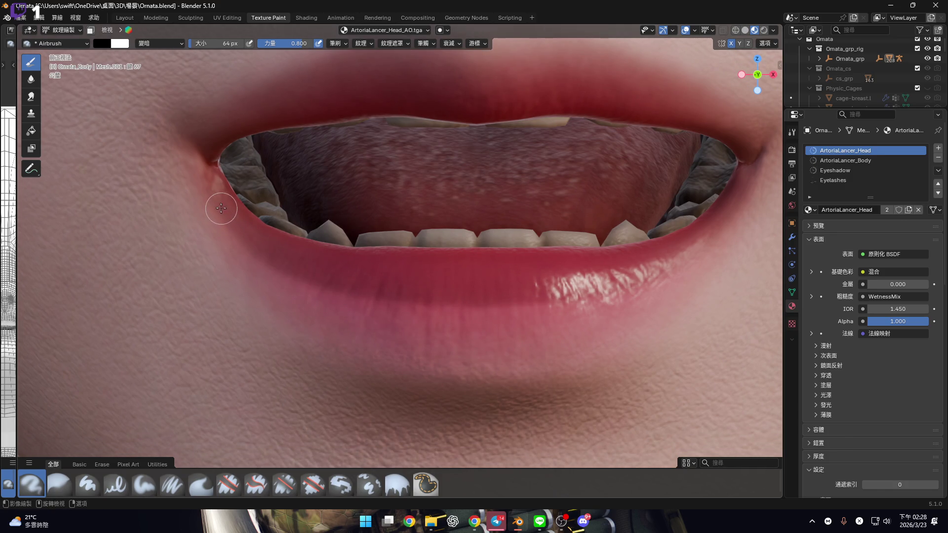
{"action": "left_click_drag", "start_coordinate": [223, 197], "coordinate": [244, 250]}
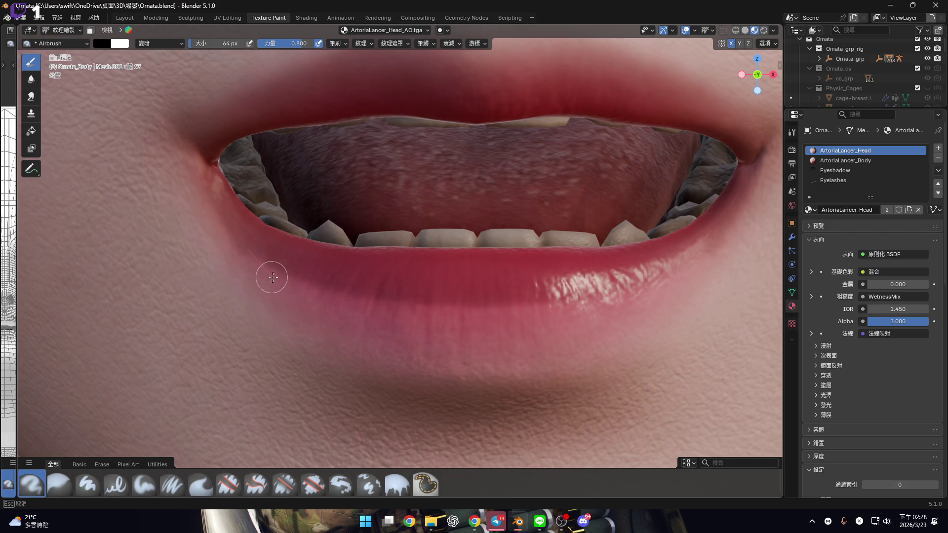
{"action": "mouse_move", "coordinate": [283, 283]}
{"action": "left_mouse_down"}
{"action": "mouse_move", "coordinate": [415, 313]}
{"action": "mouse_move", "coordinate": [513, 311]}
{"action": "left_mouse_up"}
Shade across the lower lip with a 40 px brush, then about 66 px.
{"action": "key", "text": "bracketright"}
{"action": "key", "text": "bracketright"}
{"action": "key", "text": "bracketright"}
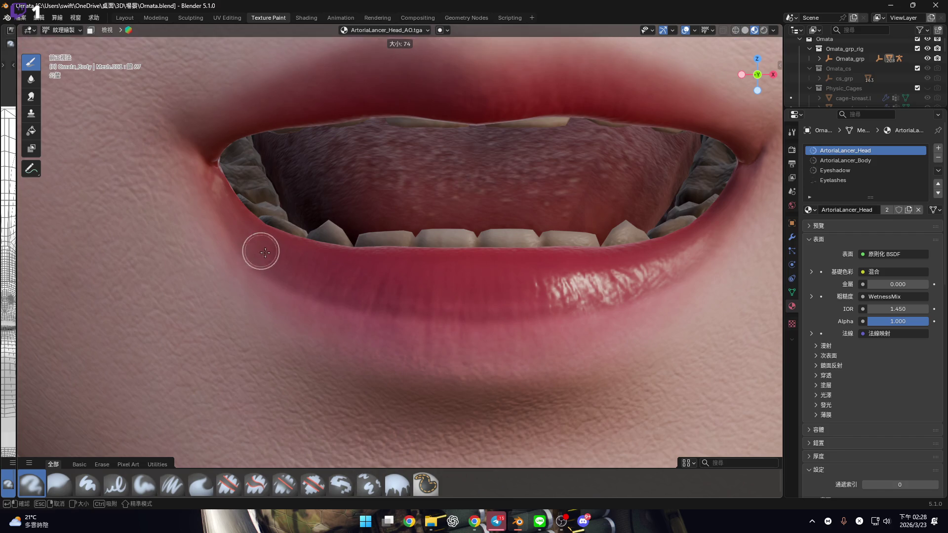
{"action": "key", "text": "bracketleft"}
{"action": "key", "text": "bracketleft"}
{"action": "mouse_move", "coordinate": [227, 214]}
{"action": "left_mouse_down"}
{"action": "mouse_move", "coordinate": [280, 271]}
{"action": "mouse_move", "coordinate": [369, 306]}
{"action": "mouse_move", "coordinate": [492, 308]}
{"action": "mouse_move", "coordinate": [533, 296]}
{"action": "mouse_move", "coordinate": [366, 264]}
{"action": "left_mouse_up"}
{"action": "middle_click_drag", "start_coordinate": [366, 264], "coordinate": [335, 256], "text": "shift"}
{"action": "key", "text": "f"}
{"action": "left_click", "coordinate": [255, 234]}
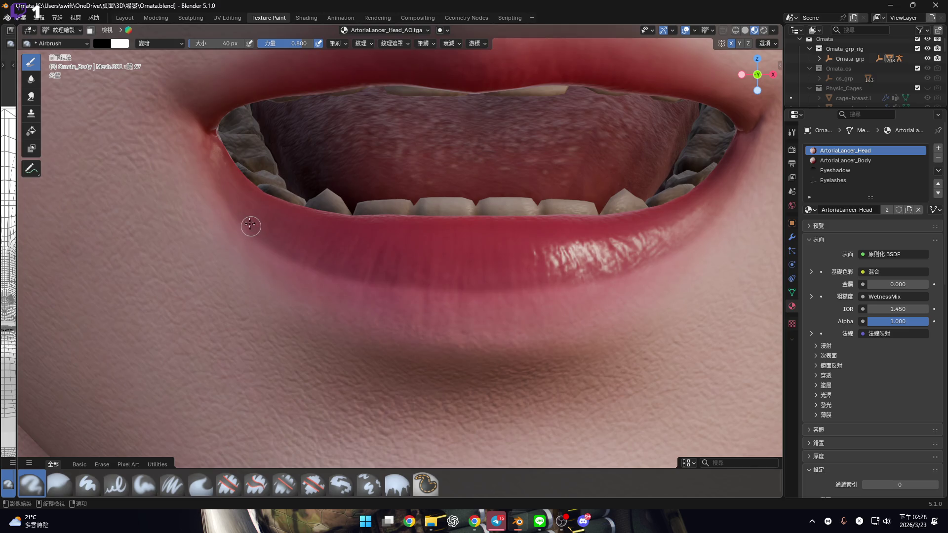
{"action": "left_click_drag", "start_coordinate": [244, 214], "coordinate": [261, 241]}
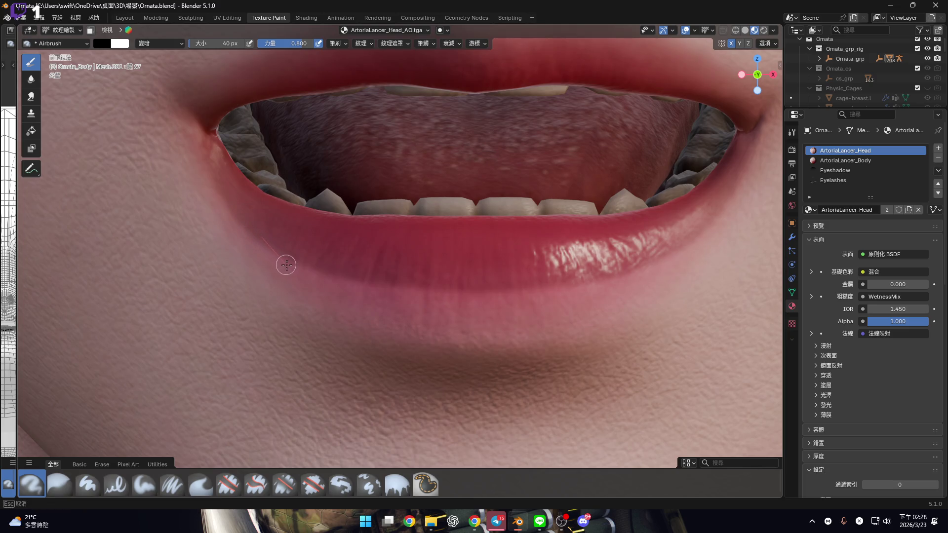
{"action": "left_click_drag", "start_coordinate": [318, 280], "coordinate": [510, 297]}
{"action": "key", "text": "bracketright"}
{"action": "key", "text": "bracketright"}
{"action": "key", "text": "bracketright"}
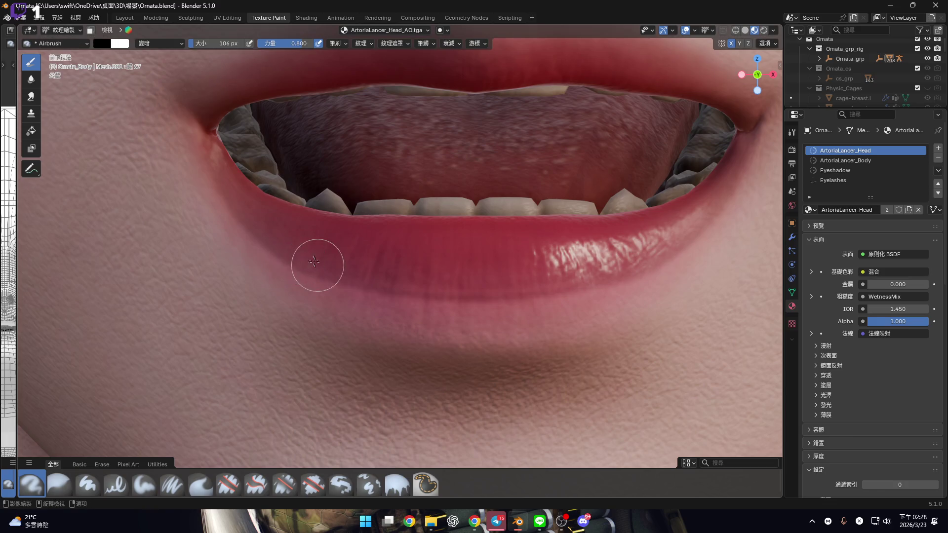
{"action": "mouse_move", "coordinate": [268, 228]}
{"action": "left_mouse_down"}
{"action": "mouse_move", "coordinate": [321, 269]}
{"action": "mouse_move", "coordinate": [361, 280]}
{"action": "mouse_move", "coordinate": [452, 294]}
{"action": "mouse_move", "coordinate": [523, 282]}
{"action": "left_mouse_up"}
Lower the brush strength to 0.200 and set the brush size to 46 px.
{"action": "left_click", "coordinate": [299, 41]}
{"action": "key", "text": "Return"}
{"action": "type", "text": "0.200"}
{"action": "key", "text": "f"}
{"action": "left_click", "coordinate": [266, 245]}
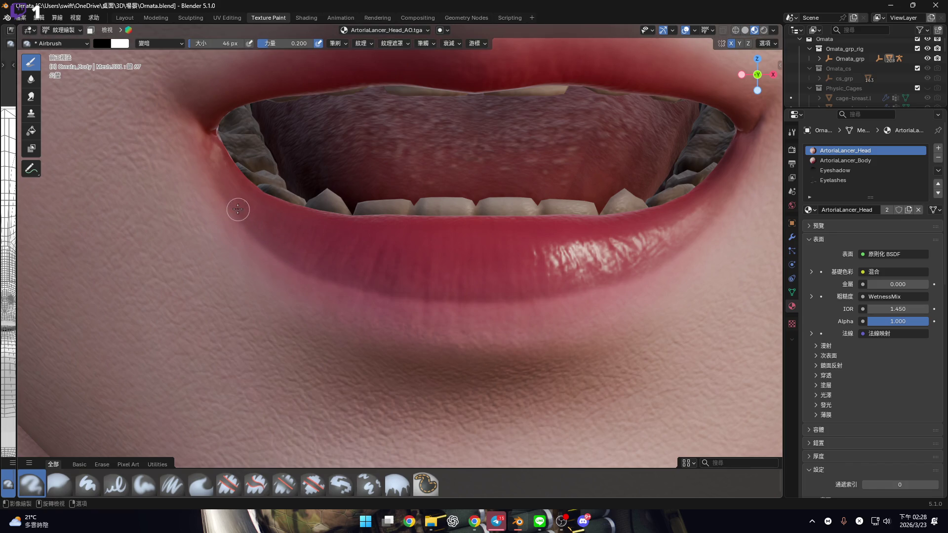
Softly darken the lip corners and lower lip with a 58 px brush.
{"action": "left_click_drag", "start_coordinate": [222, 174], "coordinate": [230, 202]}
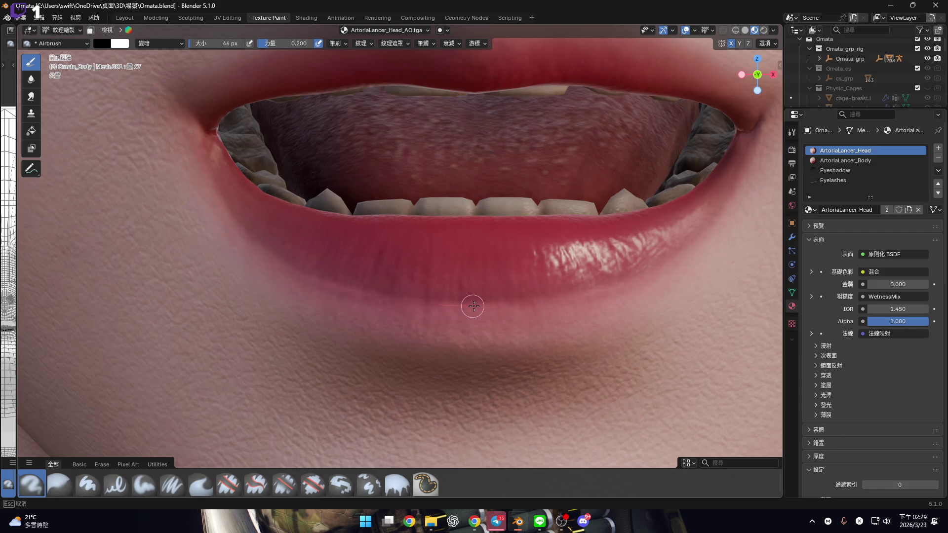
{"action": "left_click_drag", "start_coordinate": [505, 307], "coordinate": [503, 307]}
{"action": "key", "text": "bracketright"}
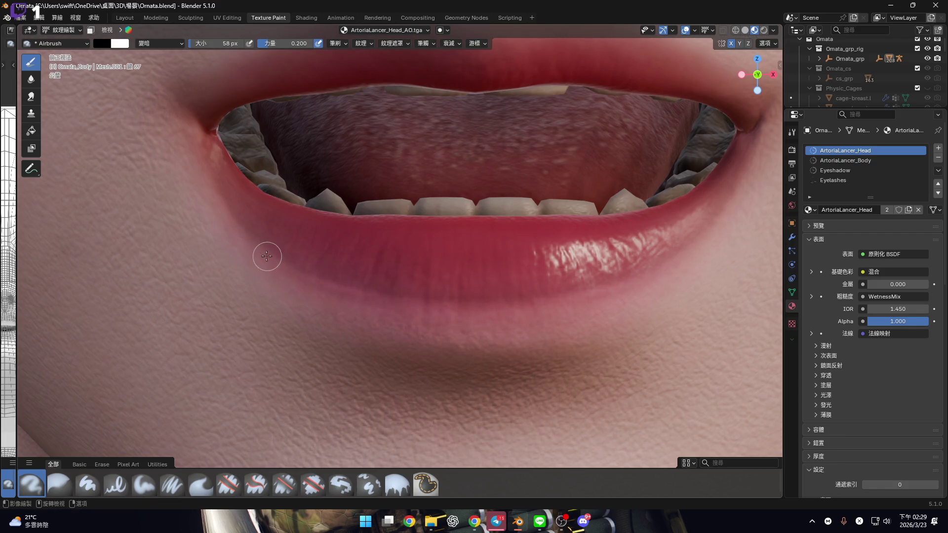
{"action": "mouse_move", "coordinate": [220, 170]}
{"action": "left_mouse_down"}
{"action": "mouse_move", "coordinate": [217, 154]}
{"action": "mouse_move", "coordinate": [227, 201]}
{"action": "left_mouse_up"}
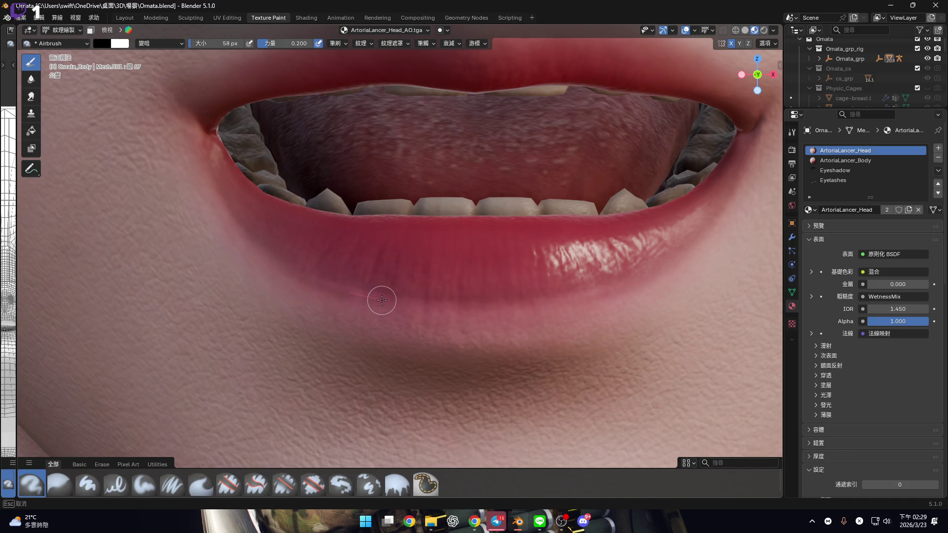
{"action": "left_click_drag", "start_coordinate": [404, 304], "coordinate": [516, 309]}
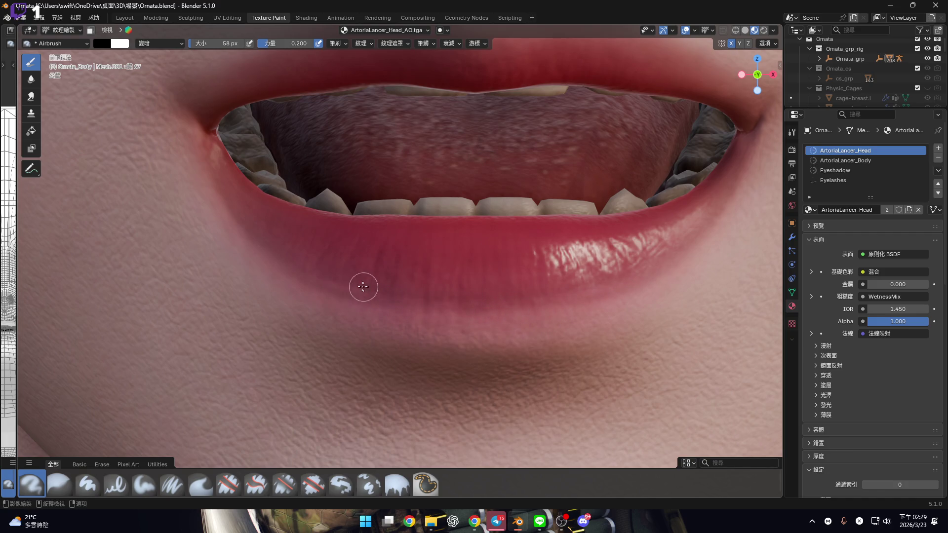
{"action": "left_click_drag", "start_coordinate": [305, 268], "coordinate": [331, 283]}
{"action": "mouse_move", "coordinate": [382, 301]}
{"action": "left_mouse_down"}
{"action": "mouse_move", "coordinate": [419, 304]}
{"action": "mouse_move", "coordinate": [408, 300]}
{"action": "left_mouse_up"}
{"action": "middle_click_drag", "start_coordinate": [408, 300], "coordinate": [380, 257], "text": "shift"}
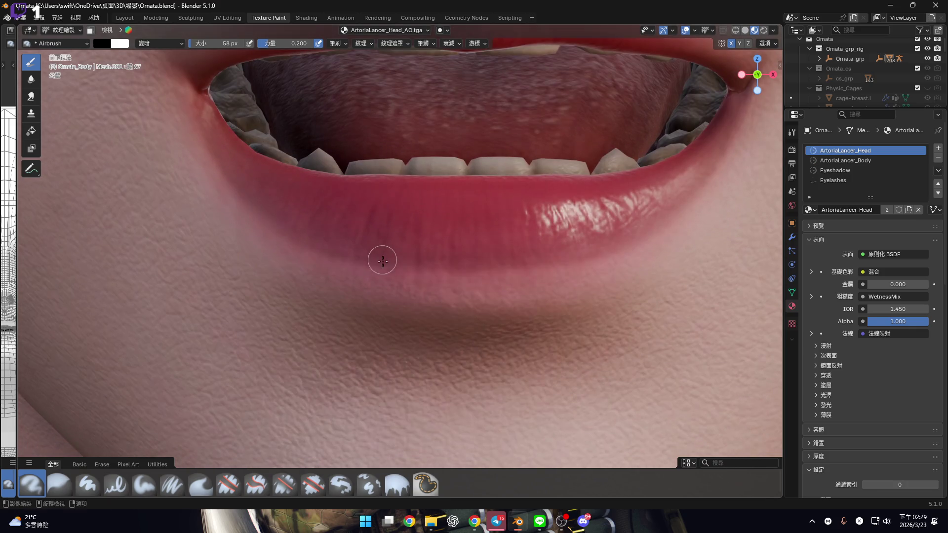
{"action": "middle_click_drag", "start_coordinate": [310, 228], "coordinate": [323, 236], "text": "shift"}
With a 66 px brush, darken the crease below the lower lip from the corner, then shrink to 56 px.
{"action": "key", "text": "bracketright"}
{"action": "key", "text": "bracketright"}
{"action": "key", "text": "bracketright"}
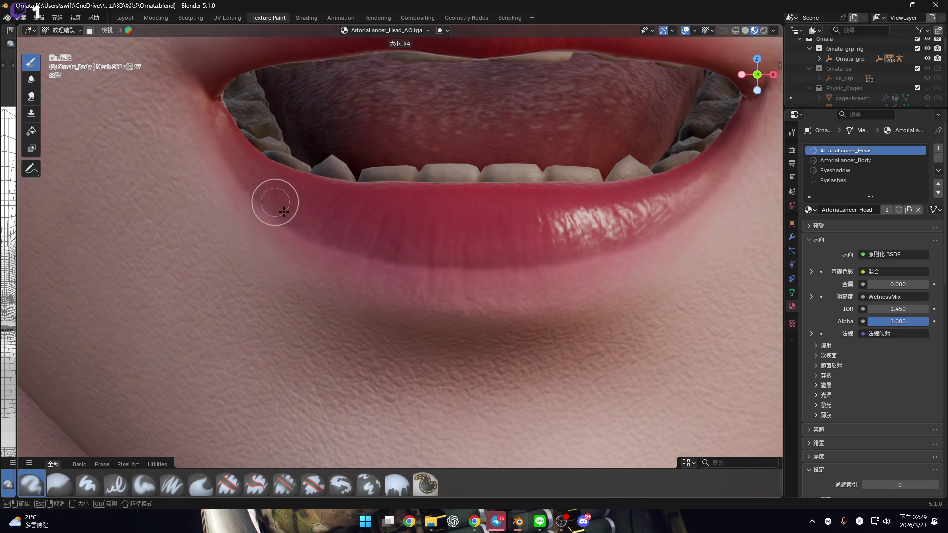
{"action": "key", "text": "f"}
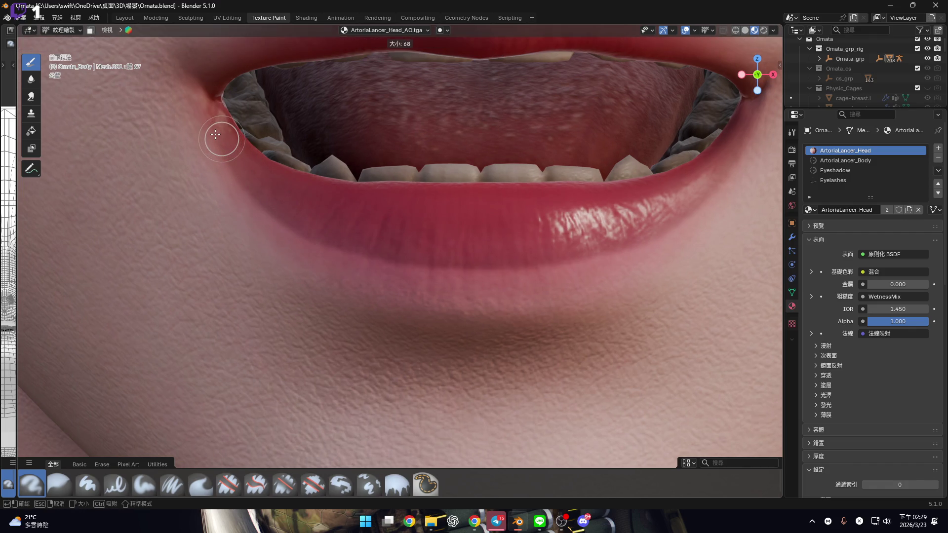
{"action": "left_click", "coordinate": [219, 138]}
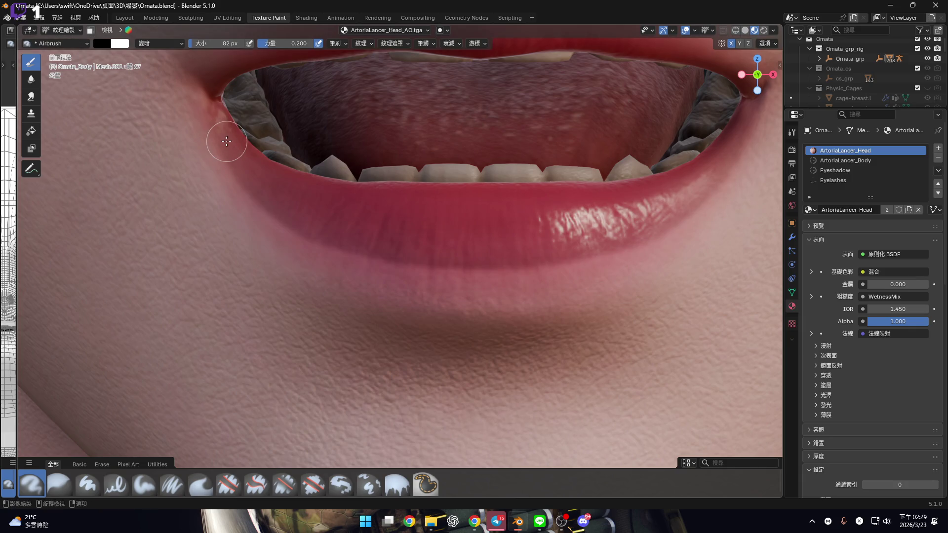
{"action": "key", "text": "f"}
{"action": "left_click", "coordinate": [220, 124]}
{"action": "mouse_move", "coordinate": [220, 124]}
{"action": "left_mouse_down"}
{"action": "mouse_move", "coordinate": [266, 220]}
{"action": "mouse_move", "coordinate": [329, 256]}
{"action": "mouse_move", "coordinate": [513, 276]}
{"action": "mouse_move", "coordinate": [612, 254]}
{"action": "mouse_move", "coordinate": [635, 236]}
{"action": "left_mouse_up"}
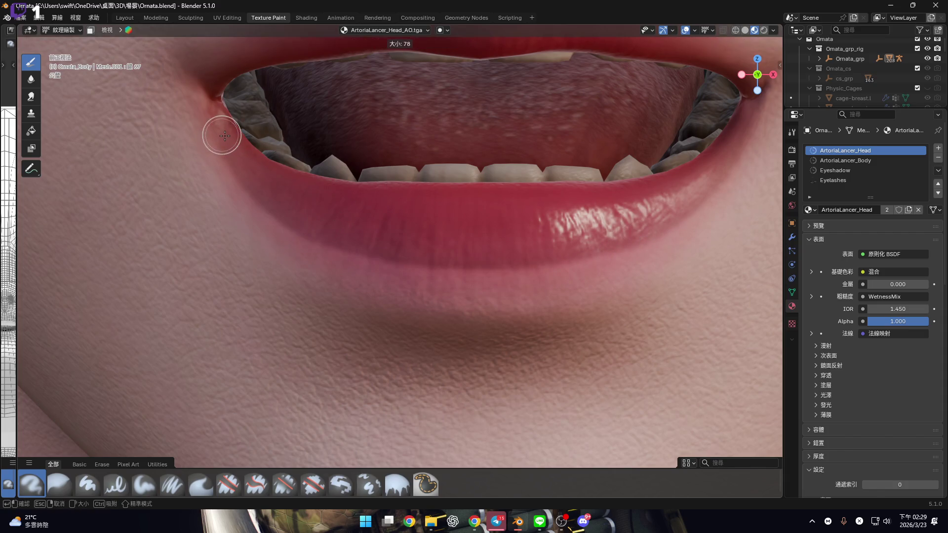
{"action": "mouse_move", "coordinate": [220, 136]}
{"action": "left_mouse_down"}
{"action": "mouse_move", "coordinate": [243, 190]}
{"action": "mouse_move", "coordinate": [326, 252]}
{"action": "mouse_move", "coordinate": [408, 271]}
{"action": "mouse_move", "coordinate": [508, 273]}
{"action": "mouse_move", "coordinate": [439, 271]}
{"action": "left_mouse_up"}
{"action": "scroll", "coordinate": [438, 237], "scroll_direction": "down", "scroll_amount": 4}
{"action": "scroll", "coordinate": [361, 218], "scroll_direction": "up", "scroll_amount": 3}
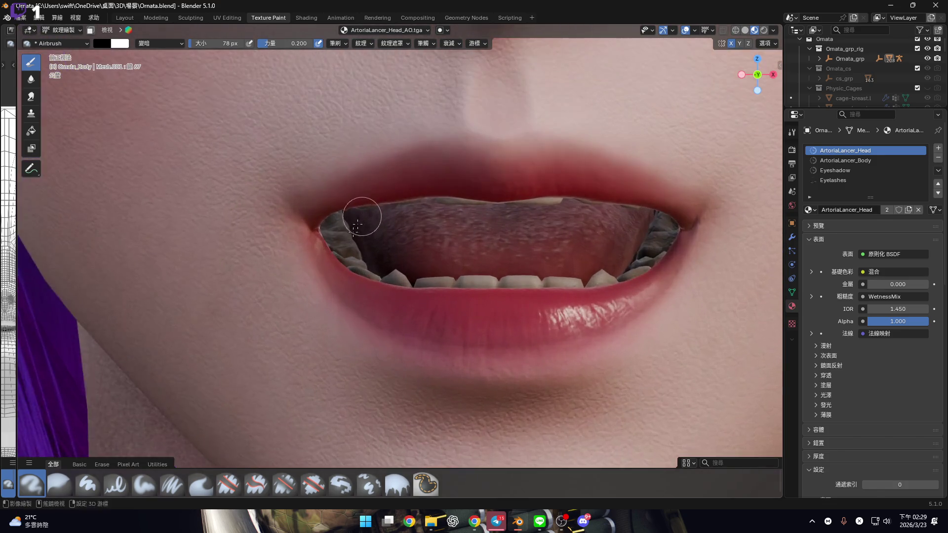
{"action": "middle_click_drag", "start_coordinate": [361, 218], "coordinate": [307, 235], "text": "shift"}
{"action": "key", "text": "bracketleft"}
{"action": "key", "text": "bracketleft"}
{"action": "key", "text": "bracketleft"}
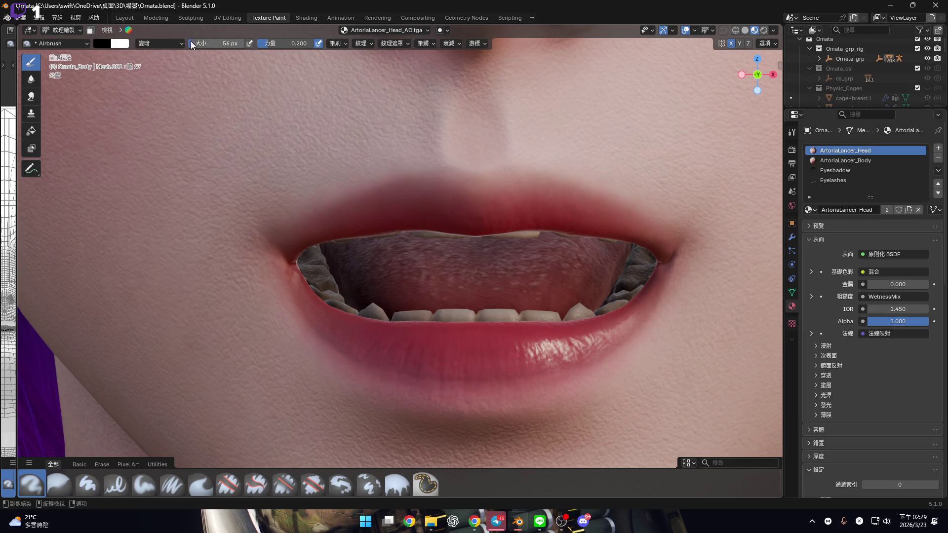
{"action": "left_click", "coordinate": [290, 44]}
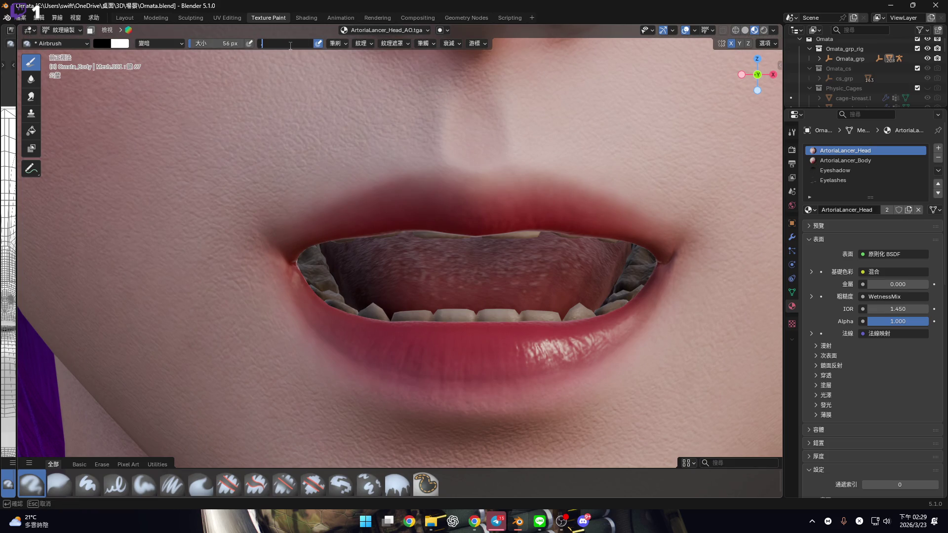
Raise brush strength to 0.9 and shade from the left lip corner toward the upper lip.
{"action": "type", "text": "0.9"}
{"action": "key", "text": "Return"}
{"action": "middle_click_drag", "start_coordinate": [343, 210], "coordinate": [326, 234], "text": "shift"}
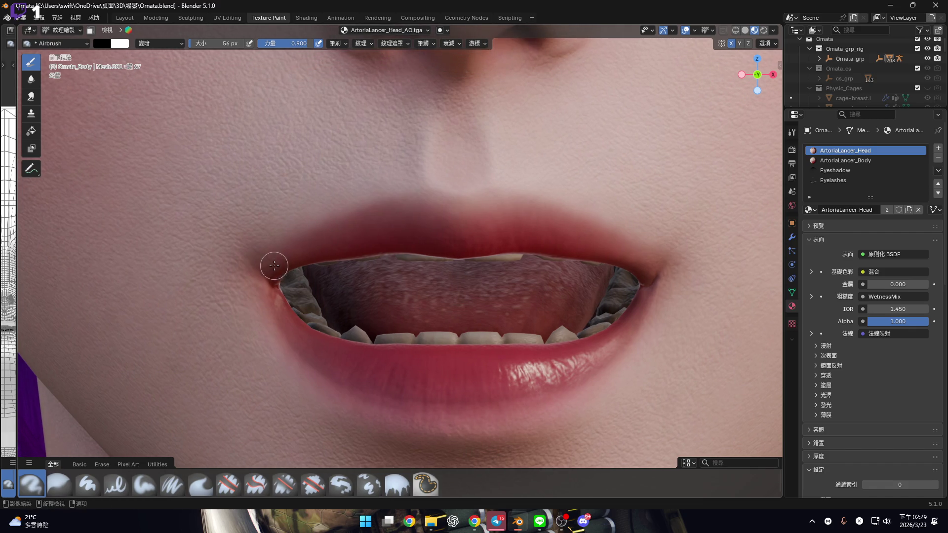
{"action": "mouse_move", "coordinate": [269, 271]}
{"action": "left_mouse_down"}
{"action": "mouse_move", "coordinate": [376, 244]}
{"action": "mouse_move", "coordinate": [500, 254]}
{"action": "left_mouse_up"}
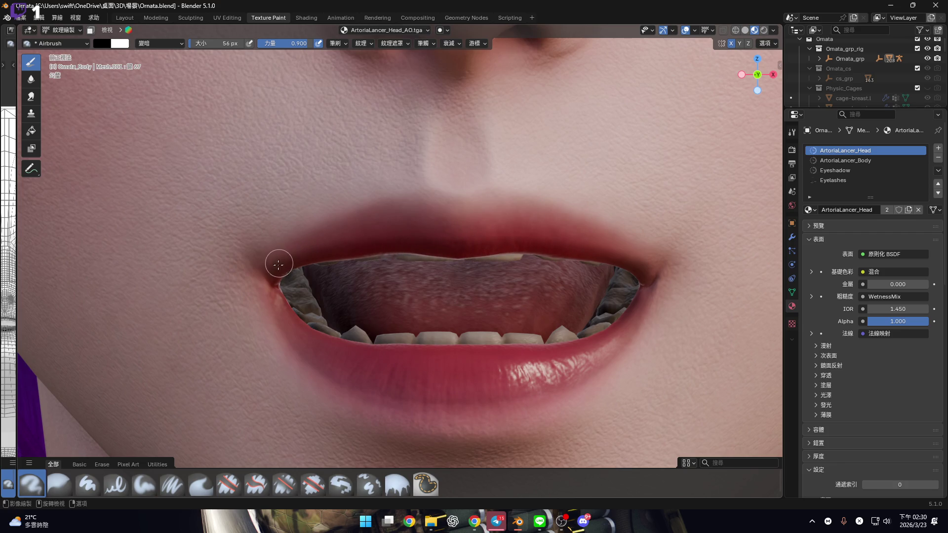
{"action": "mouse_move", "coordinate": [278, 269]}
{"action": "left_mouse_down"}
{"action": "mouse_move", "coordinate": [372, 232]}
{"action": "mouse_move", "coordinate": [513, 238]}
{"action": "left_mouse_up"}
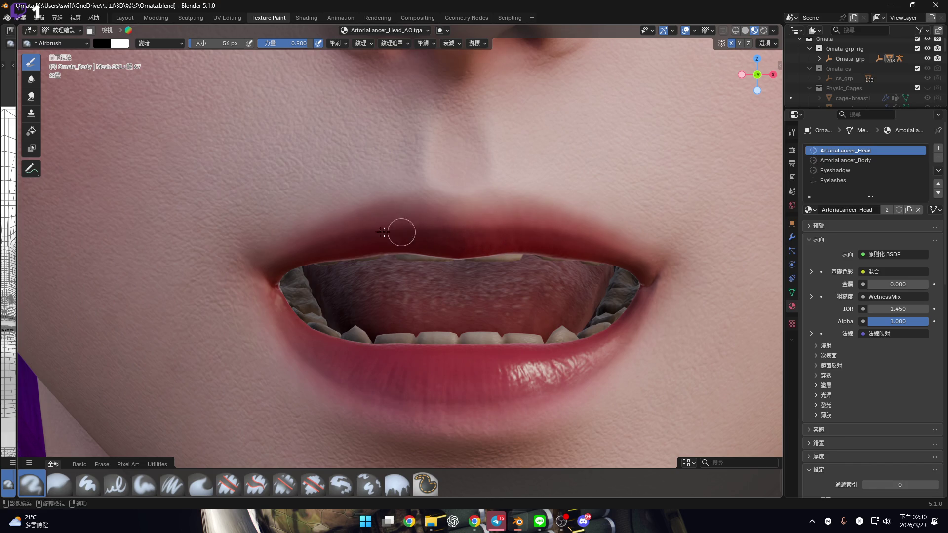
Airbrush repeated strokes from the lip corner along the upper lip's centre, then check from the side.
{"action": "left_click_drag", "start_coordinate": [279, 260], "coordinate": [279, 267]}
{"action": "mouse_move", "coordinate": [344, 232]}
{"action": "left_mouse_down"}
{"action": "mouse_move", "coordinate": [395, 215]}
{"action": "mouse_move", "coordinate": [510, 229]}
{"action": "left_mouse_up"}
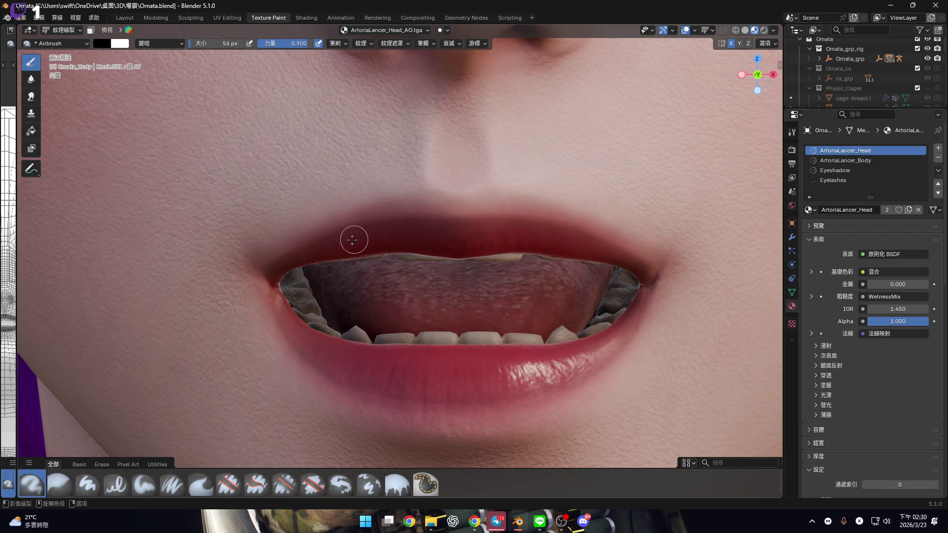
{"action": "left_click_drag", "start_coordinate": [283, 266], "coordinate": [342, 229]}
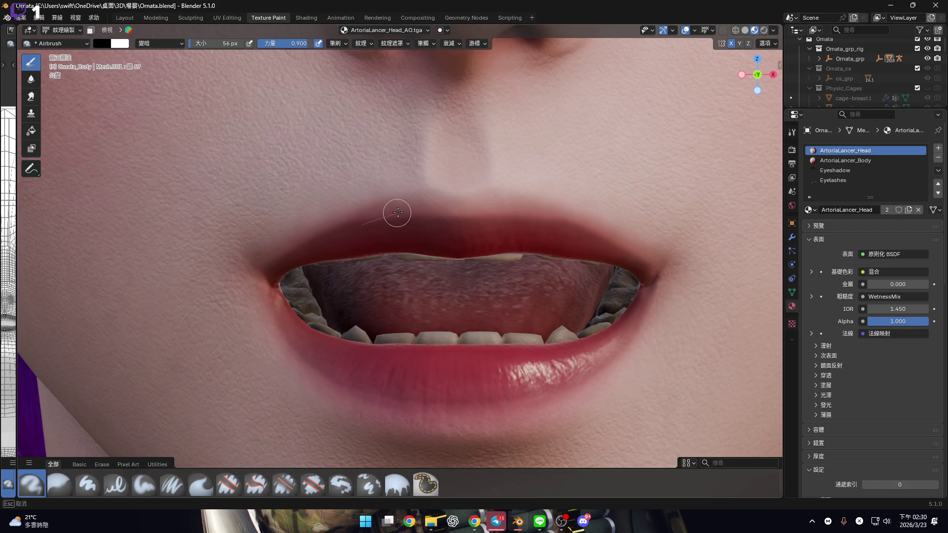
{"action": "left_click_drag", "start_coordinate": [408, 212], "coordinate": [501, 214]}
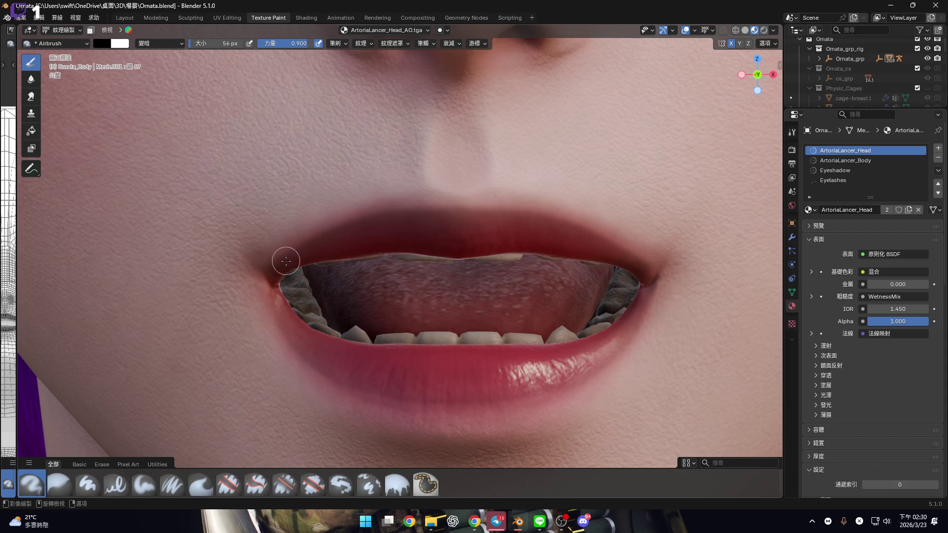
{"action": "left_click_drag", "start_coordinate": [280, 266], "coordinate": [355, 222]}
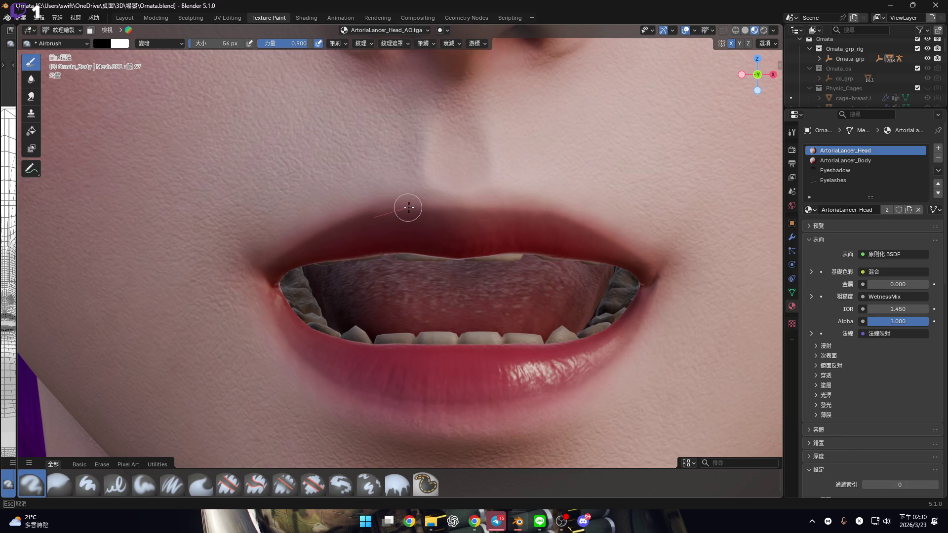
{"action": "left_click_drag", "start_coordinate": [430, 205], "coordinate": [500, 206]}
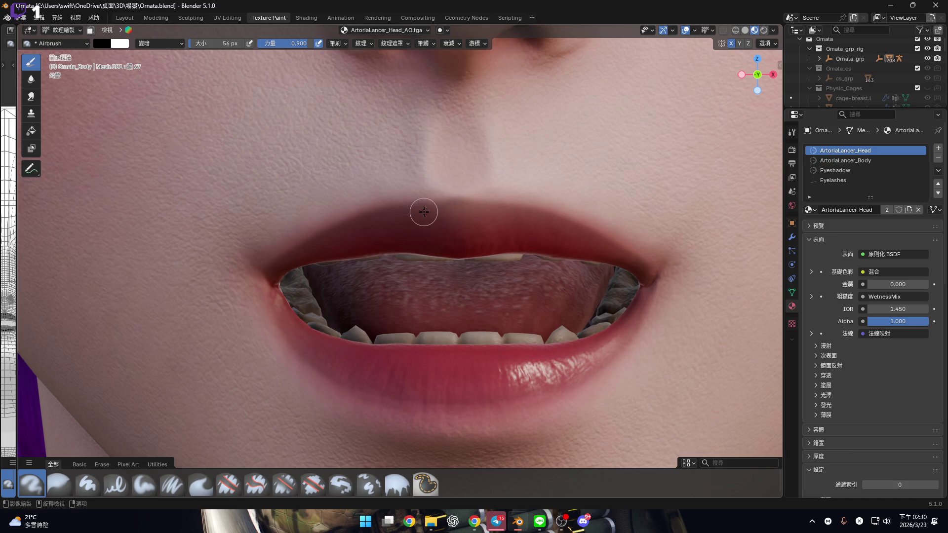
{"action": "left_click_drag", "start_coordinate": [298, 256], "coordinate": [299, 255]}
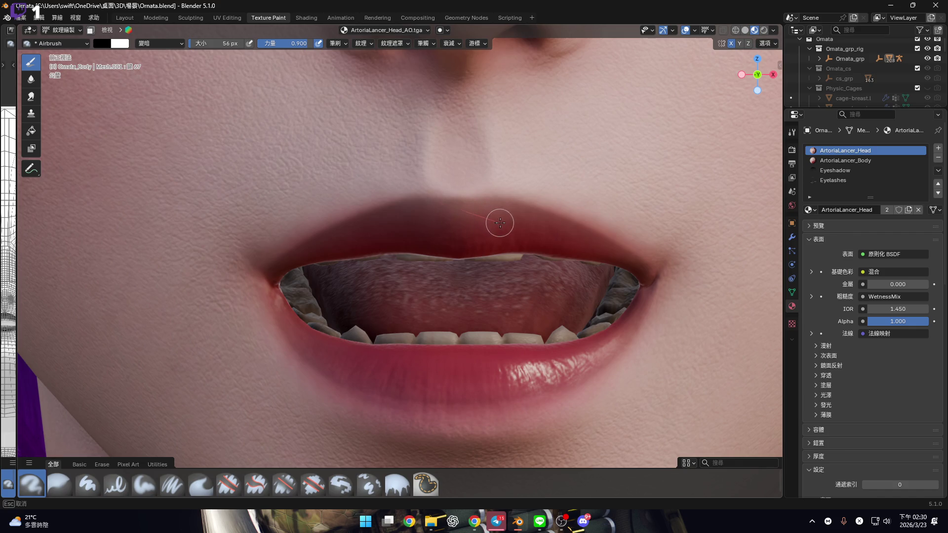
{"action": "scroll", "coordinate": [499, 223], "scroll_direction": "down", "scroll_amount": 4}
{"action": "mouse_move", "coordinate": [472, 252]}
{"action": "middle_mouse_down"}
{"action": "mouse_move", "coordinate": [368, 244]}
{"action": "mouse_move", "coordinate": [391, 232]}
{"action": "mouse_move", "coordinate": [411, 271]}
{"action": "mouse_move", "coordinate": [402, 255]}
{"action": "middle_mouse_up"}
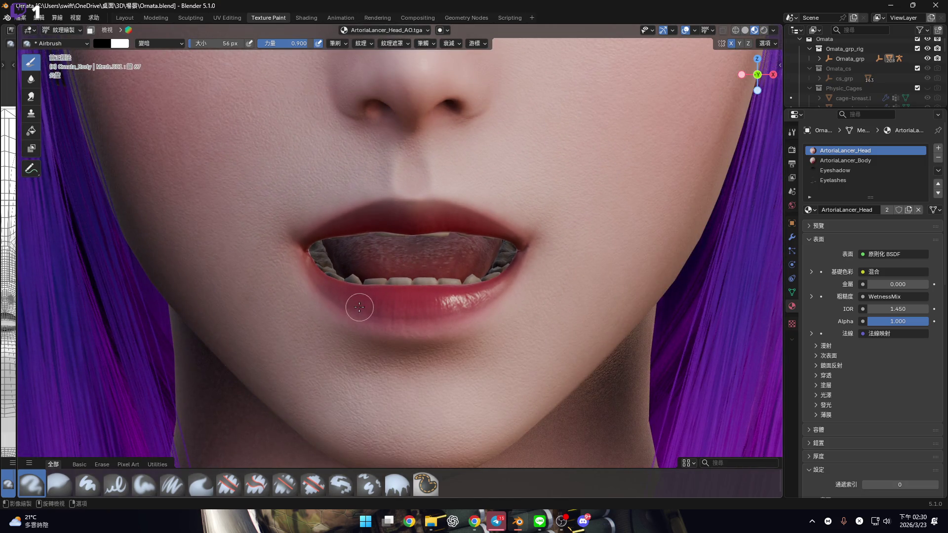
Switch the character to Object Mode and widen the Image Editor beside the 3D view.
{"action": "scroll", "coordinate": [334, 275], "scroll_direction": "up", "scroll_amount": 2}
{"action": "scroll", "coordinate": [370, 286], "scroll_direction": "down", "scroll_amount": 3}
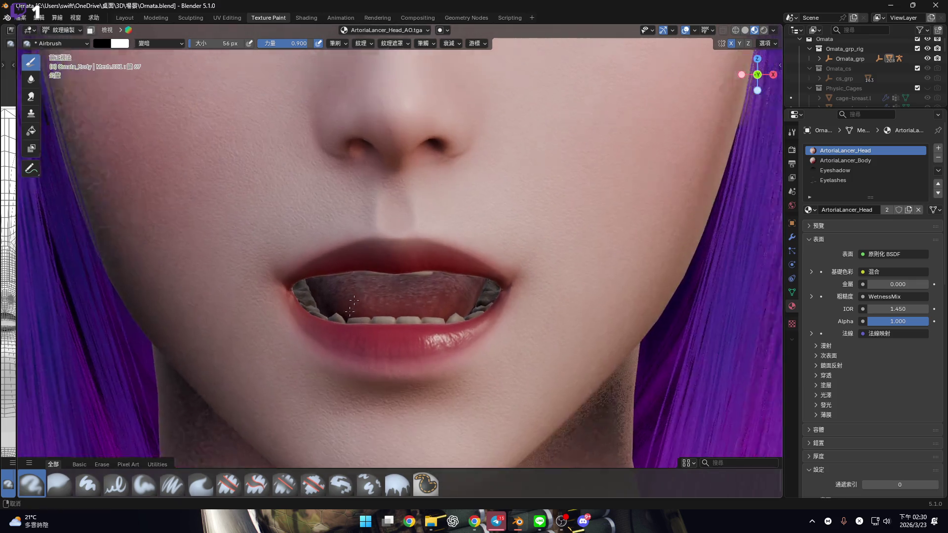
{"action": "scroll", "coordinate": [350, 320], "scroll_direction": "up", "scroll_amount": 4, "text": "shift"}
{"action": "scroll", "coordinate": [398, 290], "scroll_direction": "down", "scroll_amount": 6}
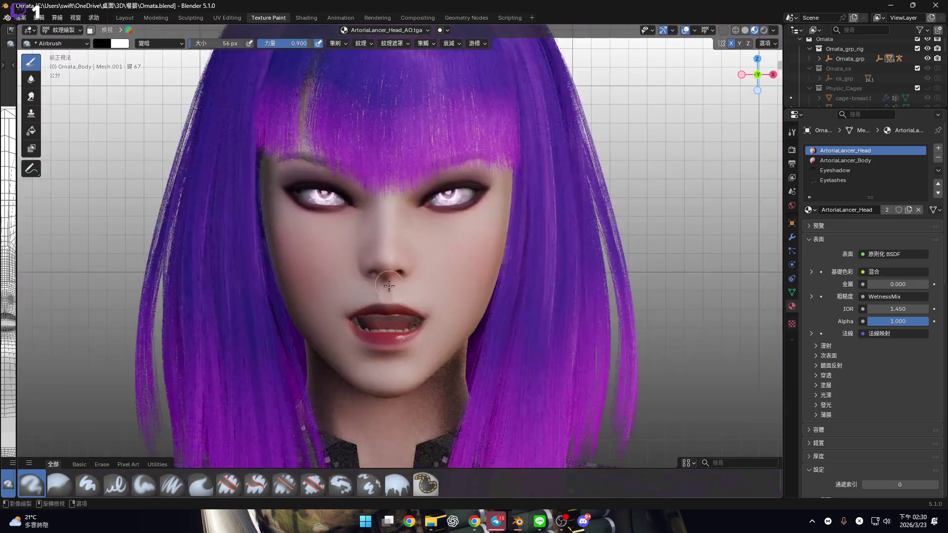
{"action": "scroll", "coordinate": [410, 252], "scroll_direction": "up", "scroll_amount": 2}
{"action": "scroll", "coordinate": [410, 251], "scroll_direction": "up", "scroll_amount": 3}
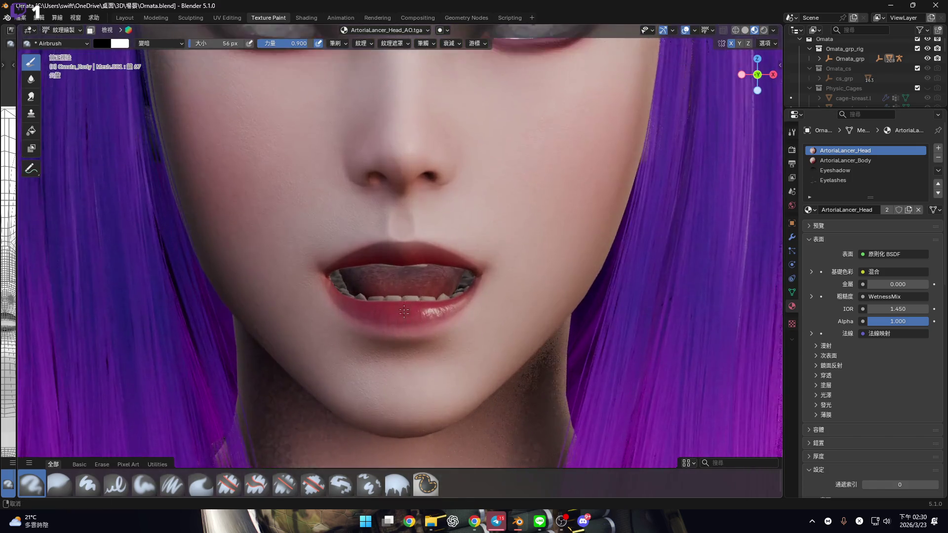
{"action": "scroll", "coordinate": [429, 267], "scroll_direction": "down", "scroll_amount": 4}
{"action": "key", "text": "ctrl+Tab"}
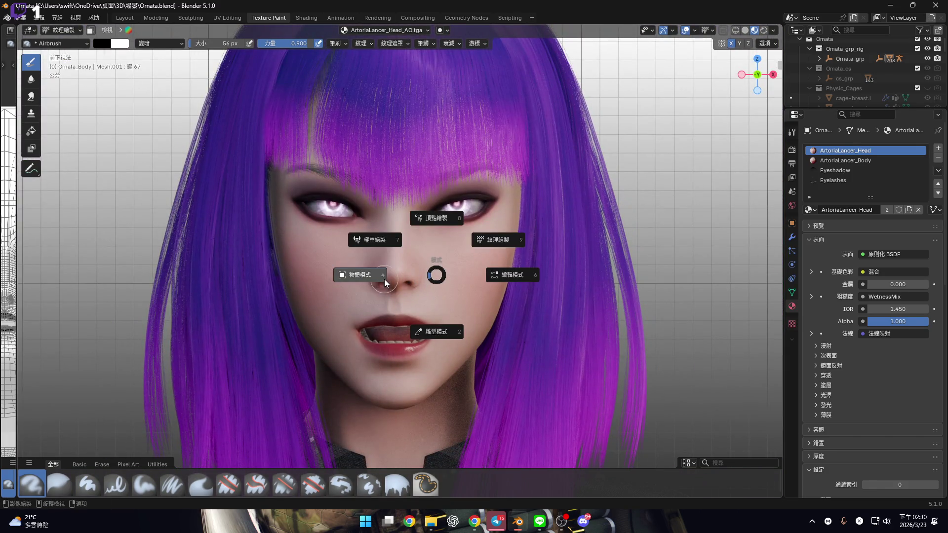
{"action": "left_click", "coordinate": [433, 296]}
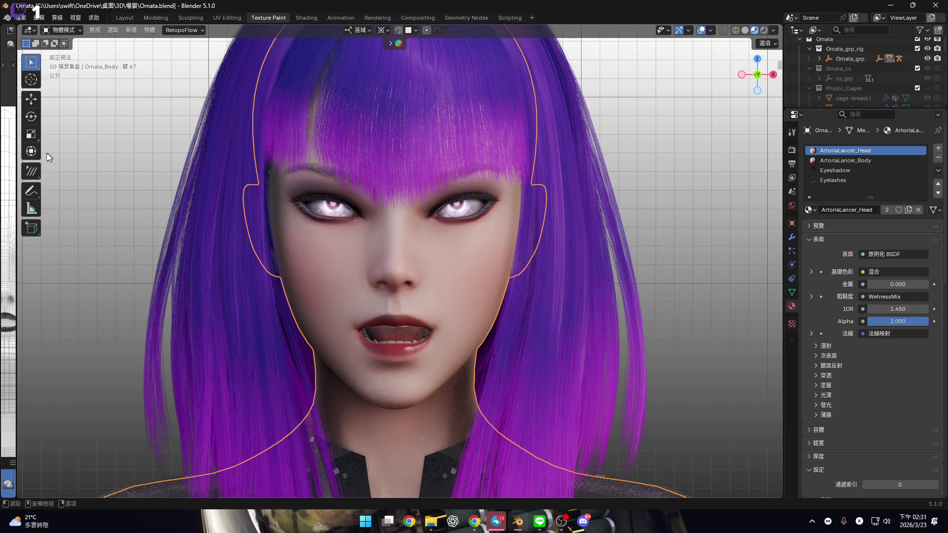
{"action": "left_click_drag", "start_coordinate": [18, 158], "coordinate": [326, 153]}
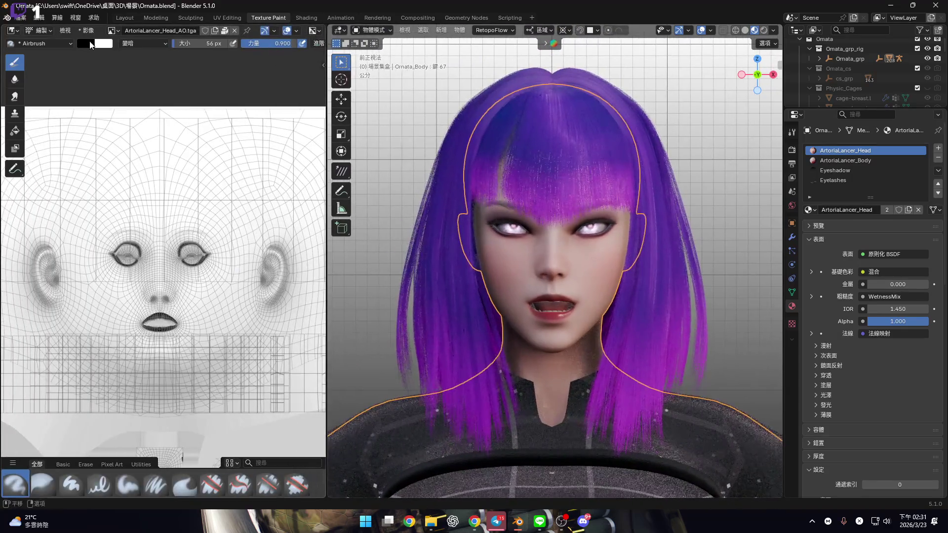
{"action": "left_click", "coordinate": [88, 31]}
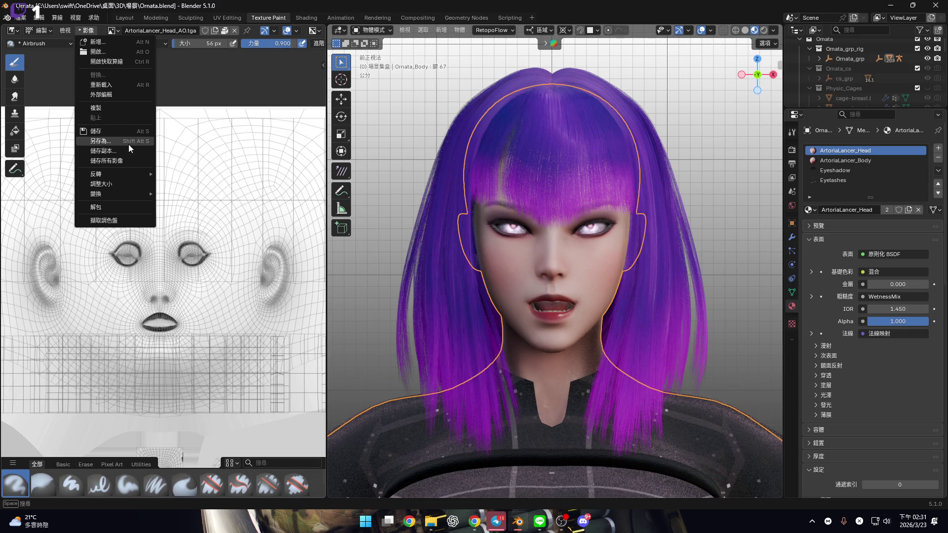
Save the head AO texture as a new image named Omata_Head_AO.tga, starting from the 角色 folder.
{"action": "left_click", "coordinate": [129, 146]}
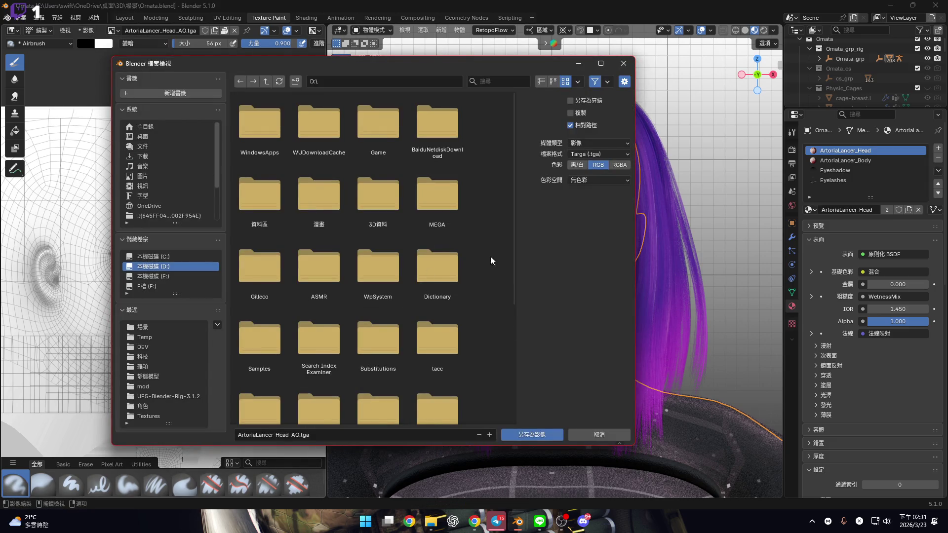
{"action": "left_click", "coordinate": [851, 49]}
{"action": "double_click", "coordinate": [845, 47]}
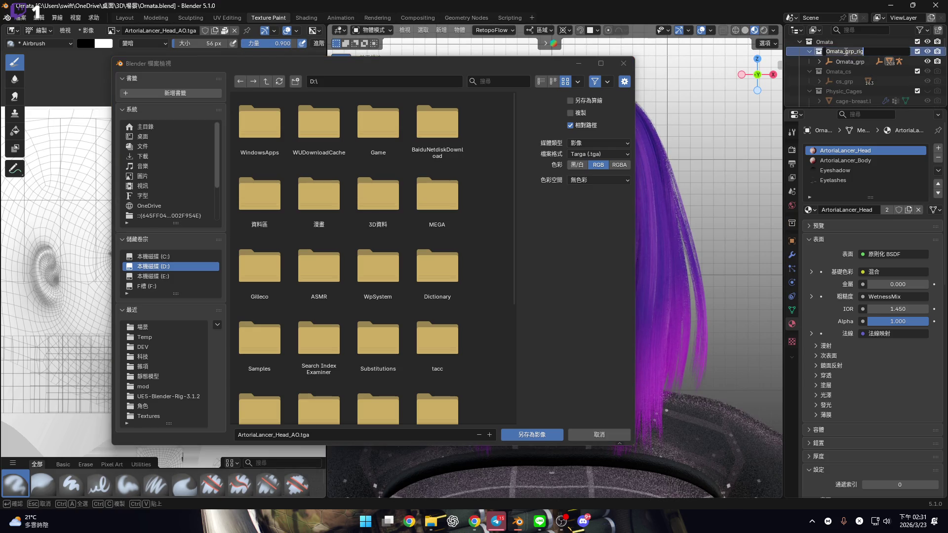
{"action": "left_click", "coordinate": [276, 435]}
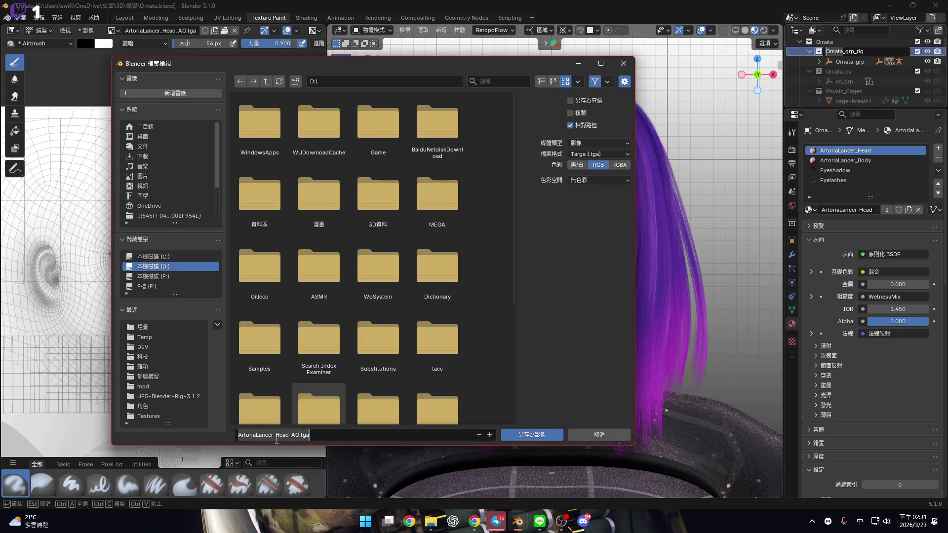
{"action": "key", "text": "ctrl+BackSpace"}
{"action": "type", "text": "Omata"}
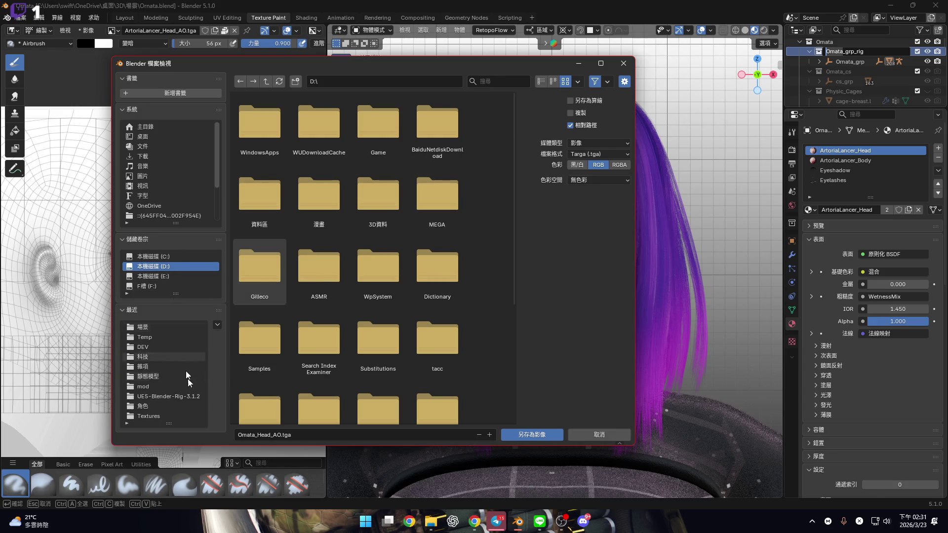
{"action": "left_click", "coordinate": [155, 407]}
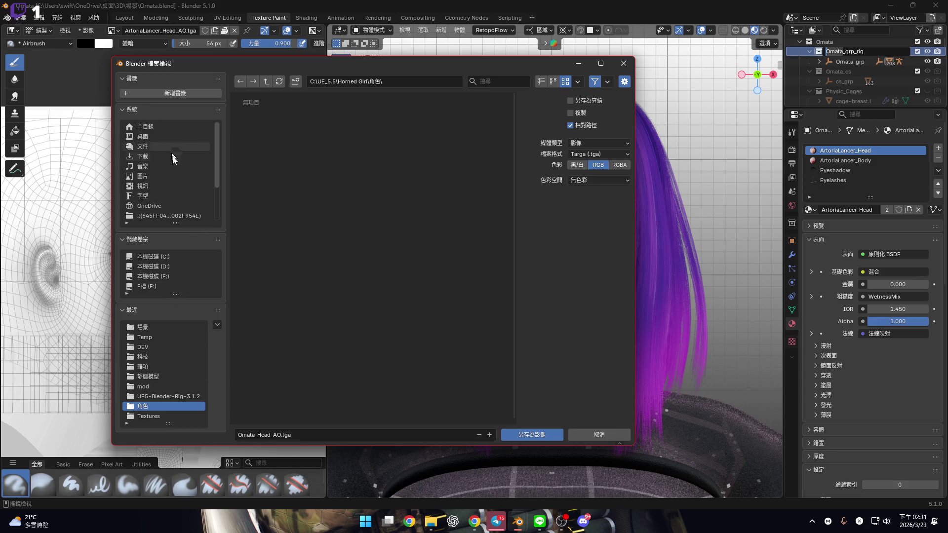
Browse the desktop 3D folder's 人模 and 貼圖素材 subfolders for a place to save.
{"action": "left_click_drag", "start_coordinate": [217, 173], "coordinate": [217, 212]}
{"action": "left_click", "coordinate": [158, 176]}
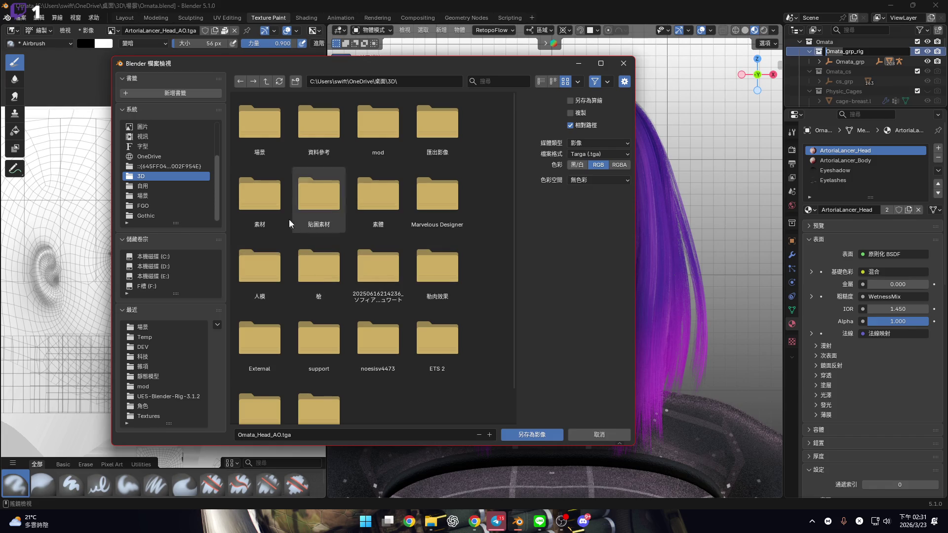
{"action": "double_click", "coordinate": [275, 267]}
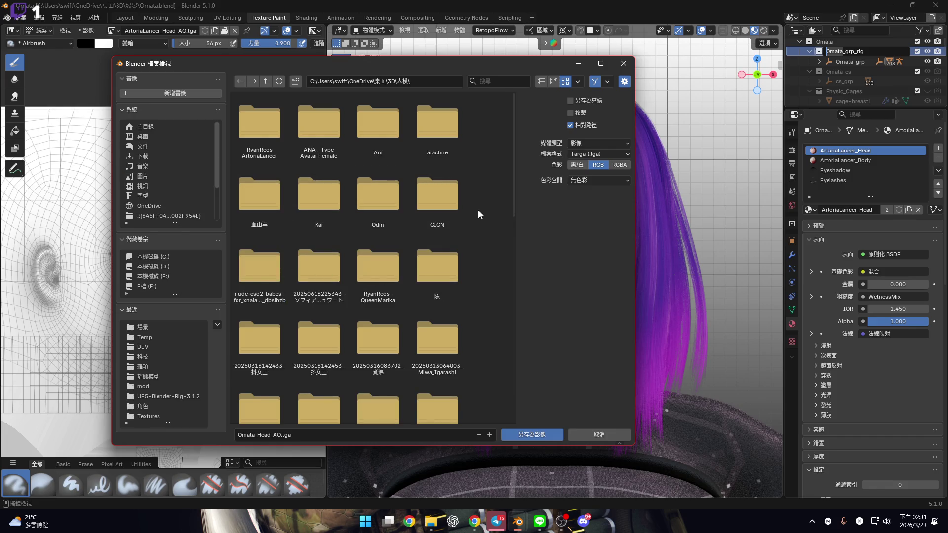
{"action": "key", "text": "BackSpace"}
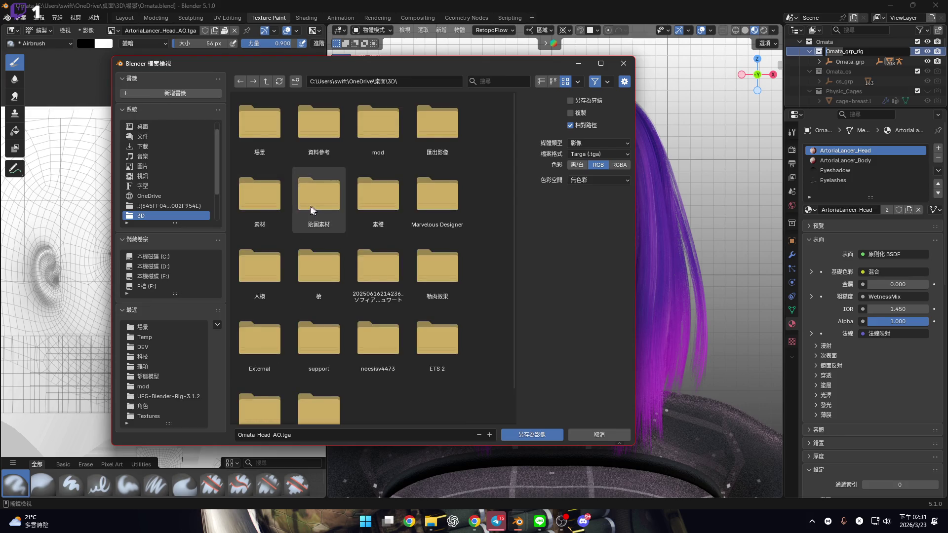
{"action": "double_click", "coordinate": [275, 289]}
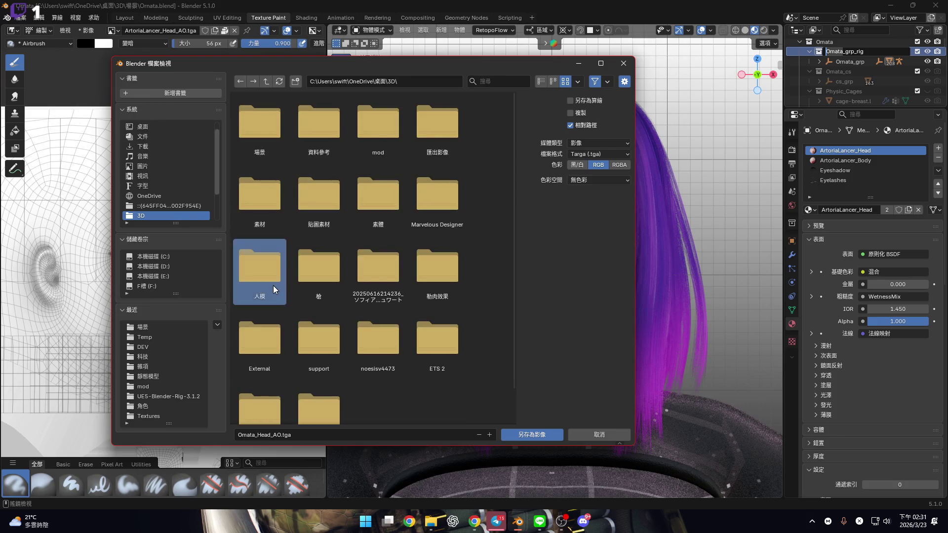
{"action": "right_click", "coordinate": [487, 294]}
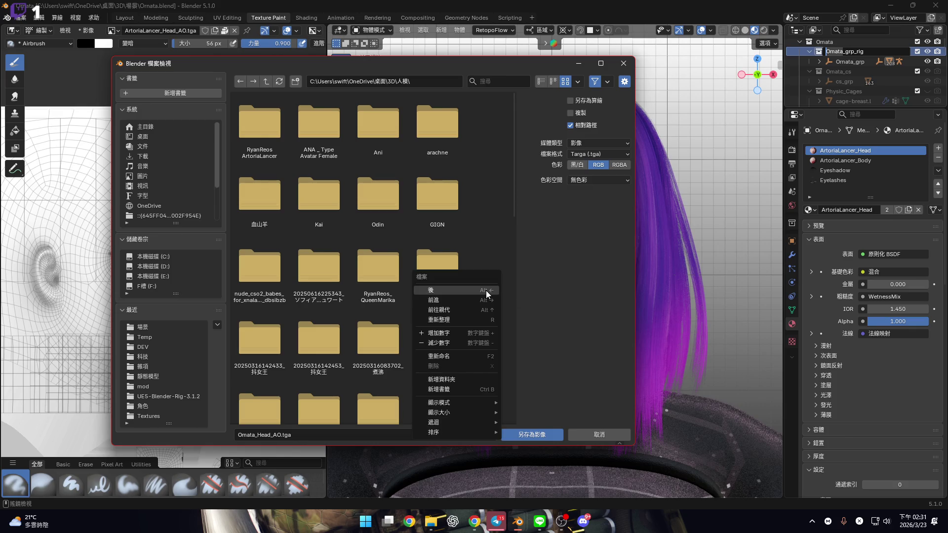
{"action": "left_click", "coordinate": [482, 242]}
{"action": "key", "text": "BackSpace"}
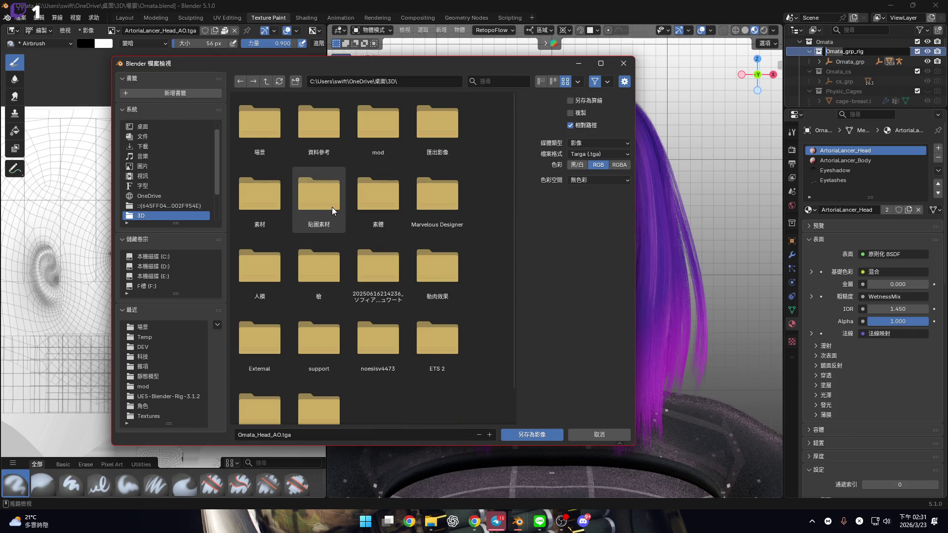
{"action": "double_click", "coordinate": [333, 206]}
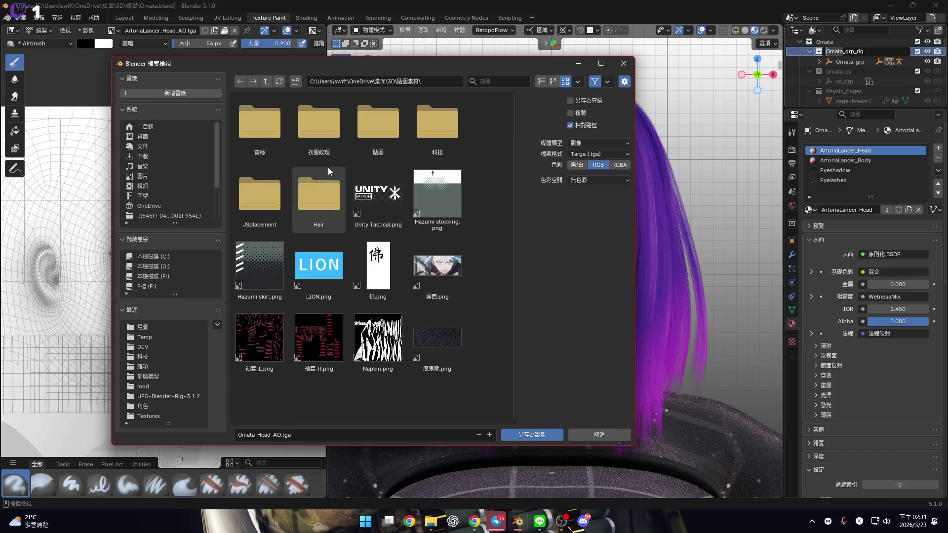
{"action": "right_click", "coordinate": [365, 395]}
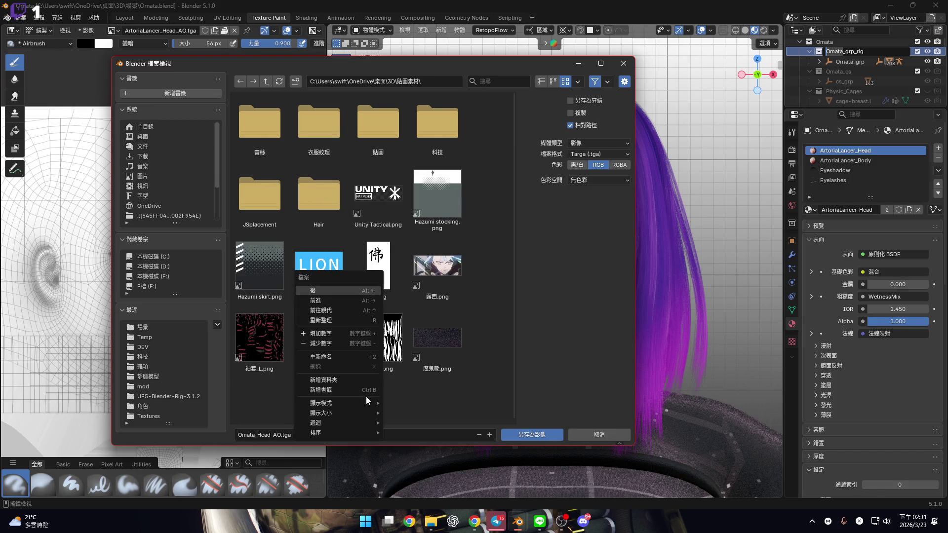
{"action": "mouse_move", "coordinate": [357, 415]}
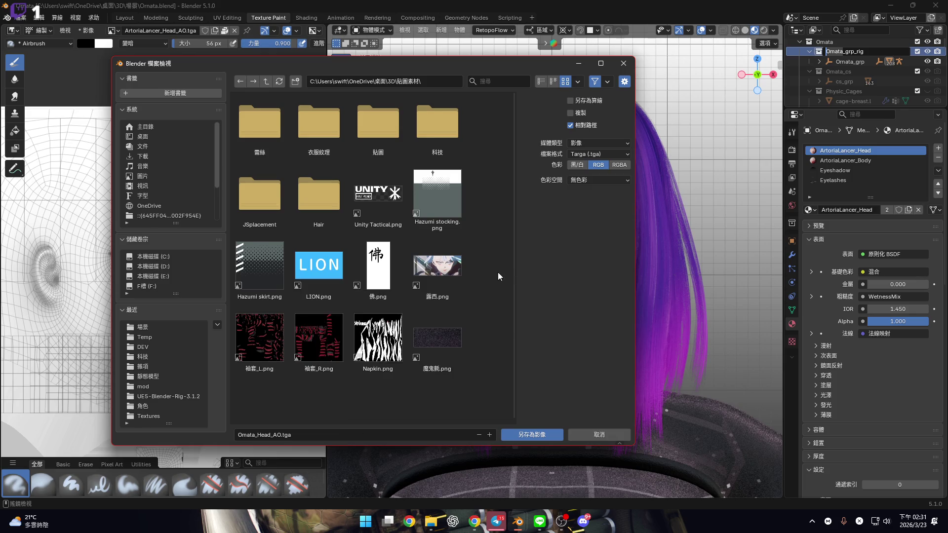
{"action": "key", "text": "BackSpace"}
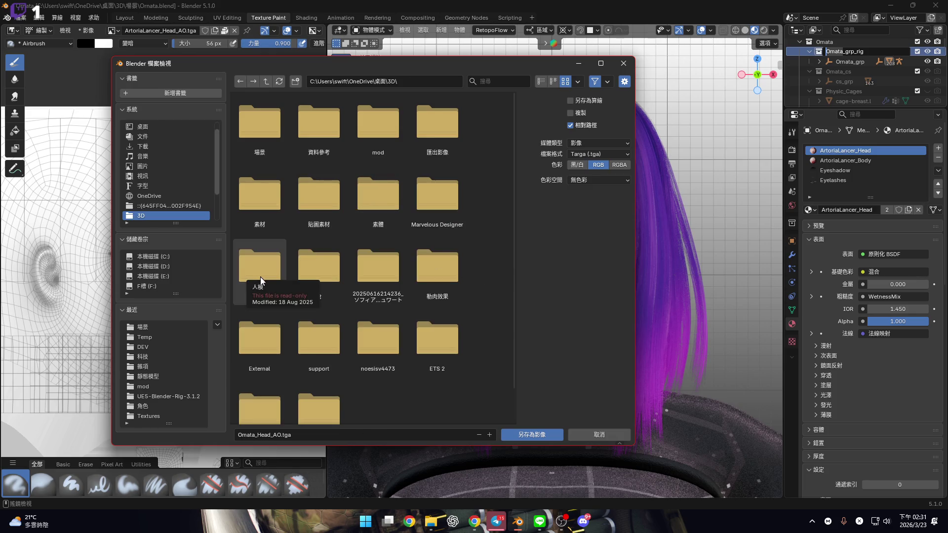
Go up to the Horned Girl folder, look into Body, then open the Hair folder.
{"action": "left_click", "coordinate": [162, 405]}
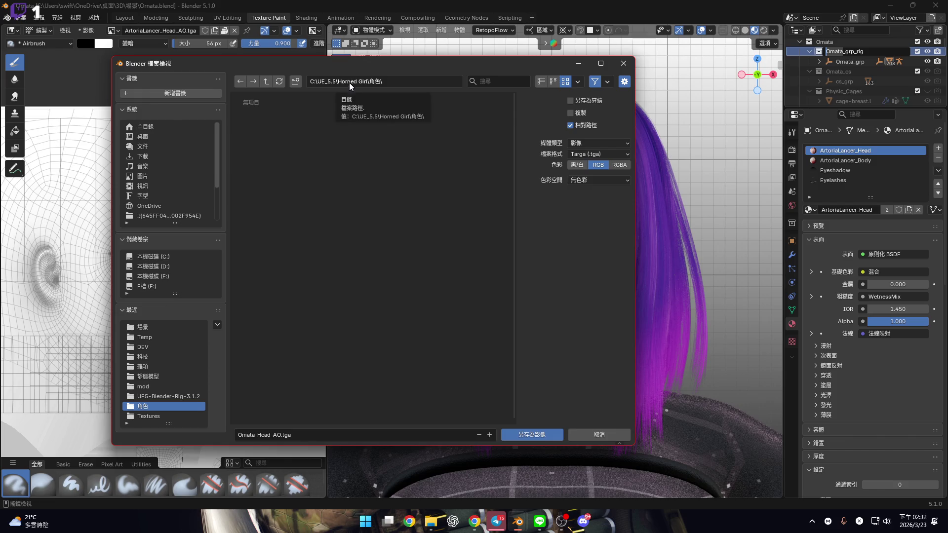
{"action": "left_click", "coordinate": [241, 81]}
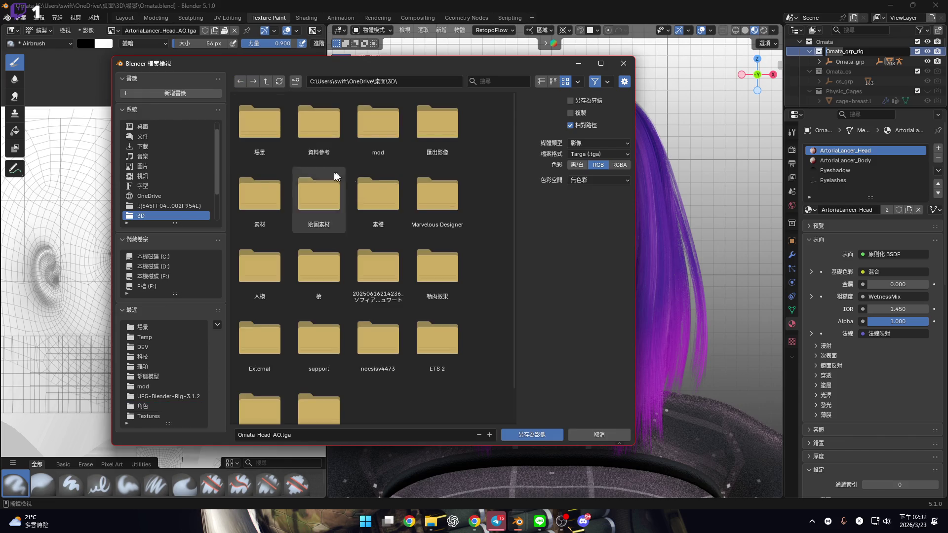
{"action": "left_click", "coordinate": [253, 81]}
{"action": "left_click", "coordinate": [266, 81]}
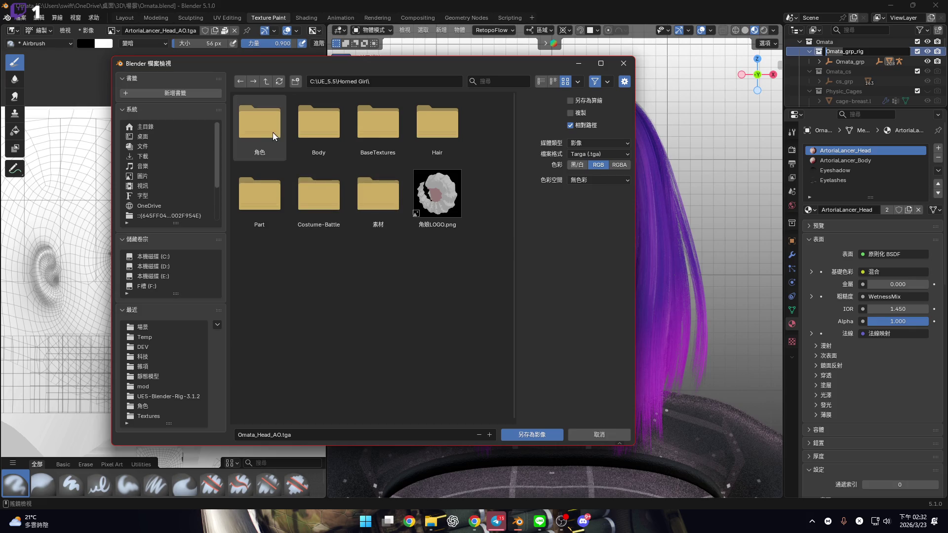
{"action": "double_click", "coordinate": [333, 129]}
{"action": "key", "text": "BackSpace"}
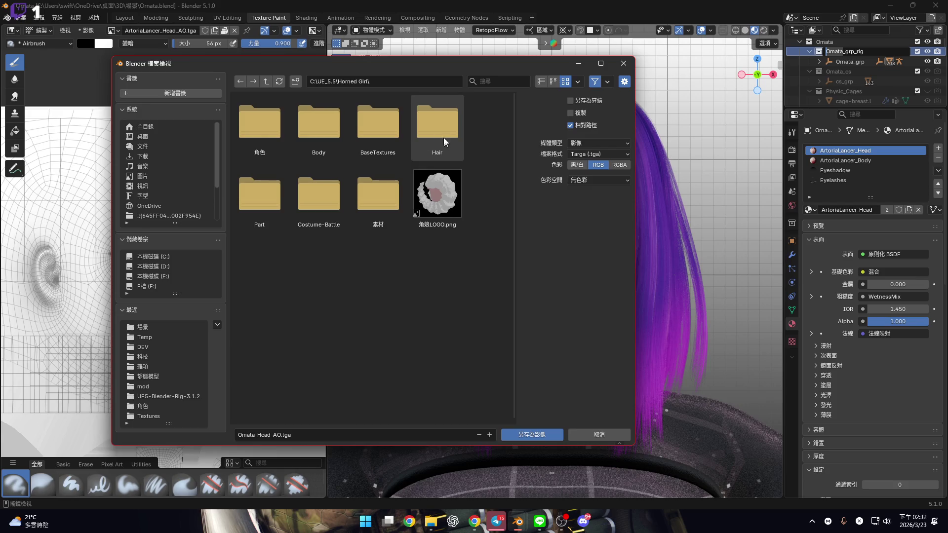
{"action": "double_click", "coordinate": [429, 128]}
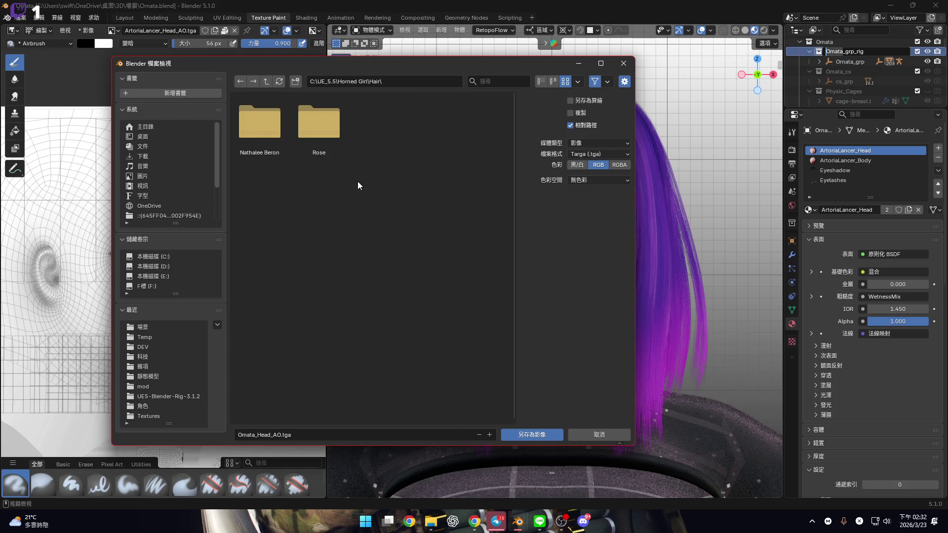
Create a new Omata folder inside Hair and save Omata_Head_AO.tga into it.
{"action": "right_click", "coordinate": [341, 206]}
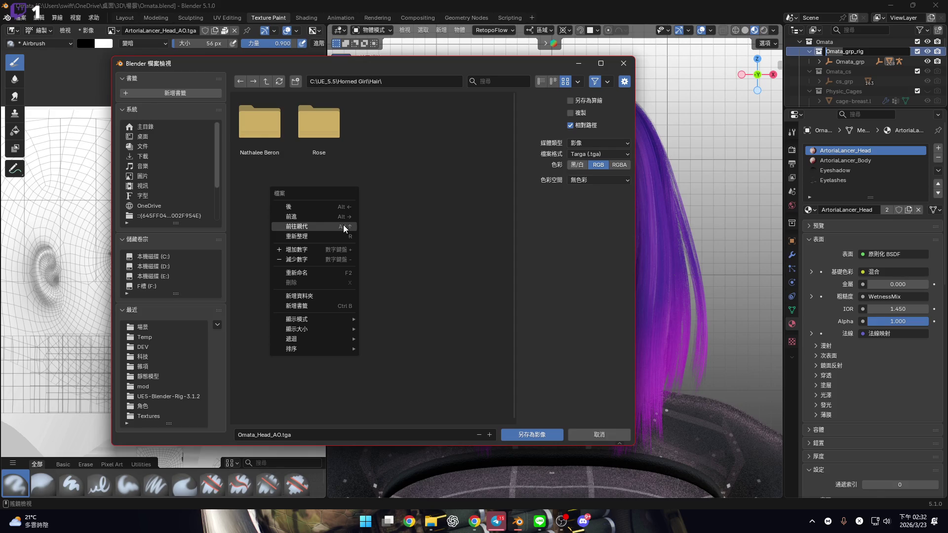
{"action": "left_click", "coordinate": [332, 295]}
{"action": "type", "text": "Omata"}
{"action": "left_click", "coordinate": [273, 131]}
{"action": "double_click", "coordinate": [274, 131]}
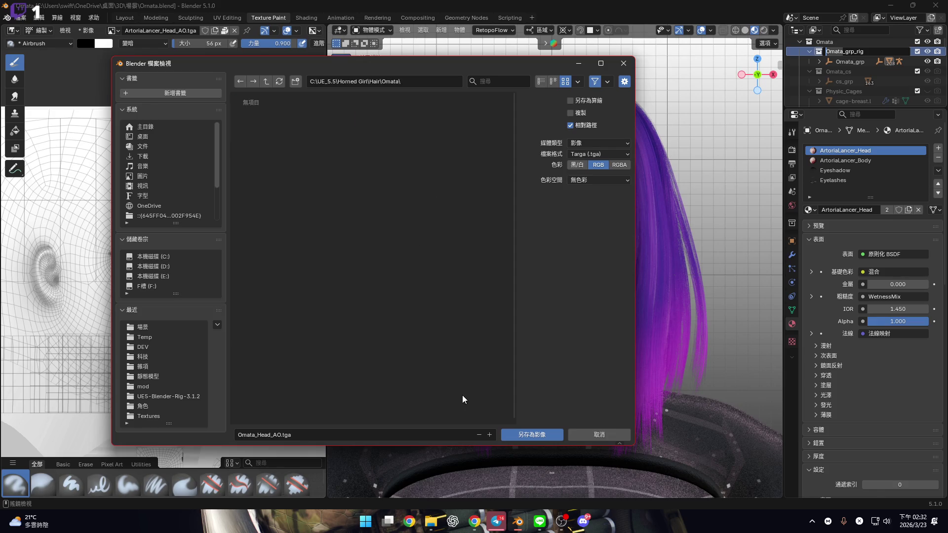
{"action": "left_click", "coordinate": [540, 434]}
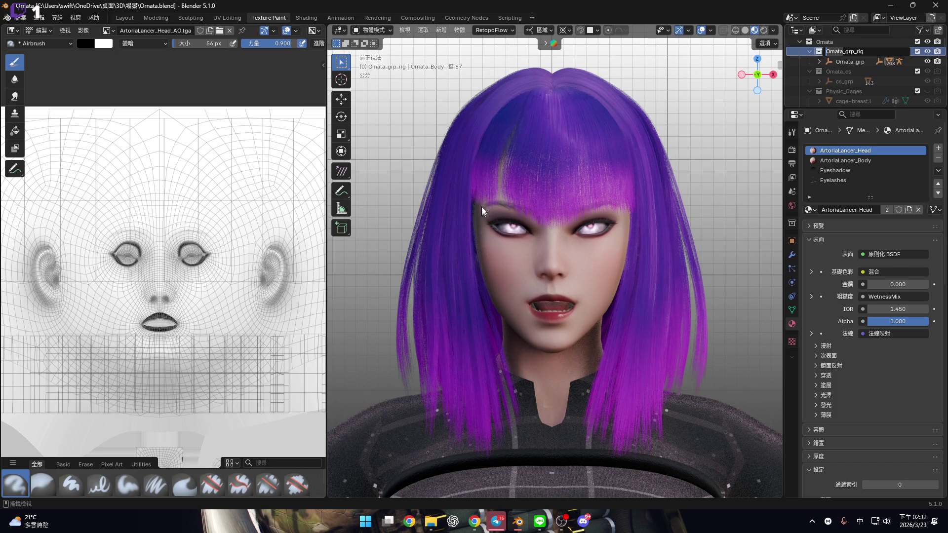
{"action": "key", "text": "shift"}
{"action": "key", "text": "Return"}
{"action": "scroll", "coordinate": [561, 221], "scroll_direction": "up", "scroll_amount": 2}
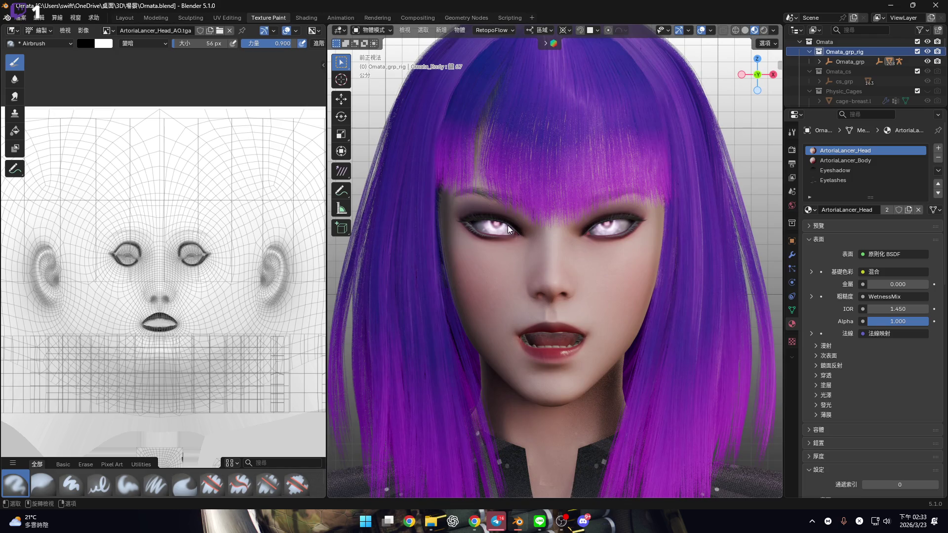
{"action": "key", "text": "shift"}
{"action": "left_click", "coordinate": [490, 237], "text": "shift"}
{"action": "key", "text": "KP_Decimal"}
{"action": "scroll", "coordinate": [502, 212], "scroll_direction": "up", "scroll_amount": 3}
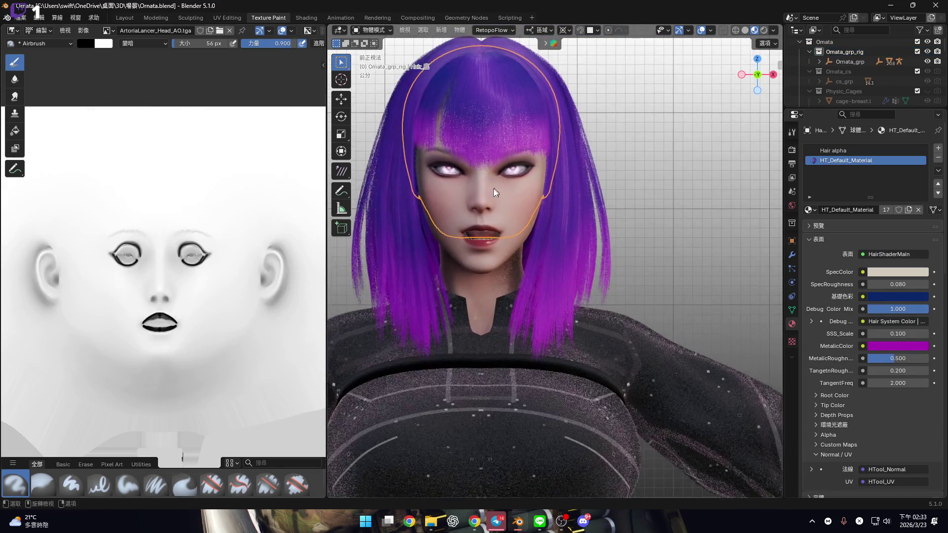
{"action": "middle_click_drag", "start_coordinate": [481, 198], "coordinate": [496, 208], "text": "shift"}
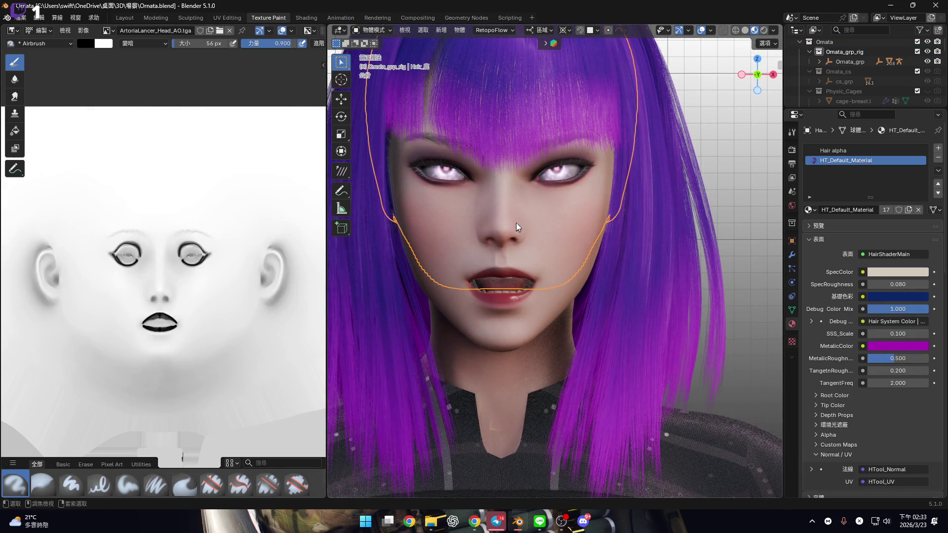
{"action": "left_click", "coordinate": [511, 223]}
{"action": "scroll", "coordinate": [511, 223], "scroll_direction": "down", "scroll_amount": 2}
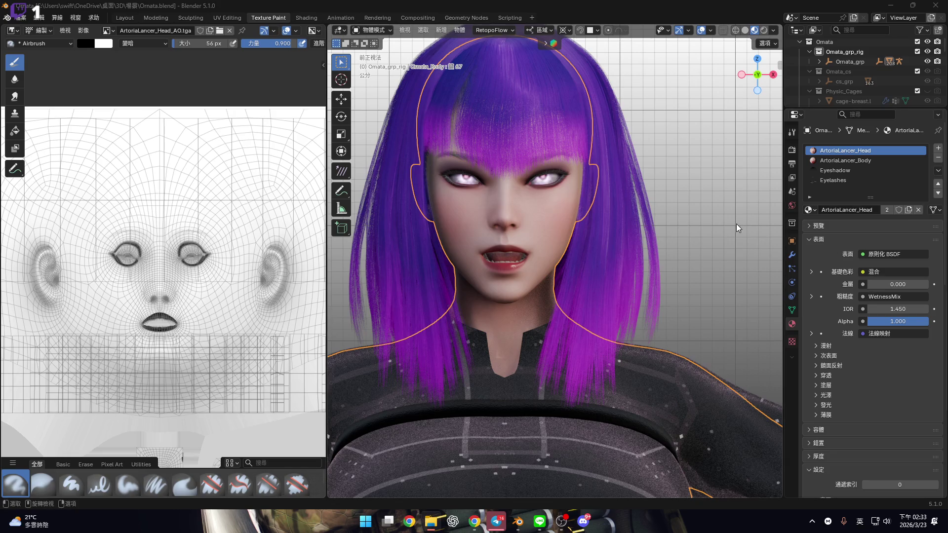
{"action": "mouse_move", "coordinate": [324, 68]}
{"action": "left_mouse_down"}
{"action": "mouse_move", "coordinate": [52, 74]}
{"action": "mouse_move", "coordinate": [328, 88]}
{"action": "mouse_move", "coordinate": [17, 89]}
{"action": "left_mouse_up"}
{"action": "left_click", "coordinate": [129, 17]}
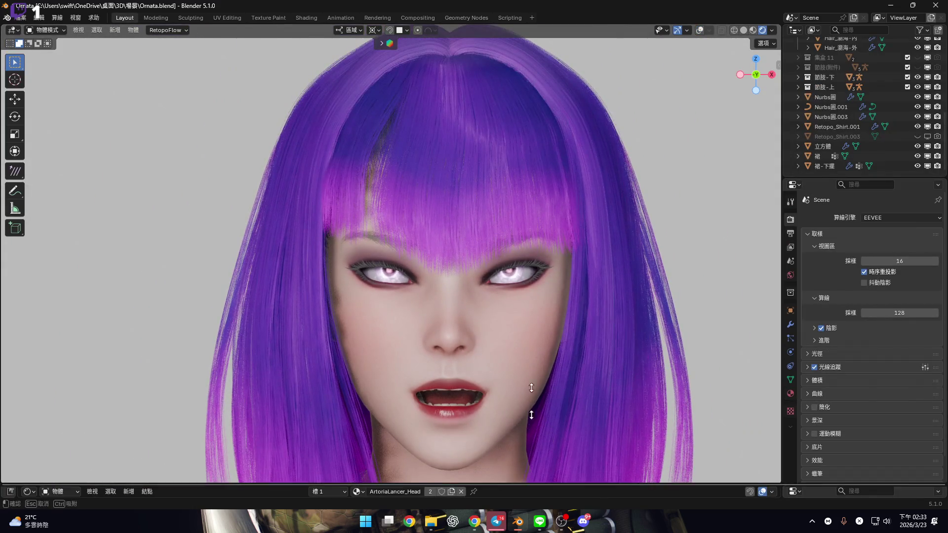
Enlarge the shader editor to half the screen with the AO and SSS nodes in view.
{"action": "left_click_drag", "start_coordinate": [531, 485], "coordinate": [531, 287]}
{"action": "scroll", "coordinate": [381, 398], "scroll_direction": "down", "scroll_amount": 2}
{"action": "scroll", "coordinate": [337, 415], "scroll_direction": "up", "scroll_amount": 3}
{"action": "scroll", "coordinate": [362, 372], "scroll_direction": "up", "scroll_amount": 2}
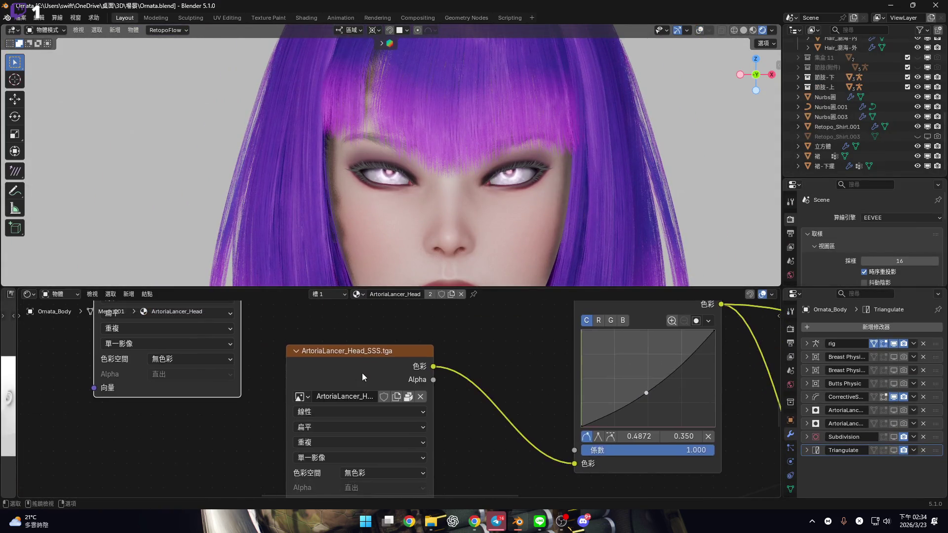
{"action": "scroll", "coordinate": [354, 366], "scroll_direction": "down", "scroll_amount": 3}
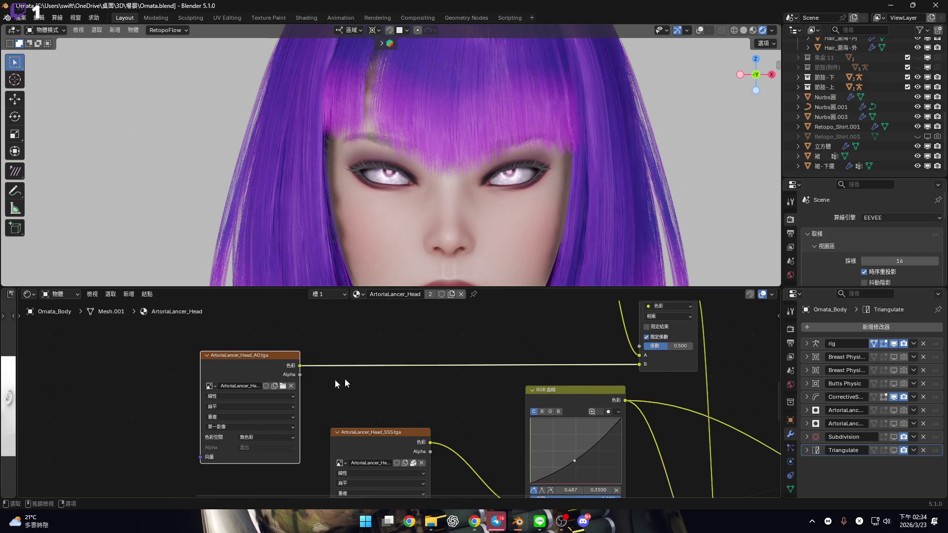
{"action": "scroll", "coordinate": [301, 396], "scroll_direction": "up", "scroll_amount": 1}
{"action": "mouse_move", "coordinate": [301, 396]}
{"action": "middle_mouse_down"}
{"action": "mouse_move", "coordinate": [343, 344]}
{"action": "mouse_move", "coordinate": [344, 369]}
{"action": "middle_mouse_up"}
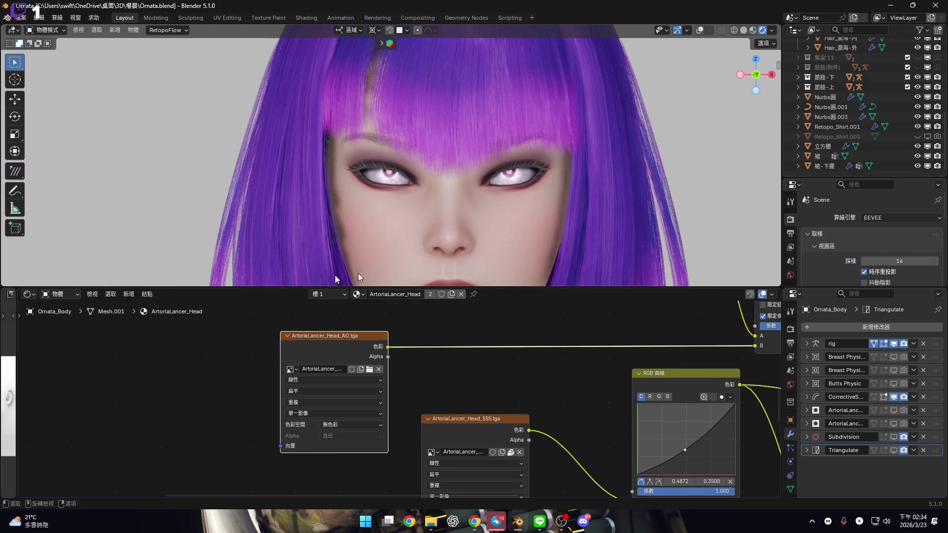
Link the AO image node's colour to the Mix node's B input and move it up, keeping 無色彩 colour space.
{"action": "right_click", "coordinate": [344, 369]}
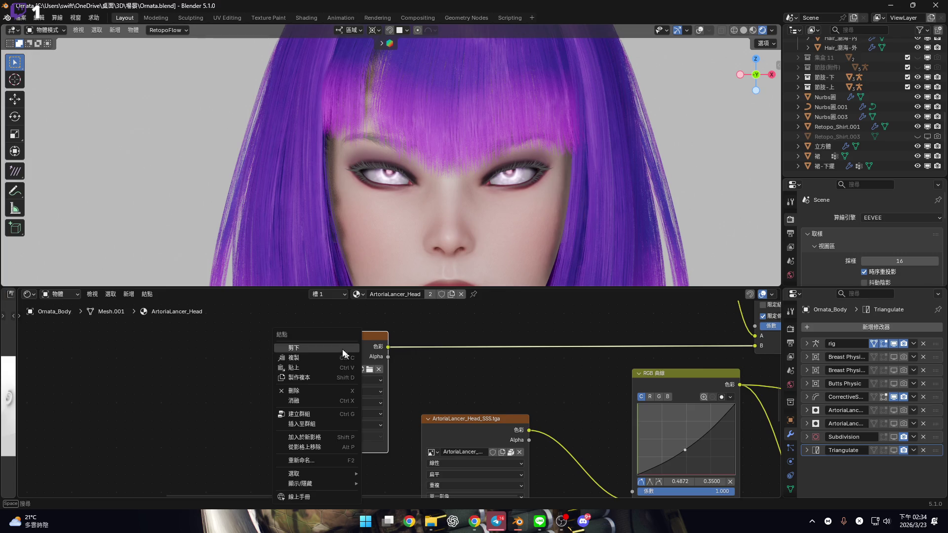
{"action": "left_click", "coordinate": [332, 393]}
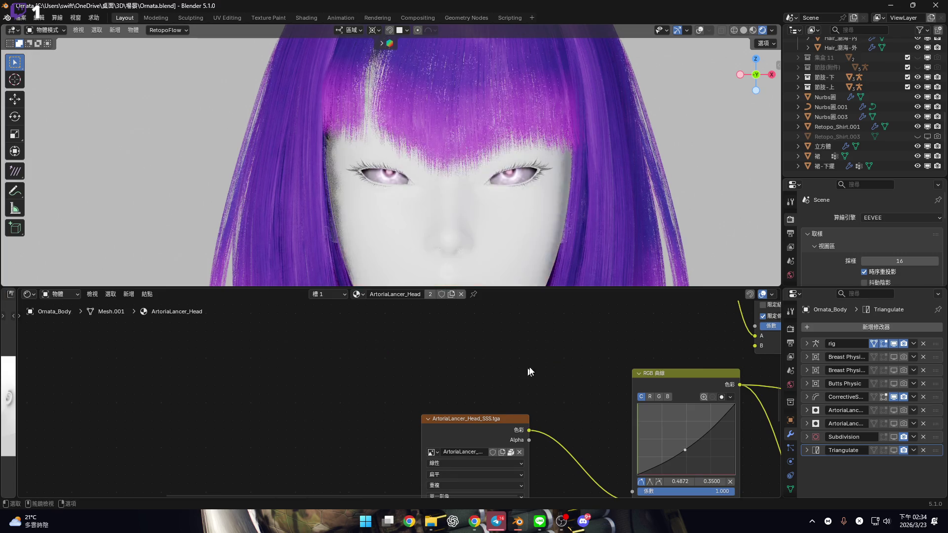
{"action": "middle_click_drag", "start_coordinate": [524, 372], "coordinate": [445, 371]}
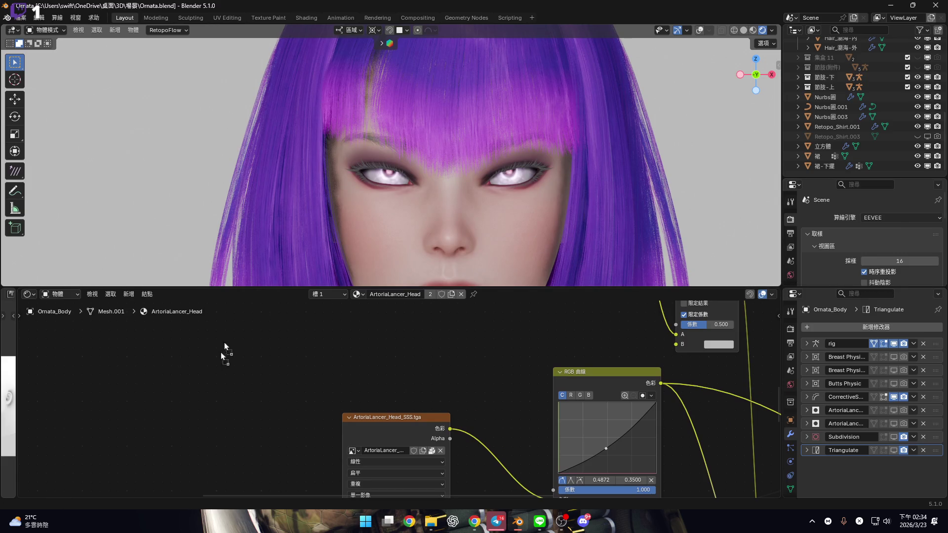
{"action": "key", "text": "ctrl+z"}
{"action": "mouse_move", "coordinate": [323, 379]}
{"action": "left_mouse_down"}
{"action": "mouse_move", "coordinate": [592, 359]}
{"action": "mouse_move", "coordinate": [642, 374]}
{"action": "mouse_move", "coordinate": [676, 344]}
{"action": "left_mouse_up"}
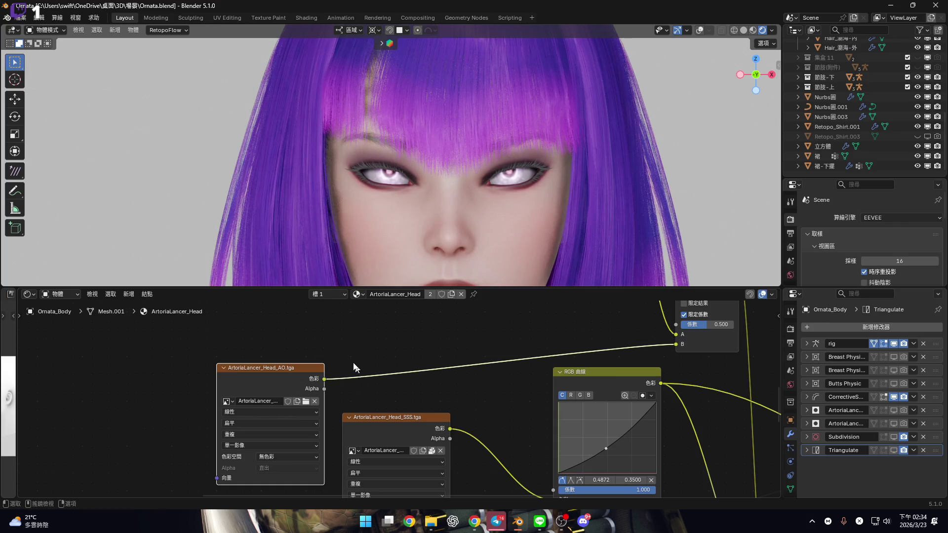
{"action": "middle_click_drag", "start_coordinate": [383, 356], "coordinate": [361, 345]}
{"action": "left_click_drag", "start_coordinate": [254, 351], "coordinate": [253, 340]}
{"action": "left_click", "coordinate": [246, 329]}
{"action": "left_click", "coordinate": [257, 422]}
{"action": "left_click", "coordinate": [257, 422]}
Cut the AO link to the Mix node, then delete, restore and finally dissolve the AO image node.
{"action": "middle_click_drag", "start_coordinate": [386, 348], "coordinate": [389, 357]}
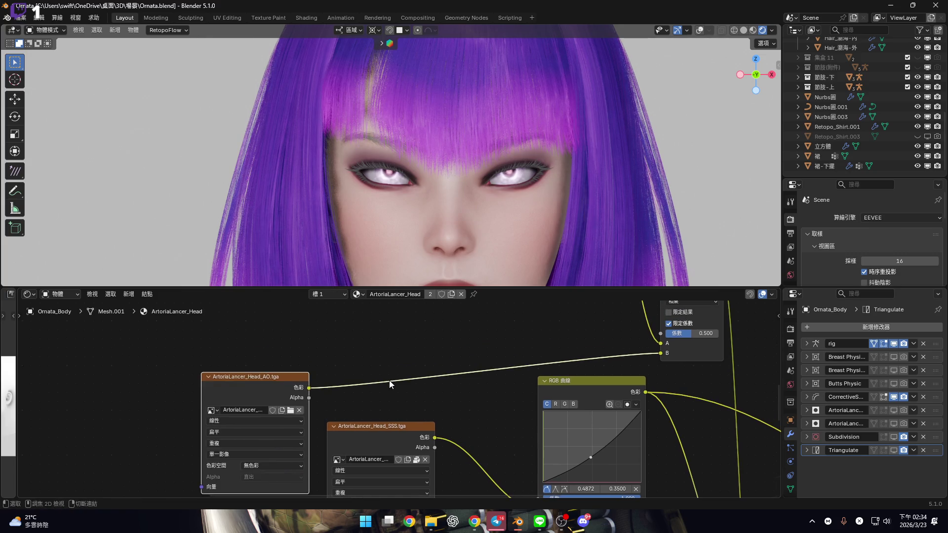
{"action": "right_click_drag", "start_coordinate": [389, 380], "coordinate": [374, 381], "text": "ctrl"}
{"action": "middle_click_drag", "start_coordinate": [374, 381], "coordinate": [372, 367]}
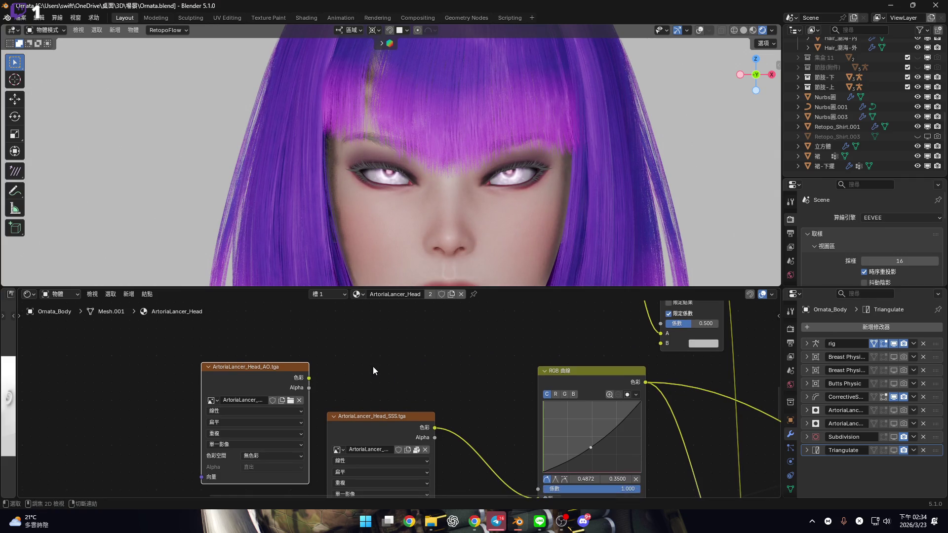
{"action": "key", "text": "x"}
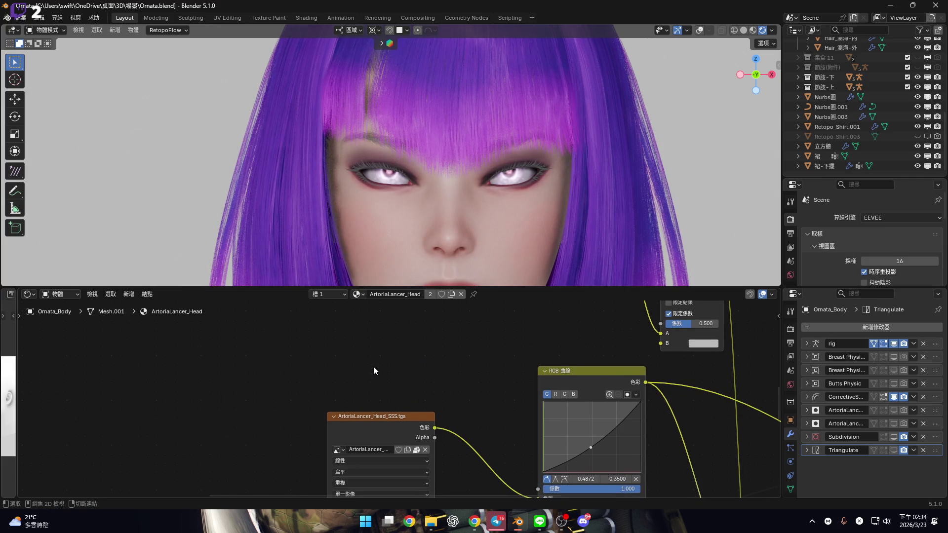
{"action": "key", "text": "ctrl+z"}
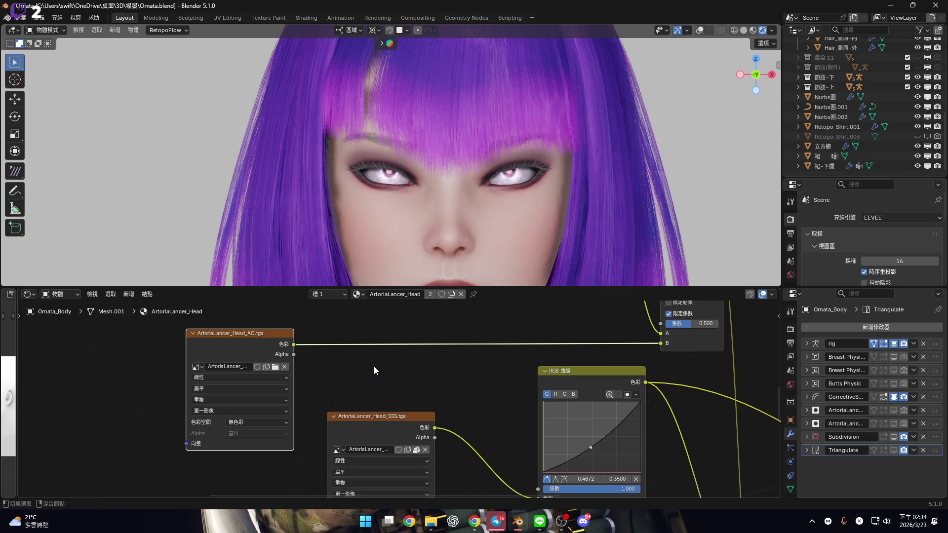
{"action": "key", "text": "x"}
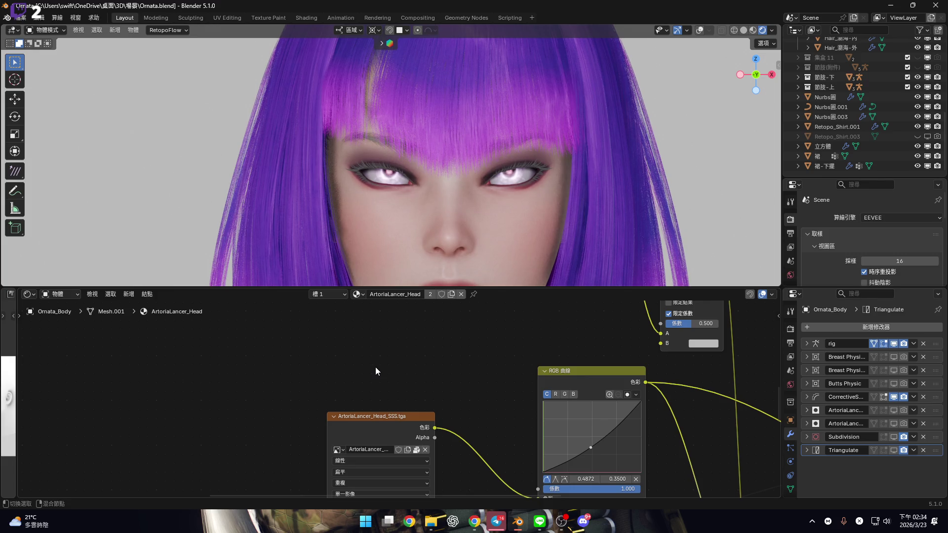
{"action": "key", "text": "ctrl+z"}
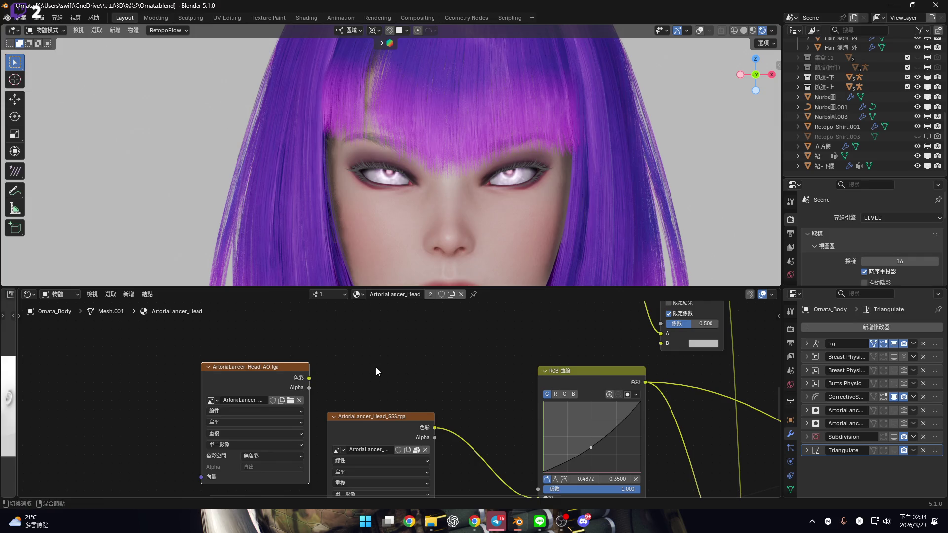
{"action": "right_click", "coordinate": [292, 370]}
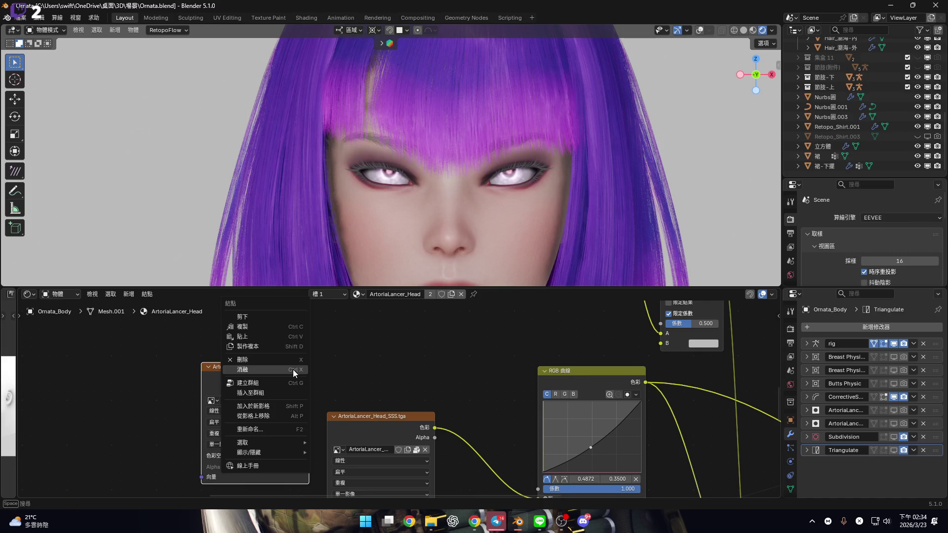
{"action": "left_click", "coordinate": [292, 369]}
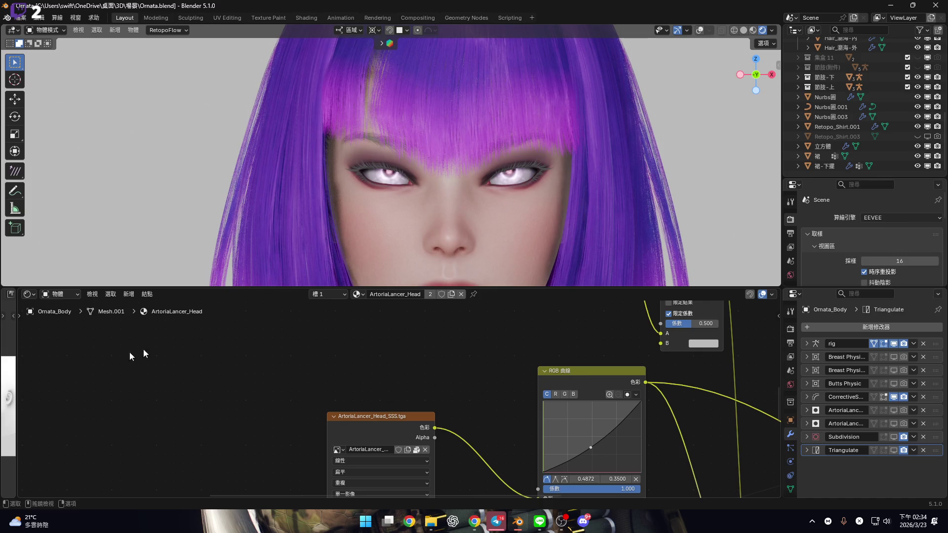
Bring the AO texture in from the image editor as a new node feeding the Mix node's B input.
{"action": "left_click_drag", "start_coordinate": [17, 351], "coordinate": [345, 364]}
{"action": "double_click", "coordinate": [155, 294]}
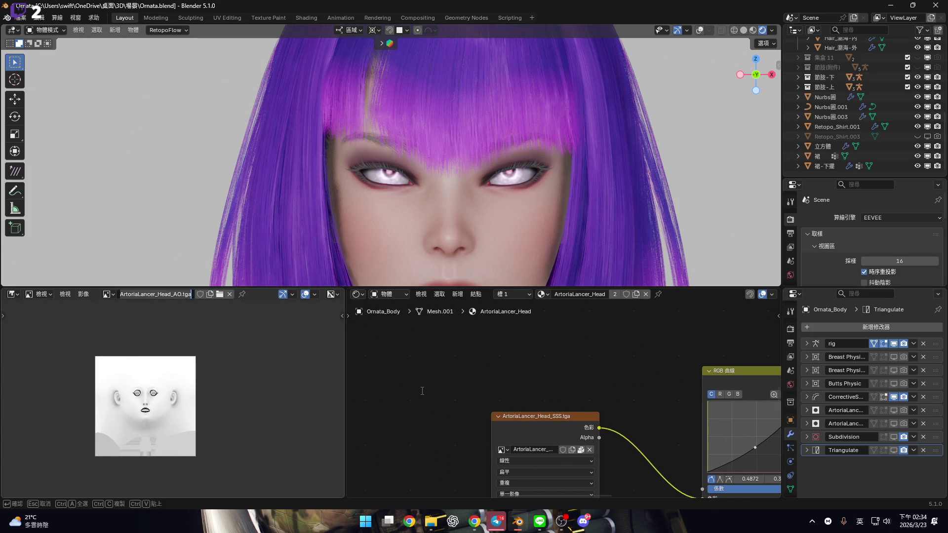
{"action": "key", "text": "Escape"}
{"action": "mouse_move", "coordinate": [463, 321]}
{"action": "left_mouse_down"}
{"action": "mouse_move", "coordinate": [415, 379]}
{"action": "mouse_move", "coordinate": [444, 376]}
{"action": "mouse_move", "coordinate": [395, 386]}
{"action": "left_mouse_up"}
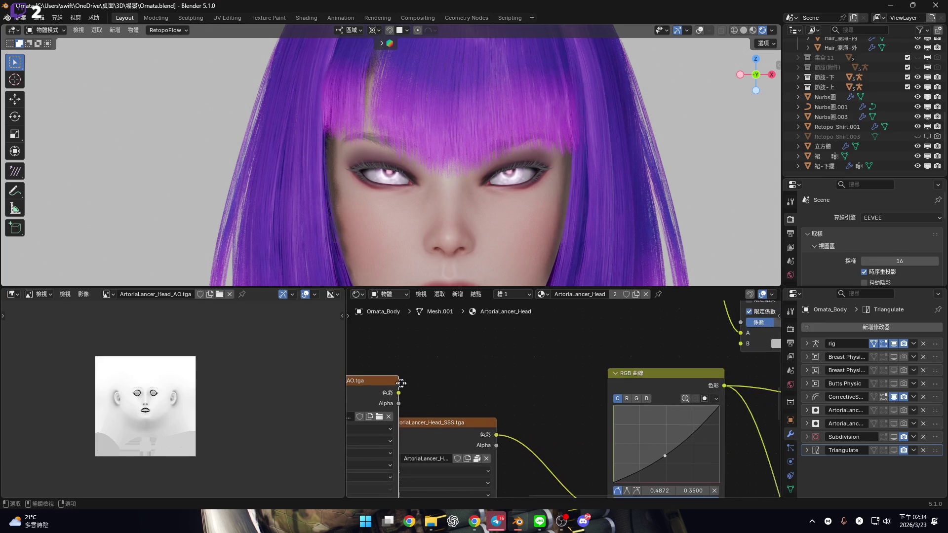
{"action": "scroll", "coordinate": [394, 386], "scroll_direction": "down", "scroll_amount": 2}
{"action": "left_click_drag", "start_coordinate": [460, 385], "coordinate": [404, 371]}
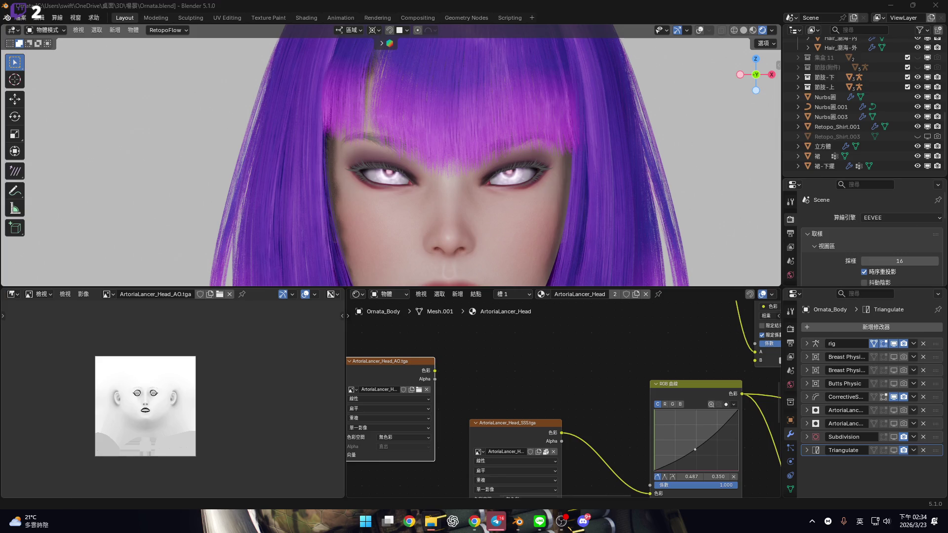
{"action": "scroll", "coordinate": [469, 372], "scroll_direction": "left", "scroll_amount": 1, "text": "ctrl"}
{"action": "scroll", "coordinate": [462, 389], "scroll_direction": "right", "scroll_amount": 3, "text": "ctrl"}
{"action": "left_click_drag", "start_coordinate": [402, 385], "coordinate": [722, 375]}
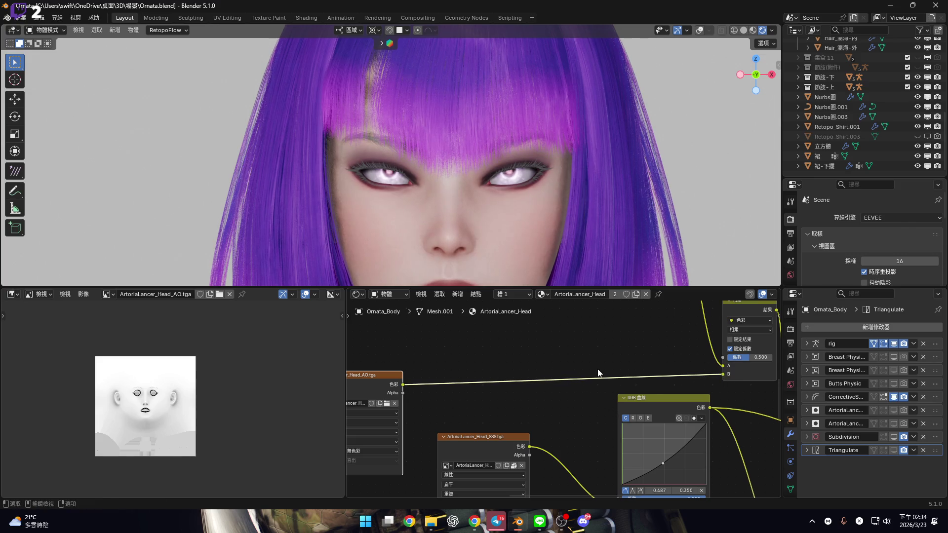
{"action": "scroll", "coordinate": [508, 168], "scroll_direction": "up", "scroll_amount": 2}
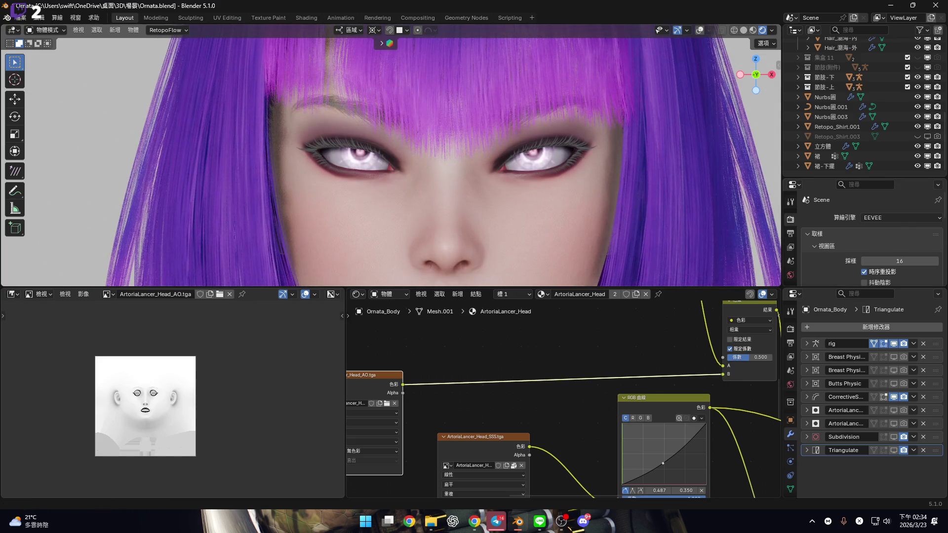
Frame and shift the AO image node, then collapse the image preview to widen the shader editor.
{"action": "key", "text": "KP_Decimal"}
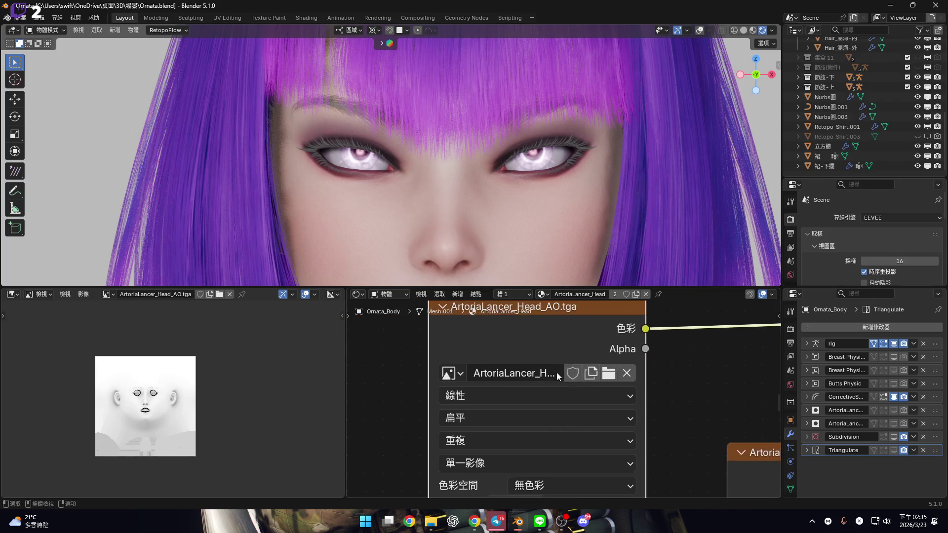
{"action": "scroll", "coordinate": [562, 375], "scroll_direction": "down", "scroll_amount": 3}
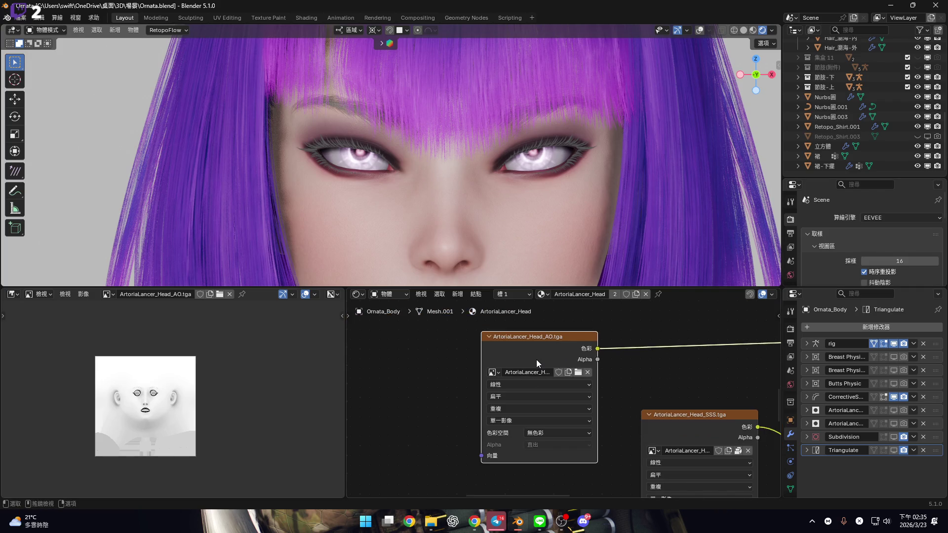
{"action": "left_click_drag", "start_coordinate": [536, 360], "coordinate": [475, 362]}
{"action": "left_click", "coordinate": [433, 375]}
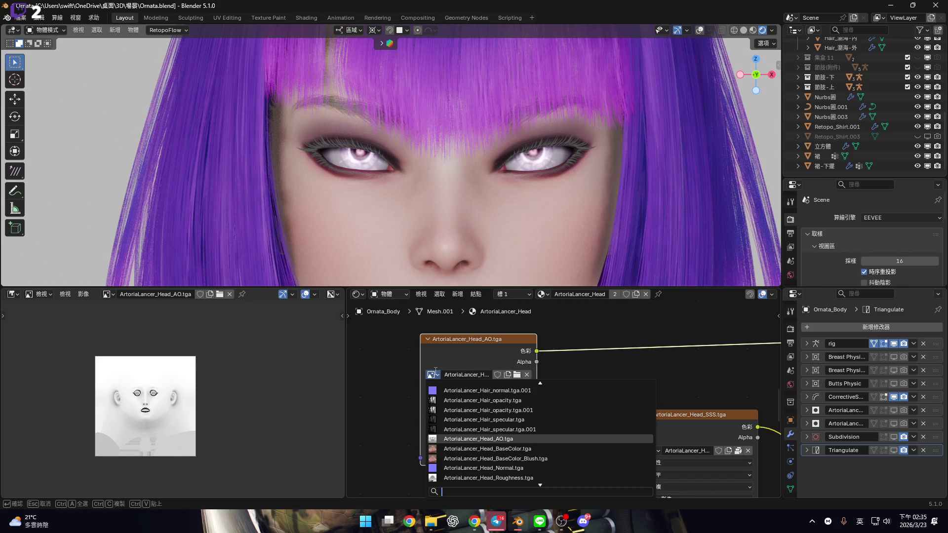
{"action": "left_click_drag", "start_coordinate": [346, 338], "coordinate": [4, 383]}
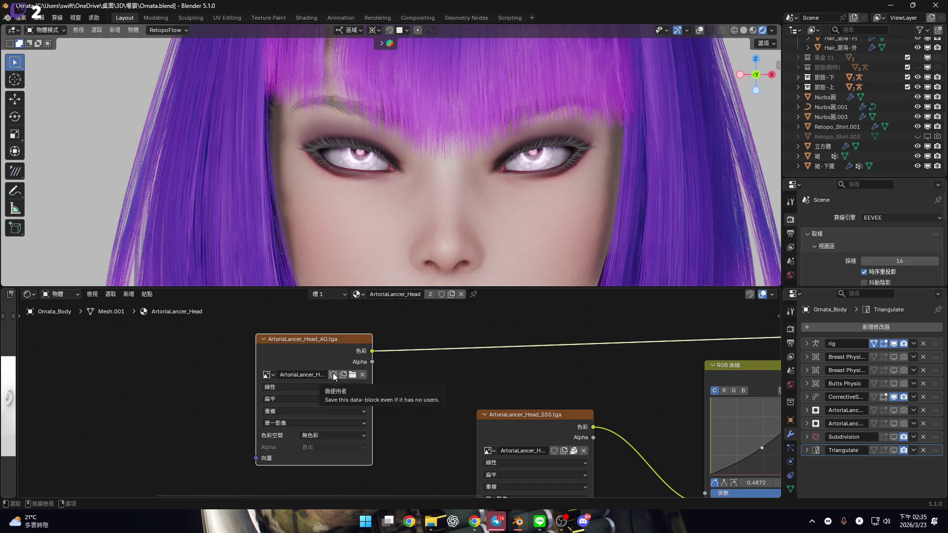
{"action": "left_click", "coordinate": [352, 374]}
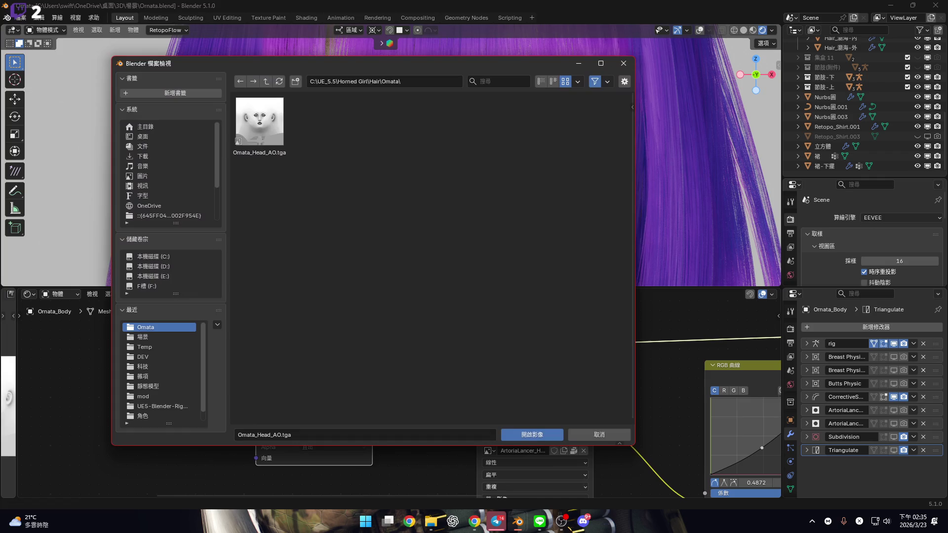
{"action": "left_click", "coordinate": [623, 63]}
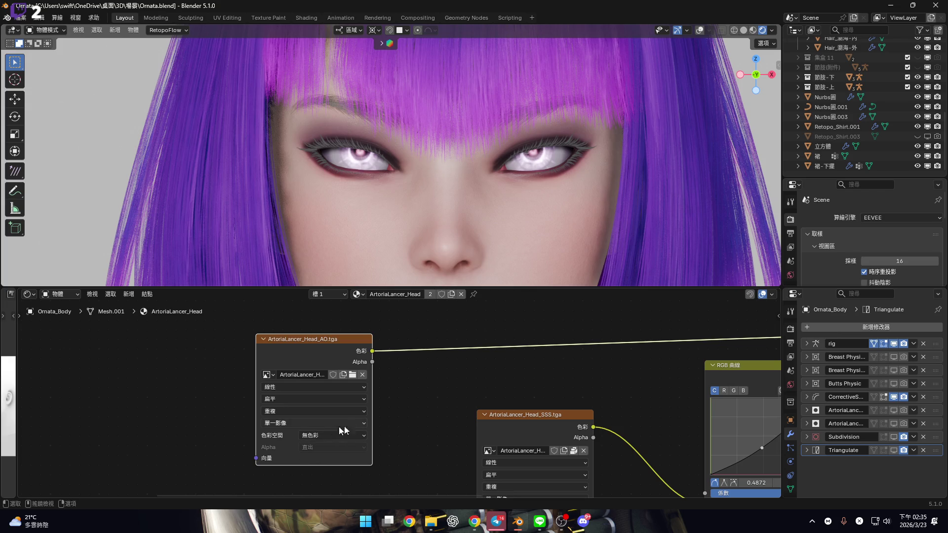
{"action": "middle_click_drag", "start_coordinate": [456, 382], "coordinate": [290, 411]}
{"action": "scroll", "coordinate": [291, 411], "scroll_direction": "down", "scroll_amount": 2}
{"action": "scroll", "coordinate": [291, 419], "scroll_direction": "right", "scroll_amount": 5}
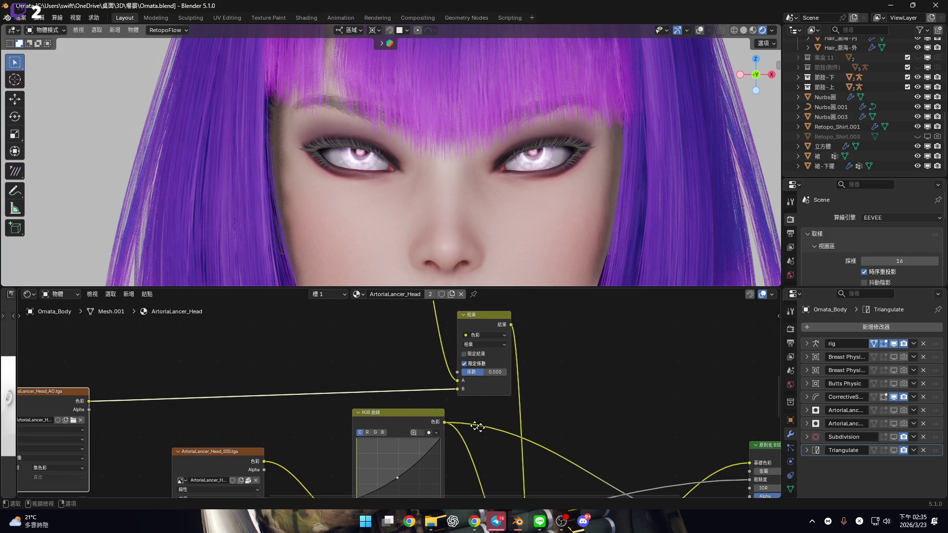
Collapse the shader editor to enlarge the 3D view and show the face rig bones in the overlays.
{"action": "scroll", "coordinate": [412, 404], "scroll_direction": "right", "scroll_amount": 5}
{"action": "scroll", "coordinate": [425, 419], "scroll_direction": "down", "scroll_amount": 1}
{"action": "scroll", "coordinate": [395, 416], "scroll_direction": "right", "scroll_amount": 5}
{"action": "scroll", "coordinate": [419, 399], "scroll_direction": "left", "scroll_amount": 3}
{"action": "left_click_drag", "start_coordinate": [527, 287], "coordinate": [526, 486]}
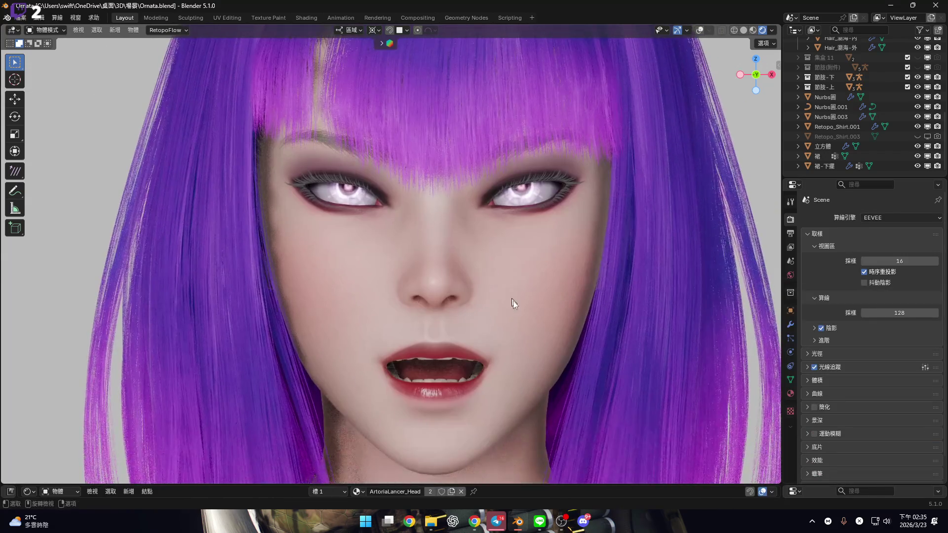
{"action": "left_click", "coordinate": [699, 30]}
{"action": "left_click", "coordinate": [709, 29]}
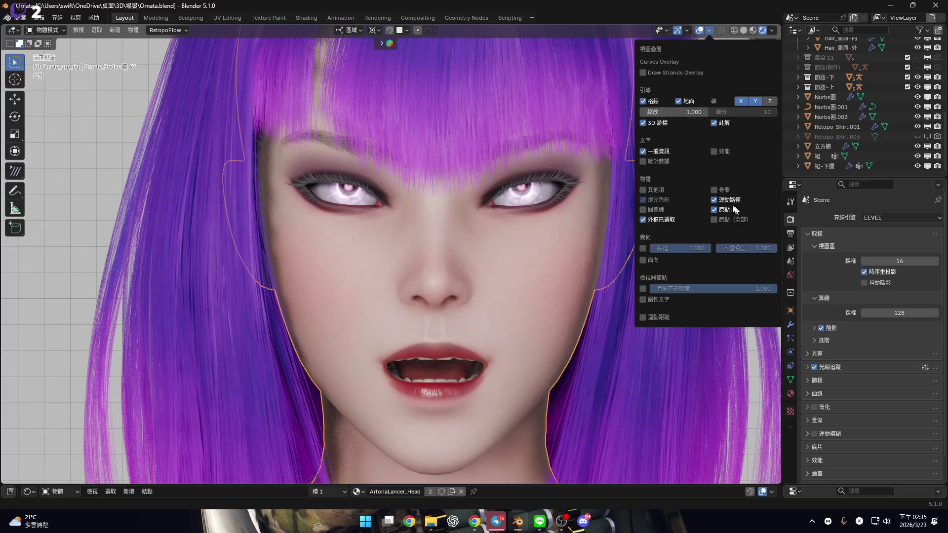
{"action": "left_click", "coordinate": [738, 213]}
Select the face rig in Pose Mode and set the jaw bone's Z location to 0.
{"action": "scroll", "coordinate": [463, 411], "scroll_direction": "down", "scroll_amount": 2, "text": "shift"}
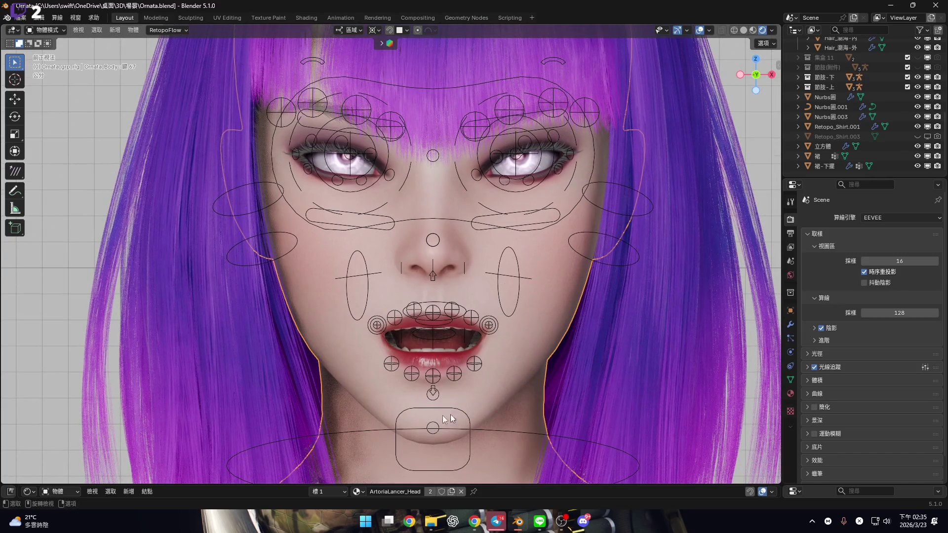
{"action": "left_click", "coordinate": [464, 411]}
{"action": "scroll", "coordinate": [469, 394], "scroll_direction": "up", "scroll_amount": 1, "text": "shift"}
{"action": "key", "text": "ctrl+Tab"}
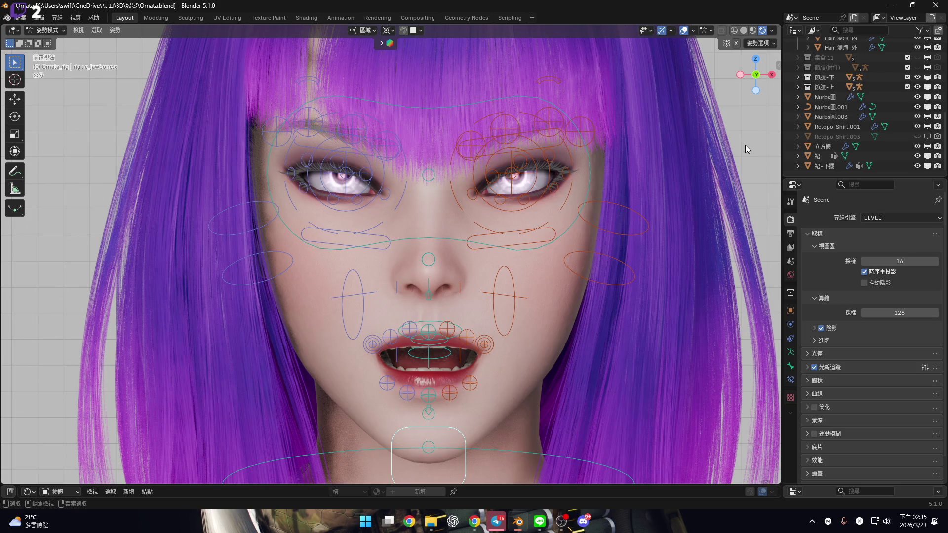
{"action": "key", "text": "b"}
{"action": "key", "text": "n"}
{"action": "key", "text": "Escape"}
{"action": "scroll", "coordinate": [775, 148], "scroll_direction": "up", "scroll_amount": 4}
{"action": "left_click", "coordinate": [775, 62]}
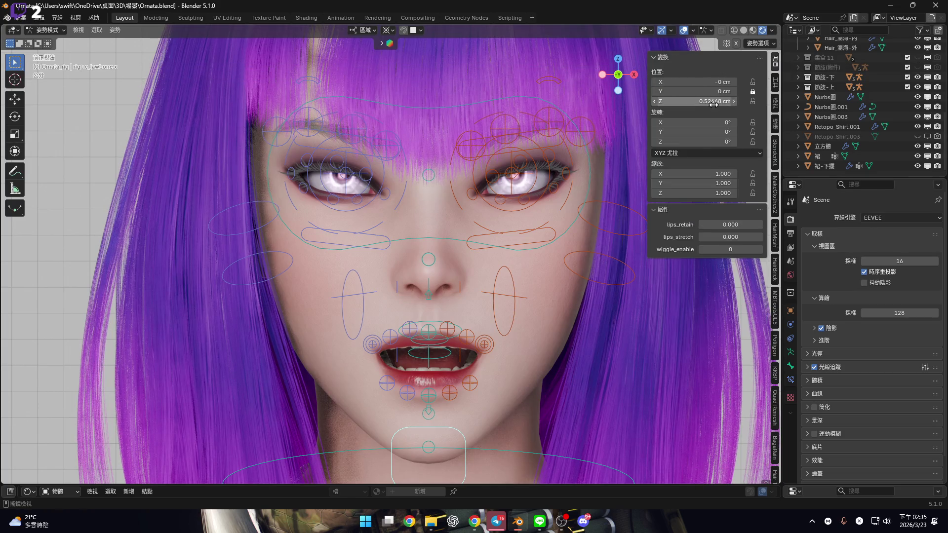
{"action": "left_click", "coordinate": [713, 101]}
{"action": "type", "text": "0"}
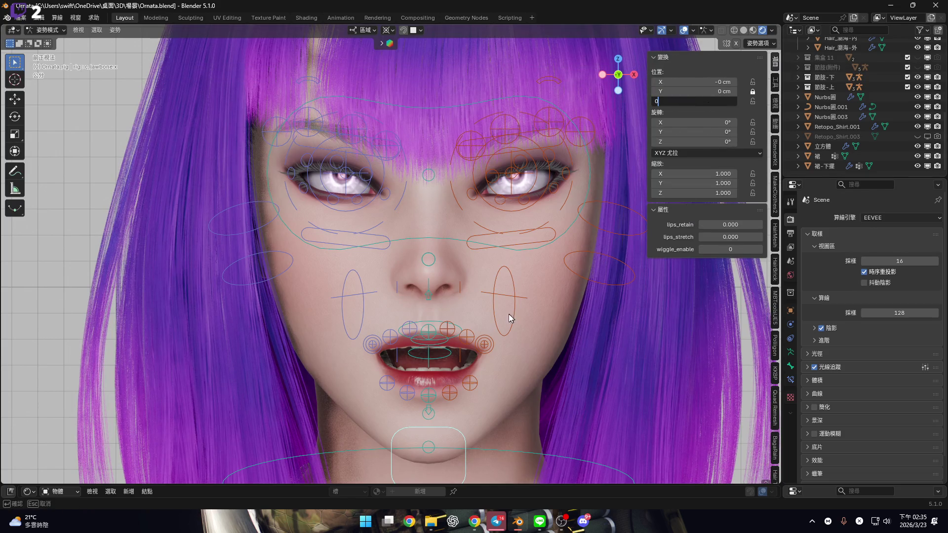
{"action": "key", "text": "Return"}
Return the rig to Object Mode and hide the armature bones overlay.
{"action": "key", "text": "n"}
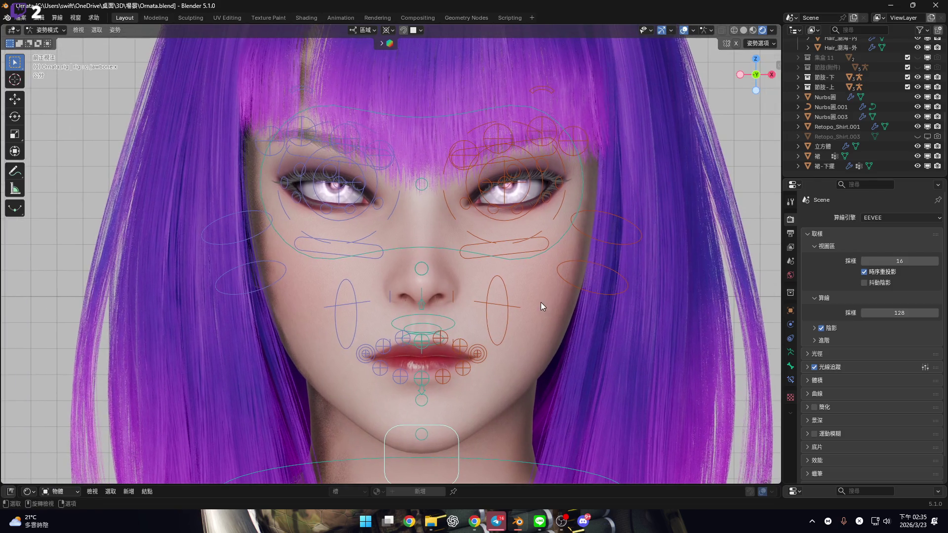
{"action": "key", "text": "ctrl+Tab"}
{"action": "left_click", "coordinate": [709, 30]}
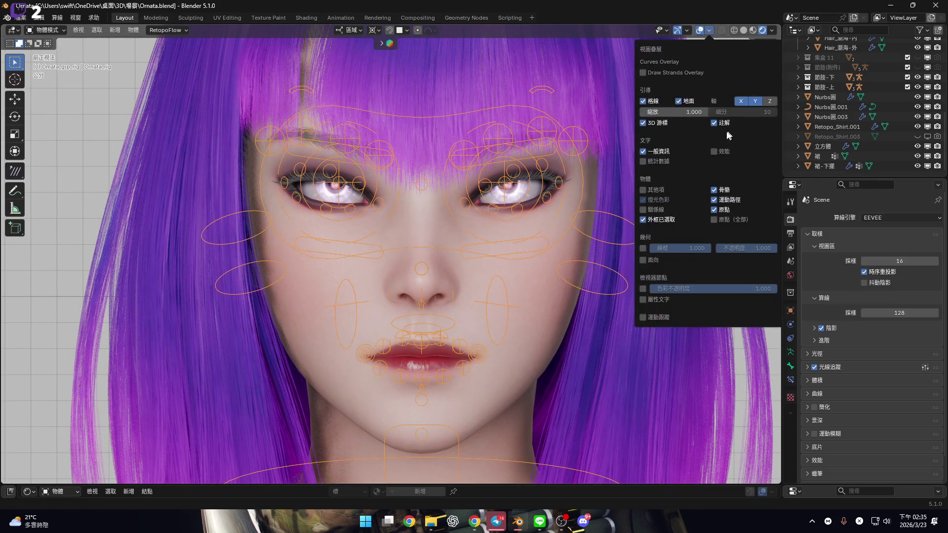
{"action": "left_click", "coordinate": [713, 190]}
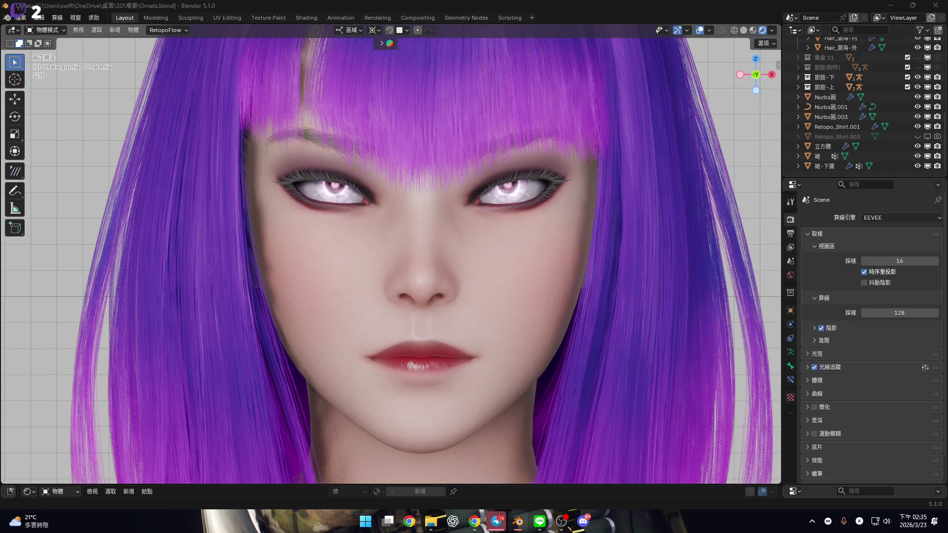
Zoom out, select Ornata_Body, and enlarge the shader editor centred on the AO, SSS and curves nodes.
{"action": "scroll", "coordinate": [437, 215], "scroll_direction": "down", "scroll_amount": 5}
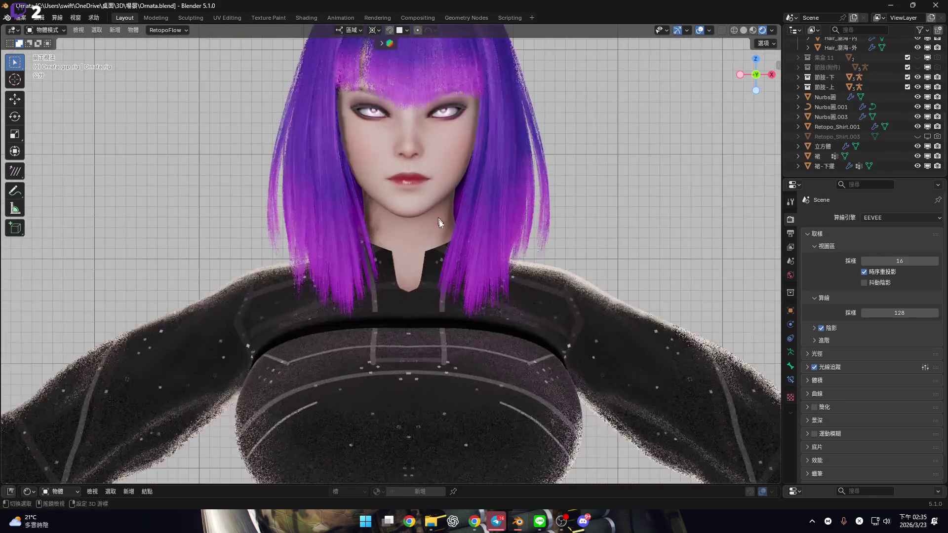
{"action": "scroll", "coordinate": [437, 215], "scroll_direction": "down", "scroll_amount": 4}
{"action": "scroll", "coordinate": [456, 199], "scroll_direction": "down", "scroll_amount": 5, "text": "shift"}
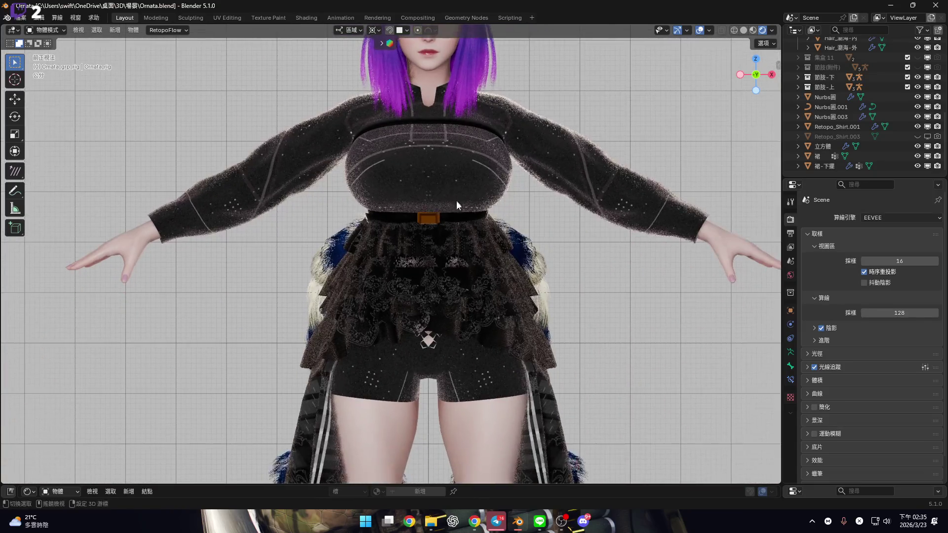
{"action": "scroll", "coordinate": [456, 199], "scroll_direction": "up", "scroll_amount": 3, "text": "shift"}
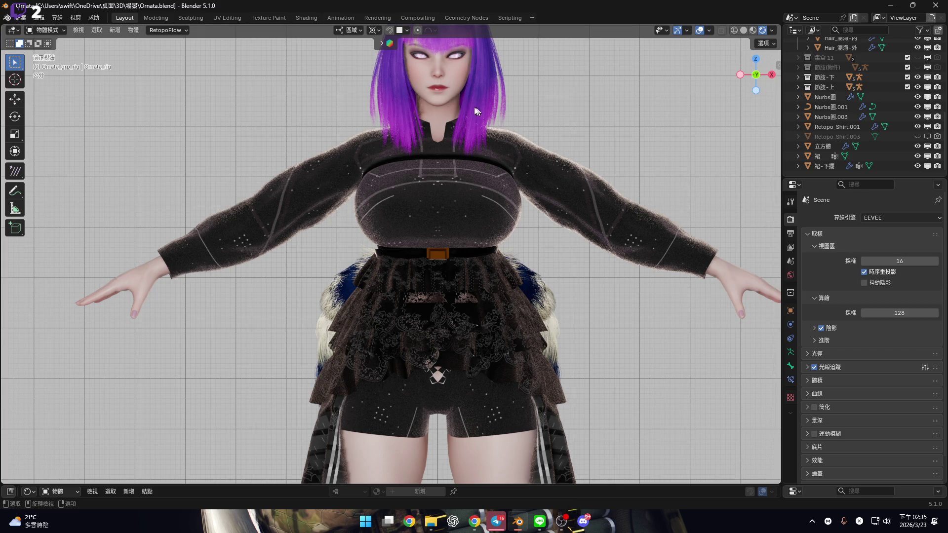
{"action": "left_click", "coordinate": [458, 74]}
{"action": "left_click_drag", "start_coordinate": [572, 487], "coordinate": [571, 358]}
{"action": "scroll", "coordinate": [274, 422], "scroll_direction": "down", "scroll_amount": 2}
{"action": "mouse_move", "coordinate": [274, 422]}
{"action": "middle_mouse_down"}
{"action": "mouse_move", "coordinate": [407, 411]}
{"action": "mouse_move", "coordinate": [480, 442]}
{"action": "middle_mouse_up"}
{"action": "scroll", "coordinate": [408, 412], "scroll_direction": "up", "scroll_amount": 2}
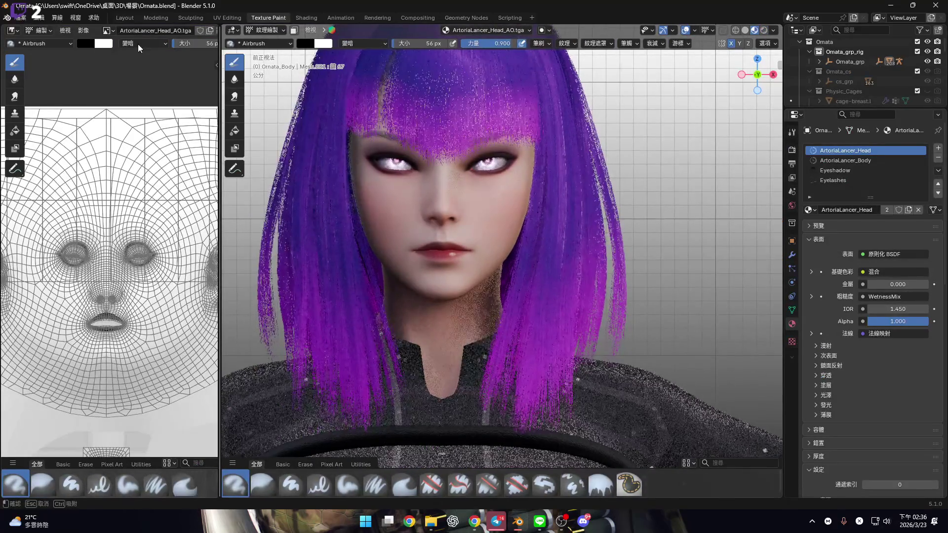
Look through the image list and Image menu, then go back to the Layout workspace.
{"action": "left_click", "coordinate": [108, 30]}
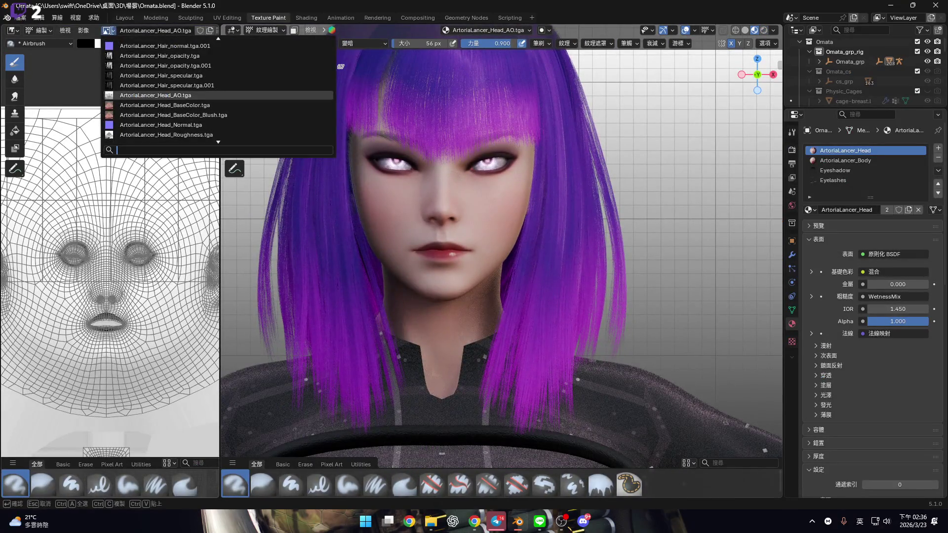
{"action": "left_click", "coordinate": [86, 30]}
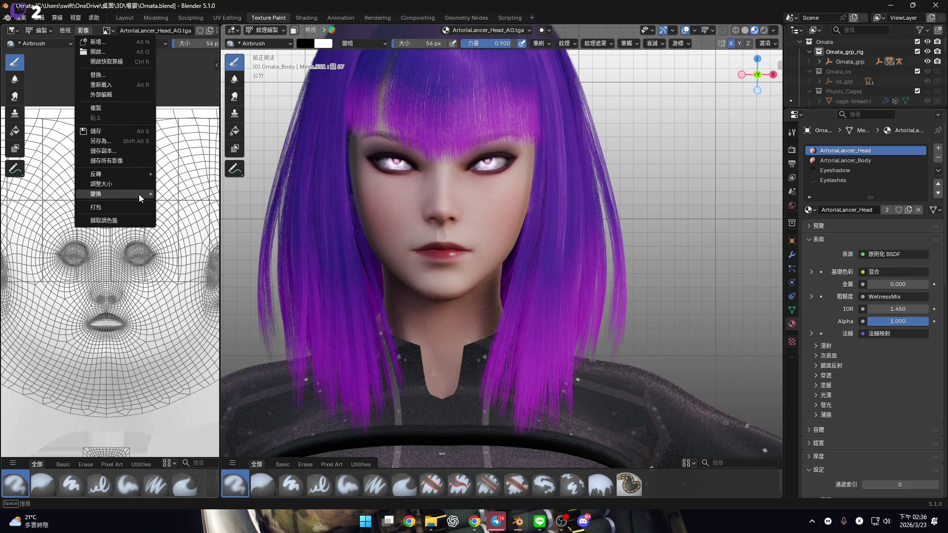
{"action": "mouse_move", "coordinate": [138, 194]}
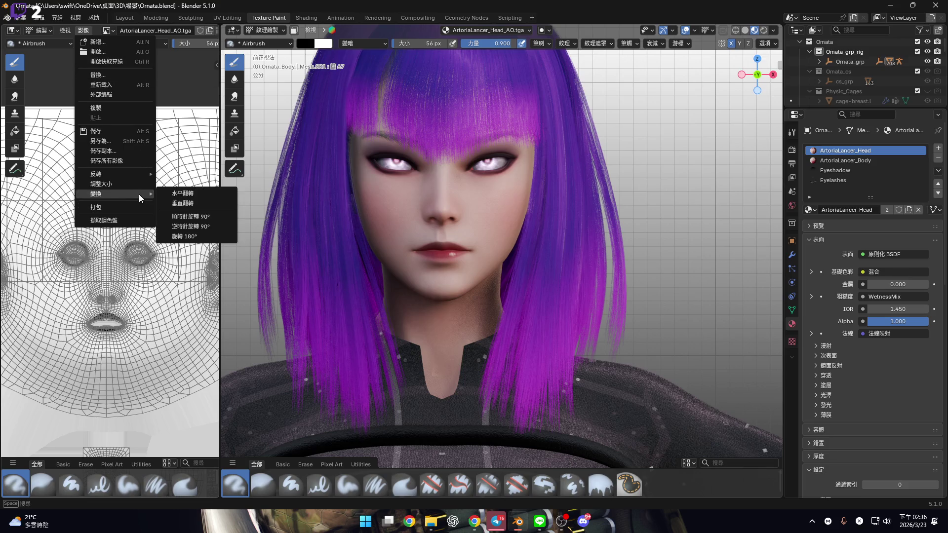
{"action": "double_click", "coordinate": [124, 17]}
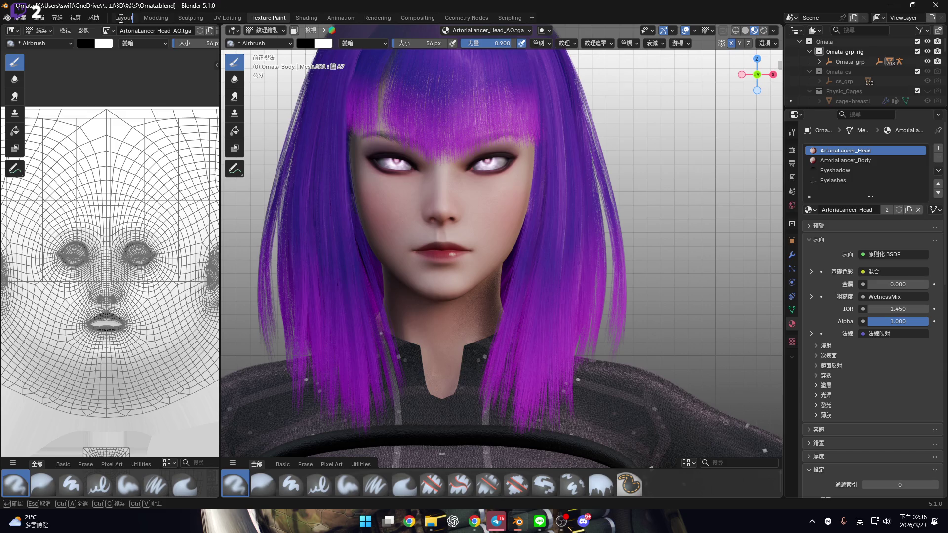
{"action": "key", "text": "Return"}
In Layout, shrink the shader editor so the 3D view shows the whole character, and deselect everything.
{"action": "left_click", "coordinate": [124, 18]}
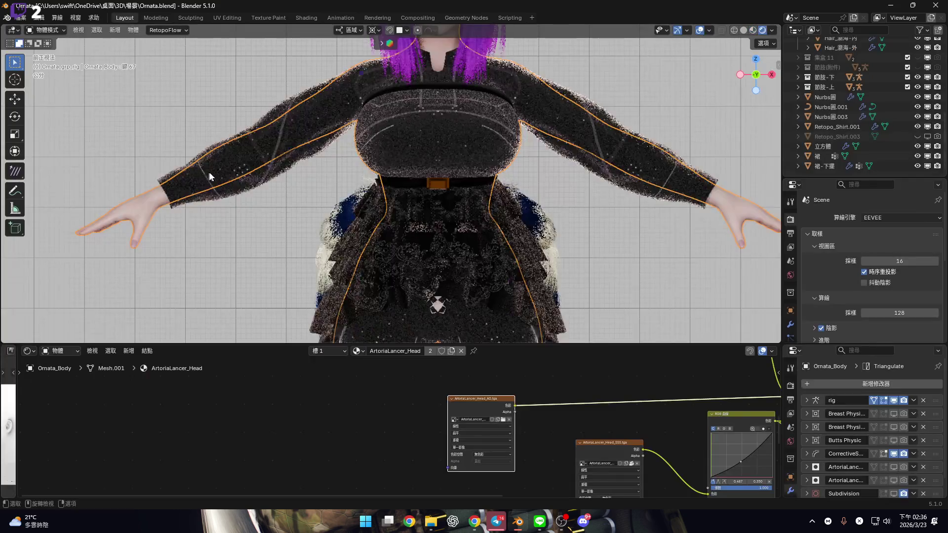
{"action": "double_click", "coordinate": [133, 18]}
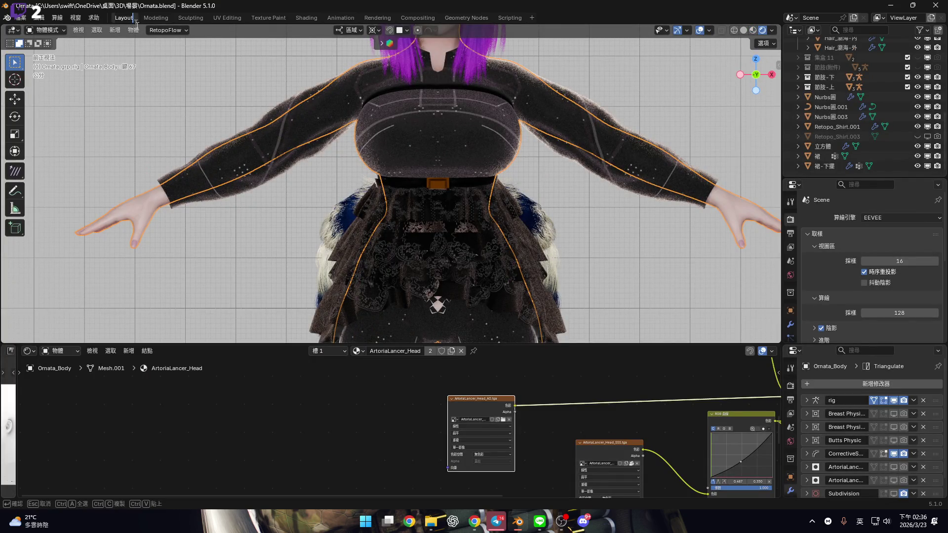
{"action": "key", "text": "Return"}
{"action": "left_click_drag", "start_coordinate": [311, 344], "coordinate": [318, 529]}
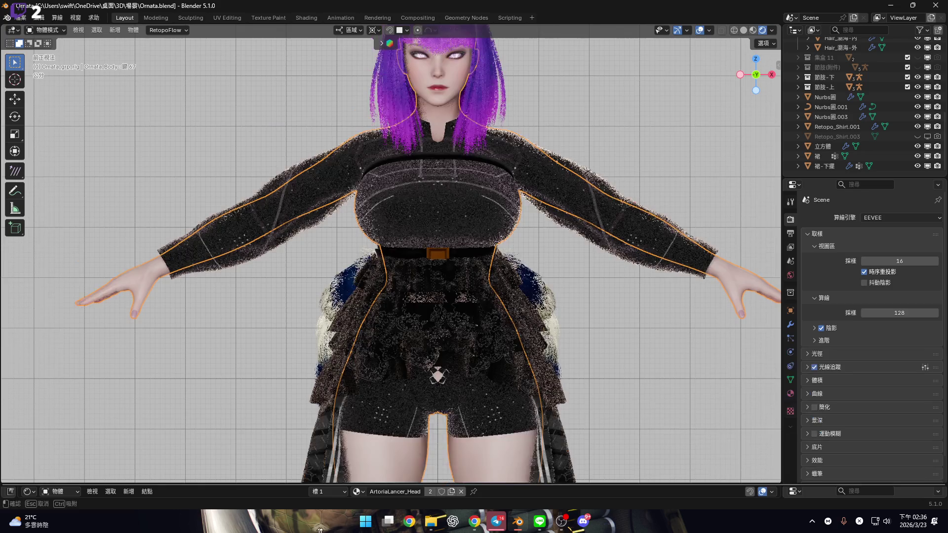
{"action": "left_click", "coordinate": [621, 434]}
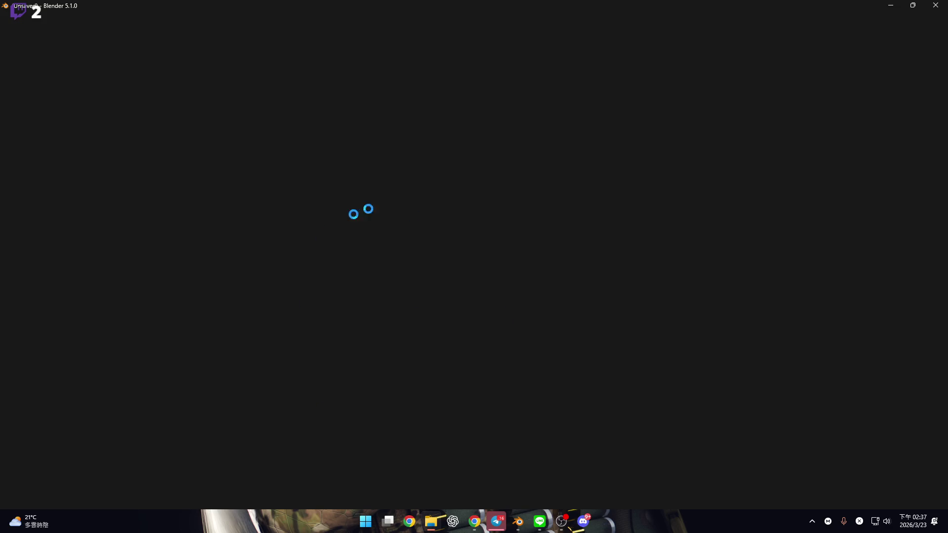
Bring the Luna.blend window forward, hide the side panel, and use Material Preview shading.
{"action": "mouse_move", "coordinate": [513, 525]}
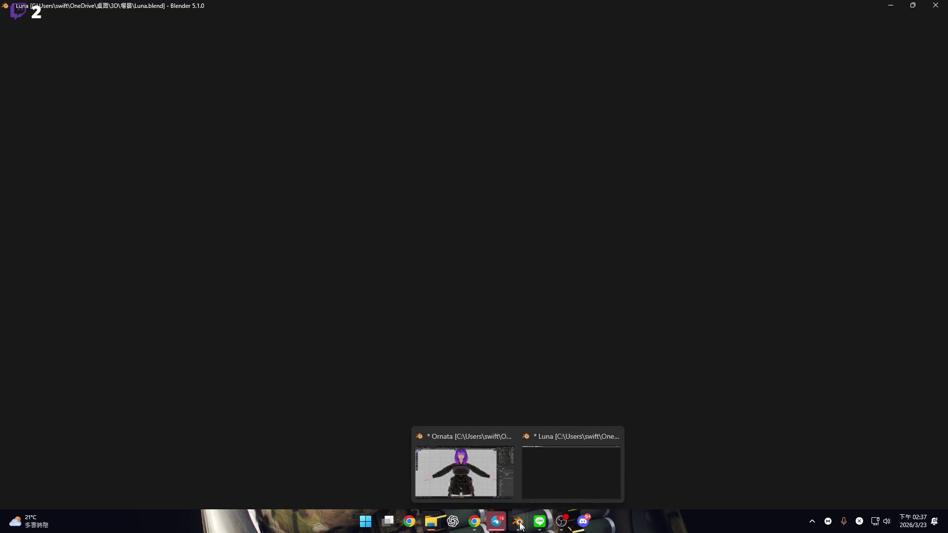
{"action": "left_click", "coordinate": [464, 464]}
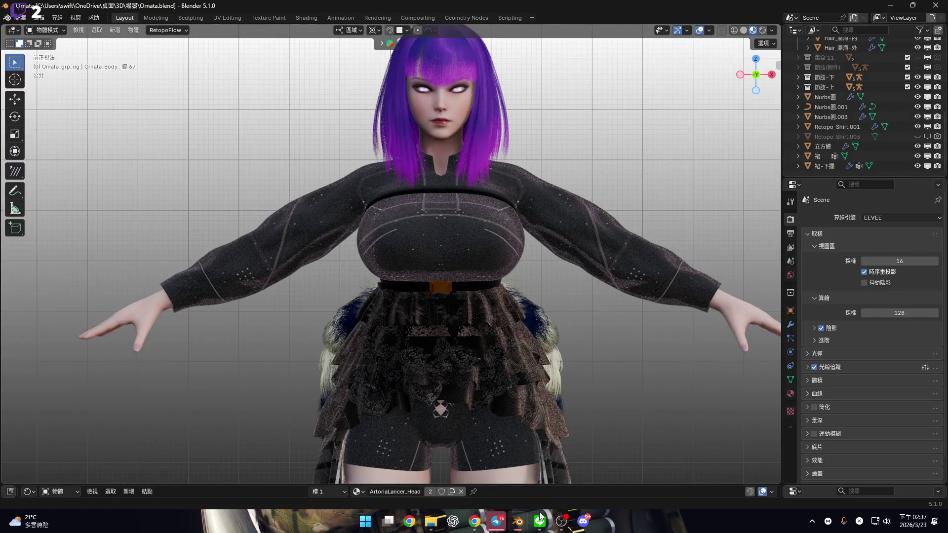
{"action": "mouse_move", "coordinate": [518, 522]}
{"action": "left_click", "coordinate": [567, 469]}
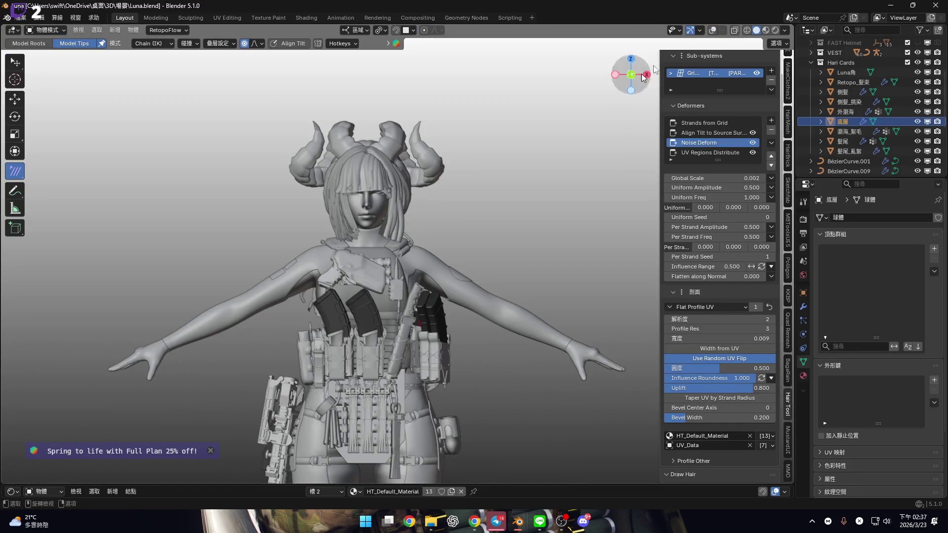
{"action": "scroll", "coordinate": [392, 225], "scroll_direction": "up", "scroll_amount": 4}
{"action": "key", "text": "n"}
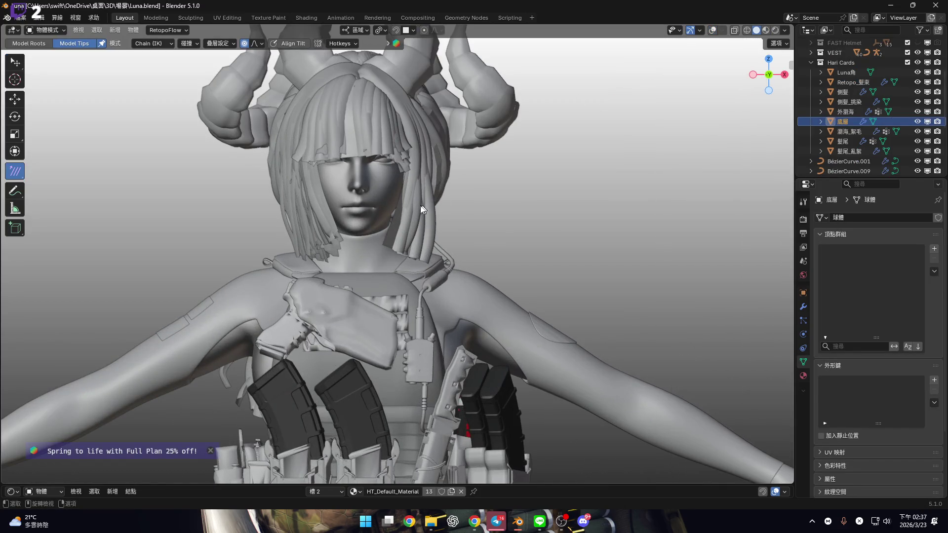
{"action": "scroll", "coordinate": [448, 214], "scroll_direction": "up", "scroll_amount": 4}
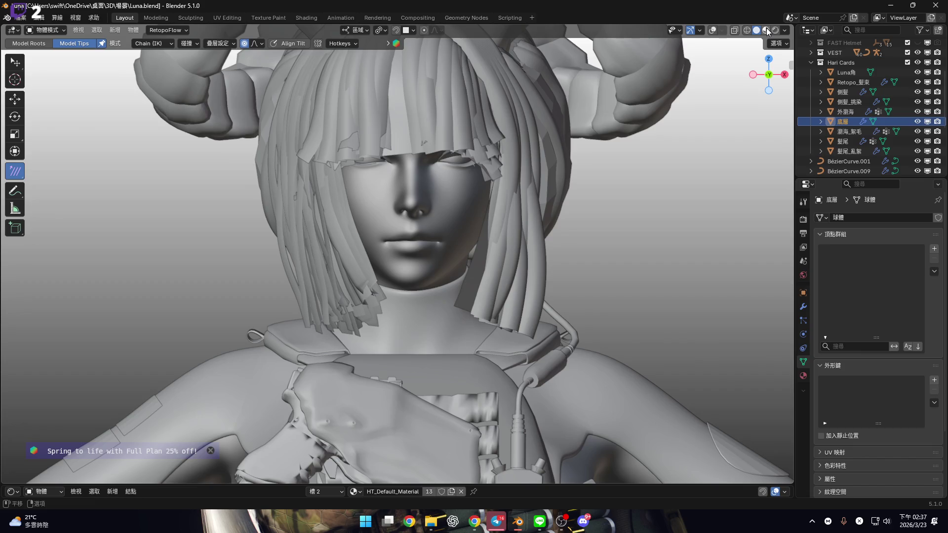
{"action": "left_click", "coordinate": [766, 30]}
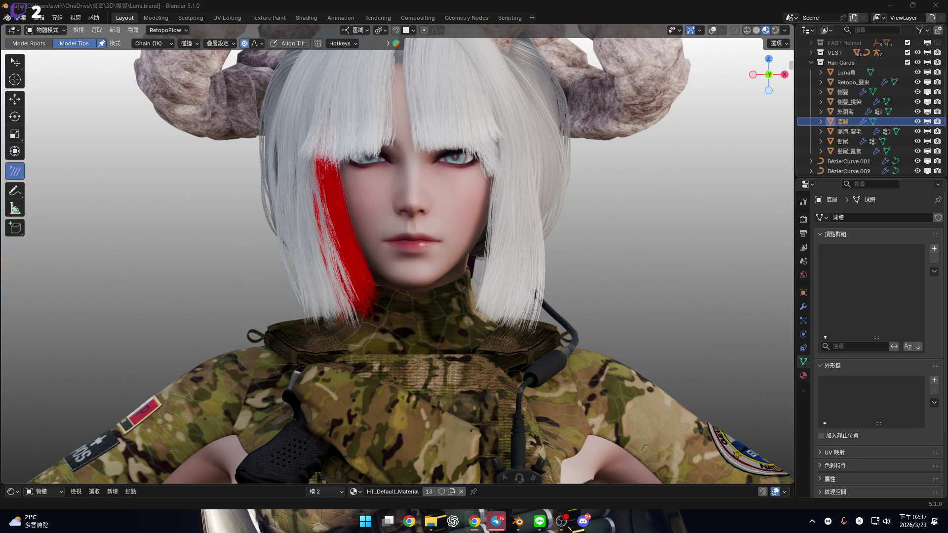
Select Luna's body and open its ArtoriaLancer_Head material in a Shader Editor below.
{"action": "scroll", "coordinate": [466, 253], "scroll_direction": "up", "scroll_amount": 6}
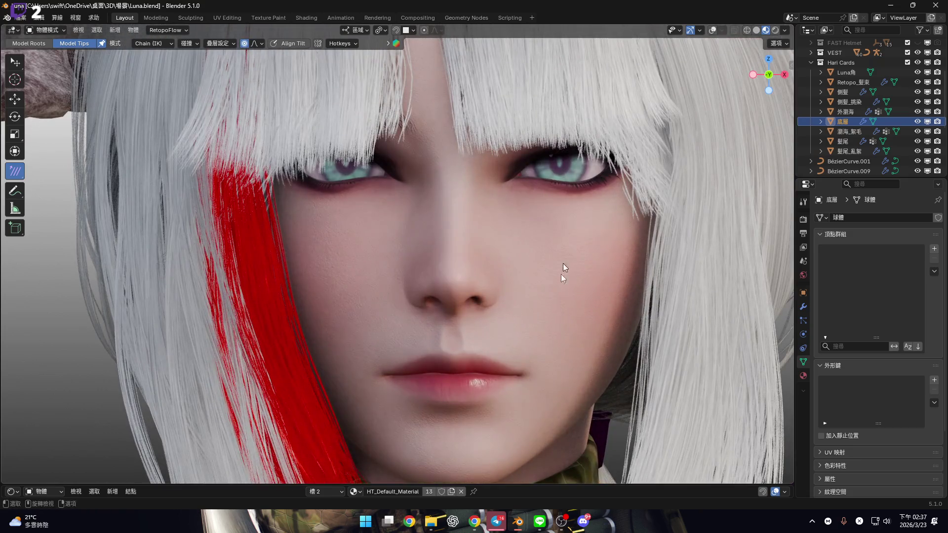
{"action": "left_click", "coordinate": [565, 268]}
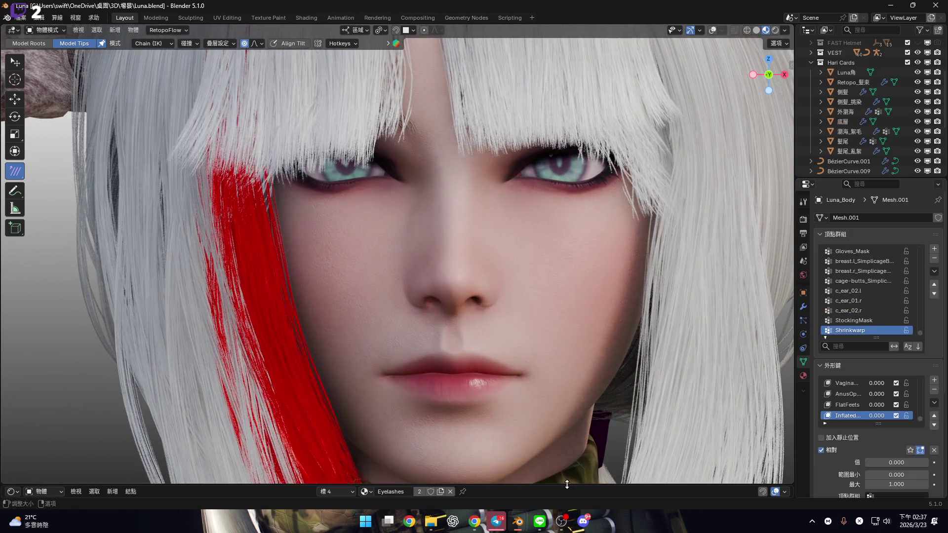
{"action": "left_click_drag", "start_coordinate": [570, 486], "coordinate": [582, 273]}
{"action": "scroll", "coordinate": [393, 366], "scroll_direction": "up", "scroll_amount": 2}
{"action": "scroll", "coordinate": [419, 318], "scroll_direction": "left", "scroll_amount": 8}
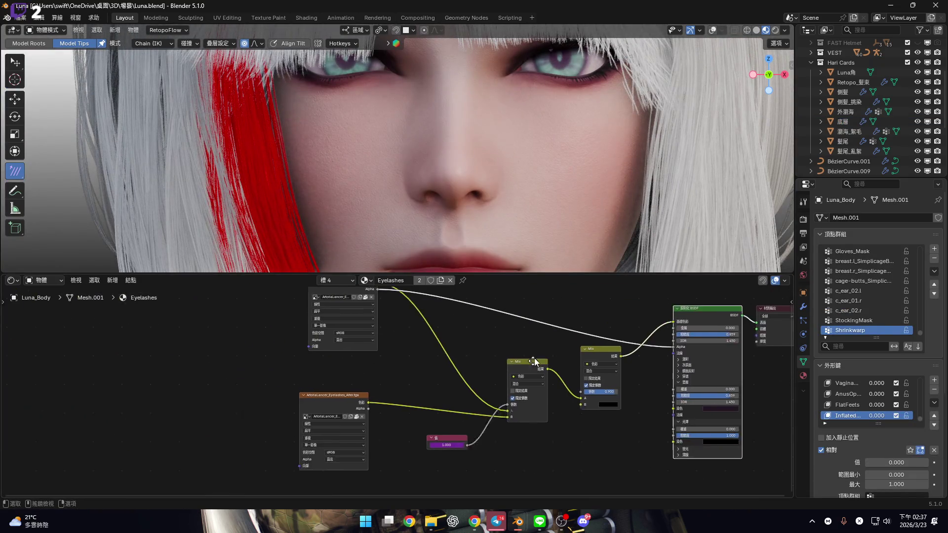
{"action": "left_click", "coordinate": [331, 280]}
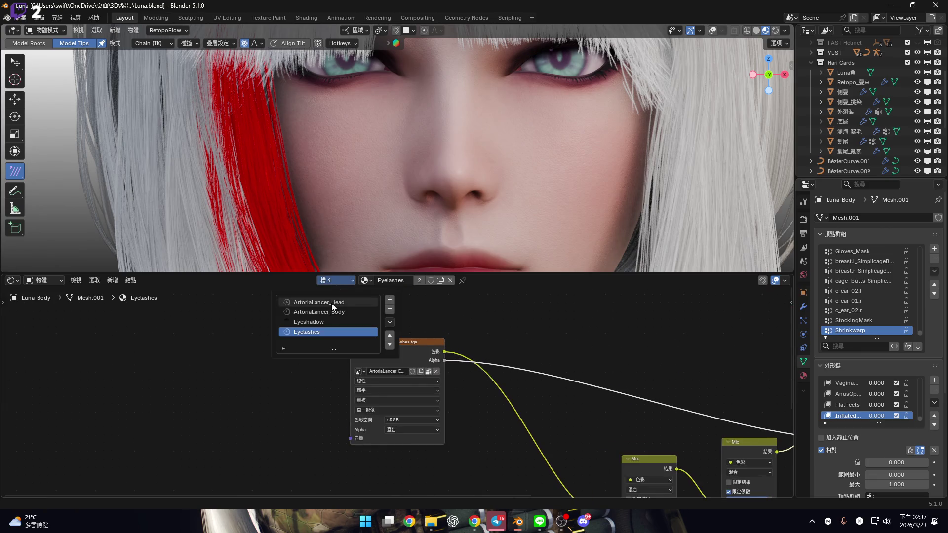
{"action": "left_click", "coordinate": [319, 302]}
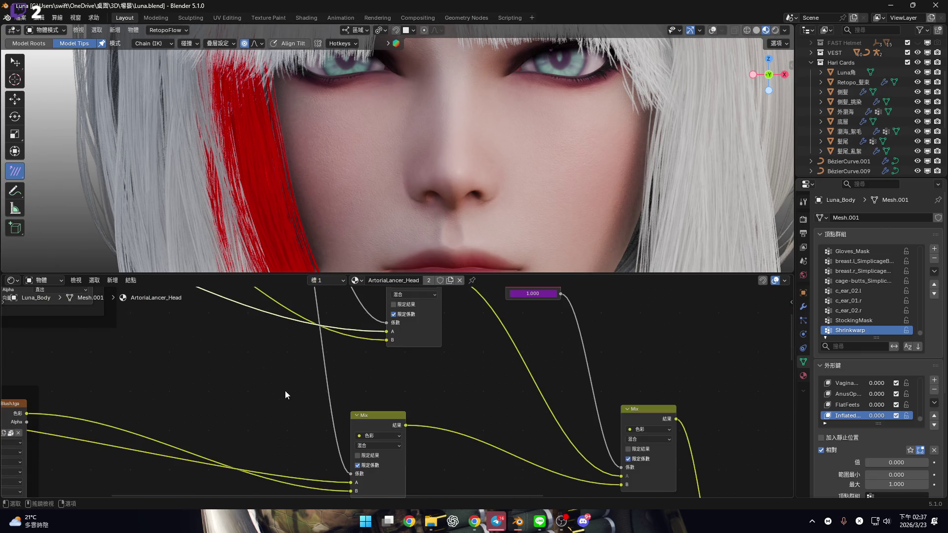
Paste the Omata_Head_AO texture node and plug it into the multiply node's B input.
{"action": "scroll", "coordinate": [285, 395], "scroll_direction": "down", "scroll_amount": 2}
{"action": "scroll", "coordinate": [237, 376], "scroll_direction": "left", "scroll_amount": 5}
{"action": "scroll", "coordinate": [466, 368], "scroll_direction": "down", "scroll_amount": 3}
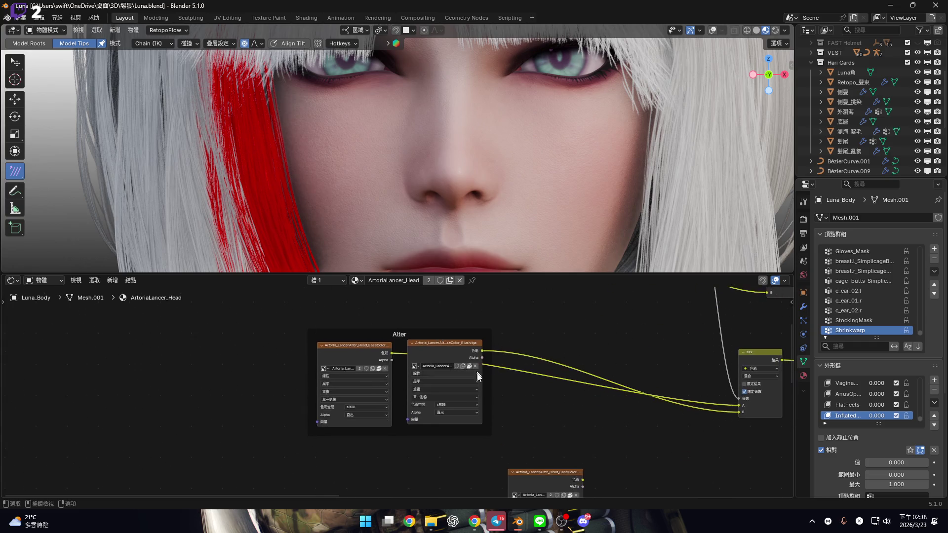
{"action": "scroll", "coordinate": [478, 374], "scroll_direction": "down", "scroll_amount": 4}
{"action": "scroll", "coordinate": [363, 393], "scroll_direction": "up", "scroll_amount": 5}
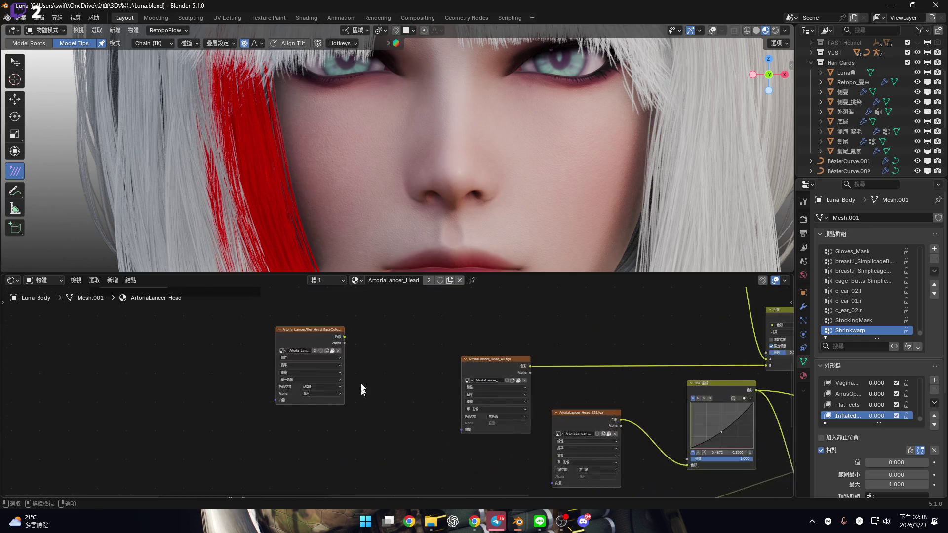
{"action": "scroll", "coordinate": [360, 392], "scroll_direction": "up", "scroll_amount": 3}
{"action": "left_click_drag", "start_coordinate": [412, 434], "coordinate": [220, 372]}
{"action": "middle_click_drag", "start_coordinate": [506, 414], "coordinate": [310, 381]}
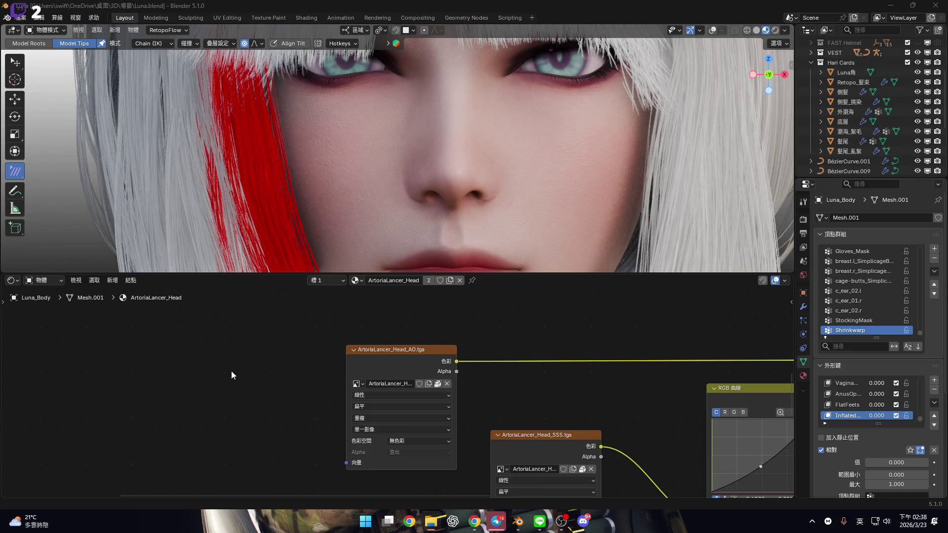
{"action": "key", "text": "ctrl+v"}
{"action": "mouse_move", "coordinate": [285, 411]}
{"action": "middle_mouse_down"}
{"action": "mouse_move", "coordinate": [303, 372]}
{"action": "mouse_move", "coordinate": [143, 393]}
{"action": "middle_mouse_up"}
{"action": "mouse_move", "coordinate": [133, 390]}
{"action": "left_mouse_down"}
{"action": "mouse_move", "coordinate": [527, 407]}
{"action": "mouse_move", "coordinate": [639, 400]}
{"action": "mouse_move", "coordinate": [603, 408]}
{"action": "left_mouse_up"}
{"action": "middle_click_drag", "start_coordinate": [390, 370], "coordinate": [359, 400]}
Delete the Omata_Head_AO node again and enlarge the 3D view.
{"action": "middle_click_drag", "start_coordinate": [606, 168], "coordinate": [590, 164]}
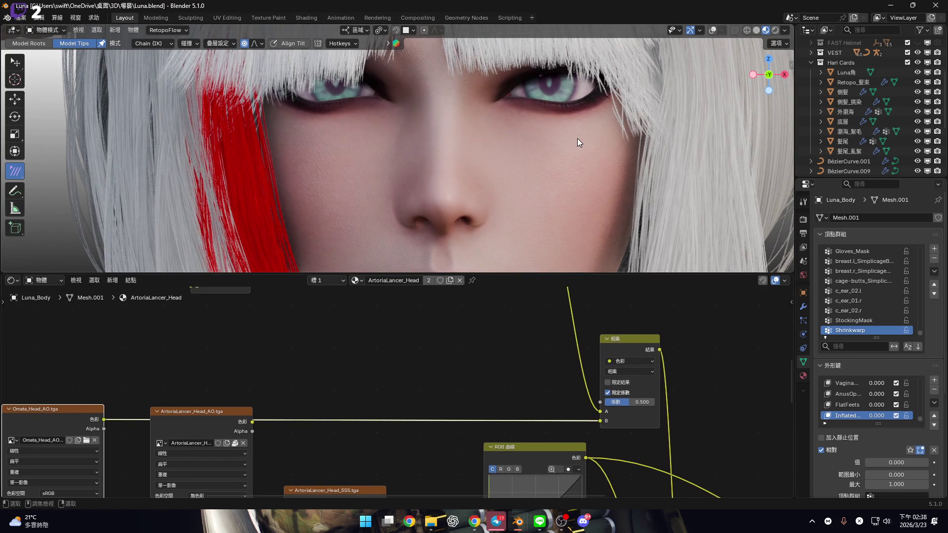
{"action": "middle_click_drag", "start_coordinate": [237, 385], "coordinate": [445, 337]}
{"action": "left_click_drag", "start_coordinate": [197, 339], "coordinate": [354, 412]}
{"action": "key", "text": "x"}
{"action": "left_click_drag", "start_coordinate": [599, 274], "coordinate": [600, 486]}
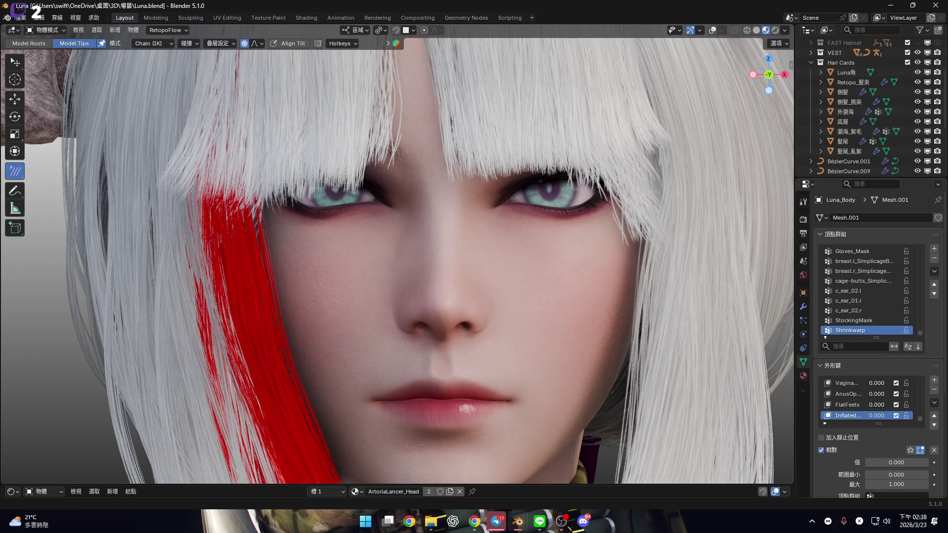
Open Render properties and switch Luna to plain grey Solid shading.
{"action": "scroll", "coordinate": [430, 324], "scroll_direction": "down", "scroll_amount": 6}
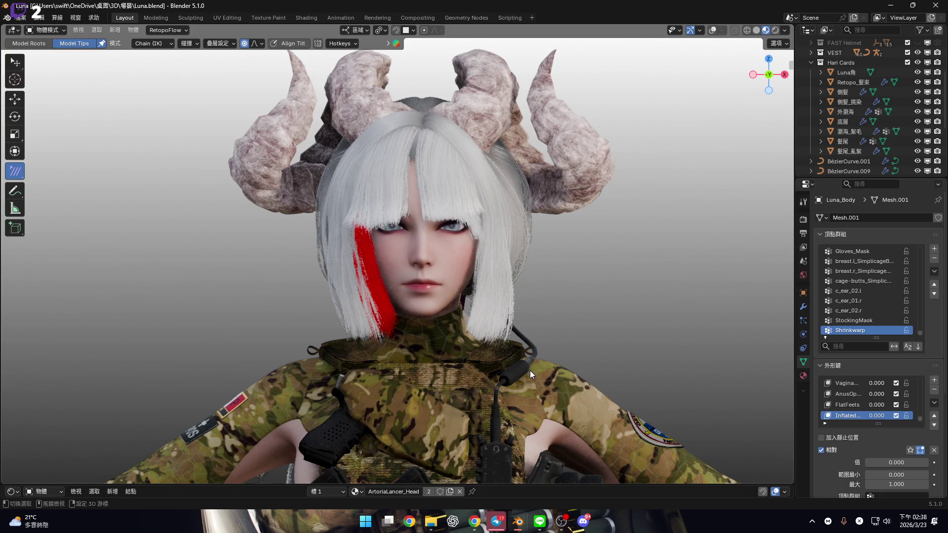
{"action": "scroll", "coordinate": [544, 381], "scroll_direction": "down", "scroll_amount": 3}
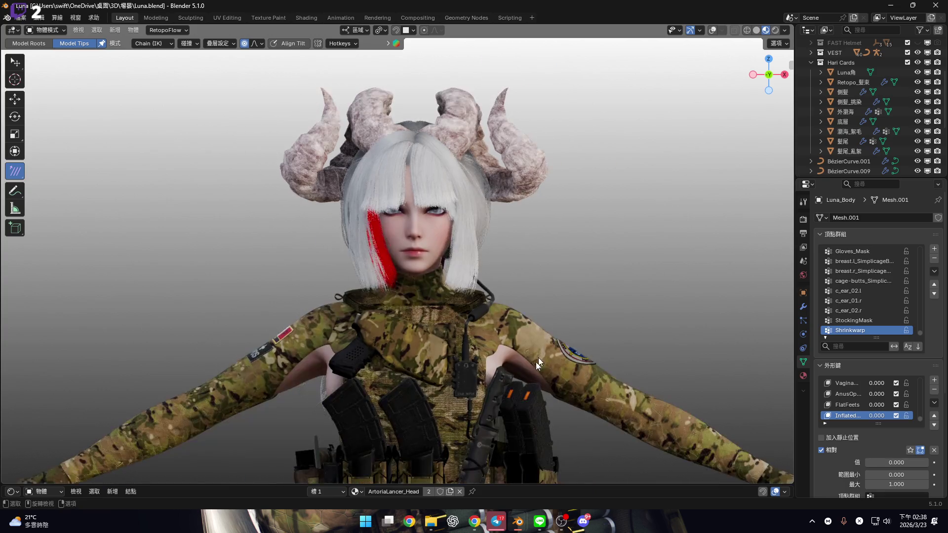
{"action": "scroll", "coordinate": [481, 339], "scroll_direction": "down", "scroll_amount": 3, "text": "shift"}
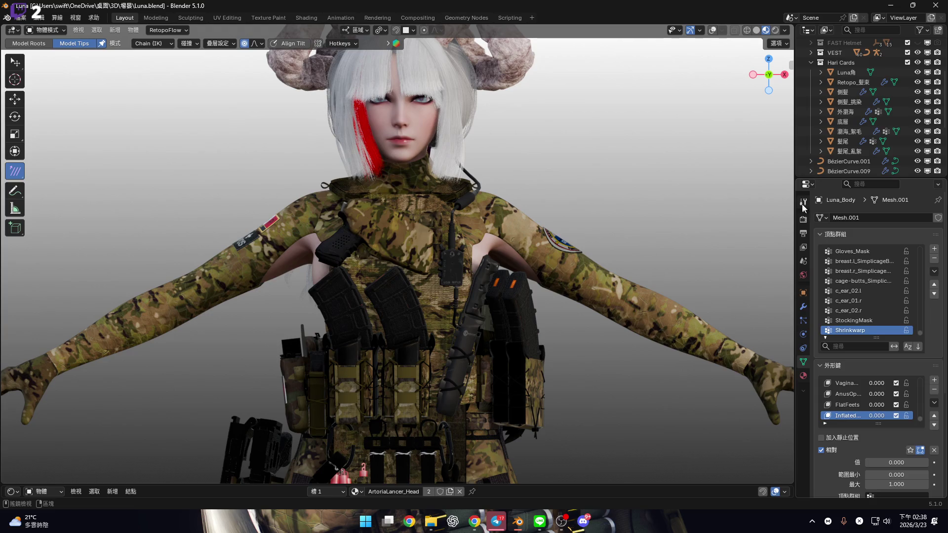
{"action": "left_click", "coordinate": [802, 202]}
{"action": "left_click", "coordinate": [803, 219]}
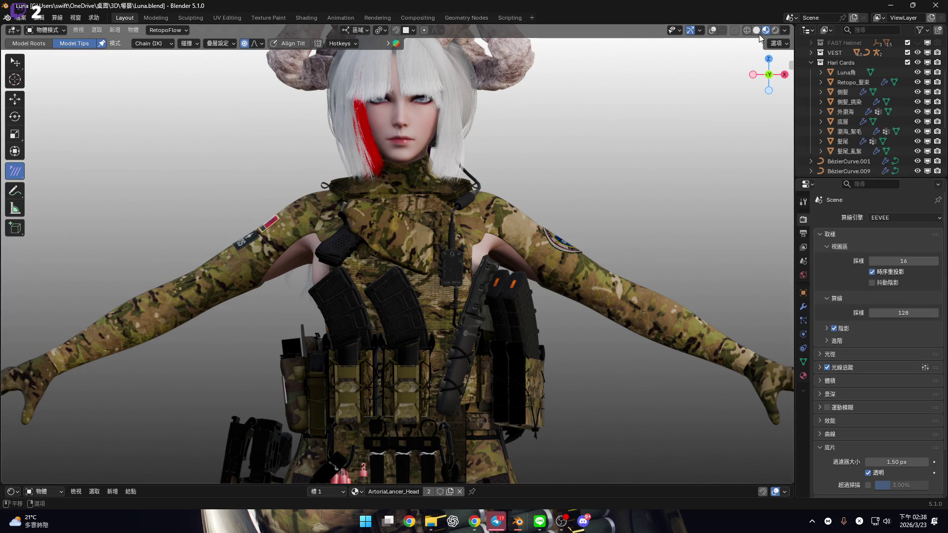
{"action": "left_click", "coordinate": [756, 30]}
{"action": "scroll", "coordinate": [454, 395], "scroll_direction": "down", "scroll_amount": 3, "text": "shift"}
{"action": "scroll", "coordinate": [454, 388], "scroll_direction": "down", "scroll_amount": 3}
{"action": "scroll", "coordinate": [419, 328], "scroll_direction": "up", "scroll_amount": 5}
{"action": "scroll", "coordinate": [611, 220], "scroll_direction": "up", "scroll_amount": 2}
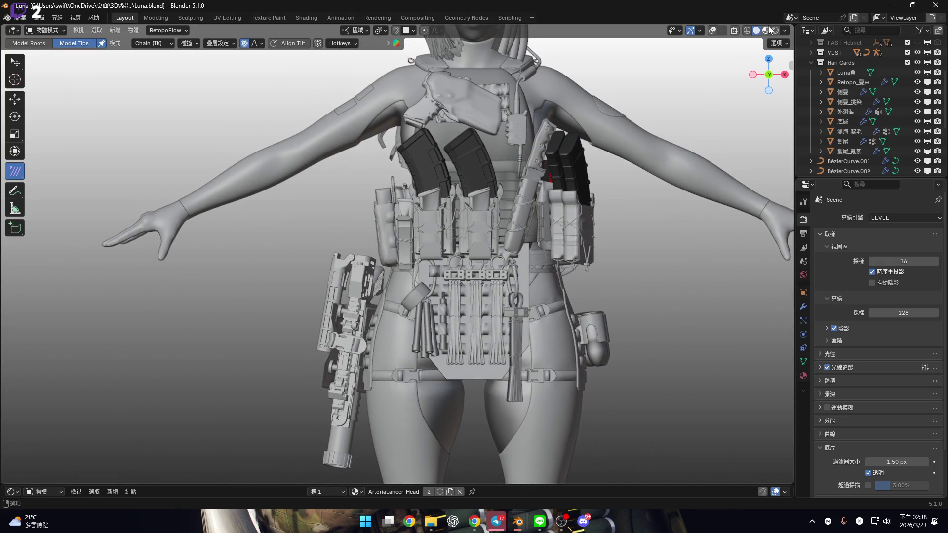
Check the vest from the side, return to Material Preview, then switch to the Ornata window.
{"action": "key", "text": "ctrl+KP_3"}
{"action": "scroll", "coordinate": [507, 238], "scroll_direction": "up", "scroll_amount": 3}
{"action": "scroll", "coordinate": [497, 242], "scroll_direction": "down", "scroll_amount": 2}
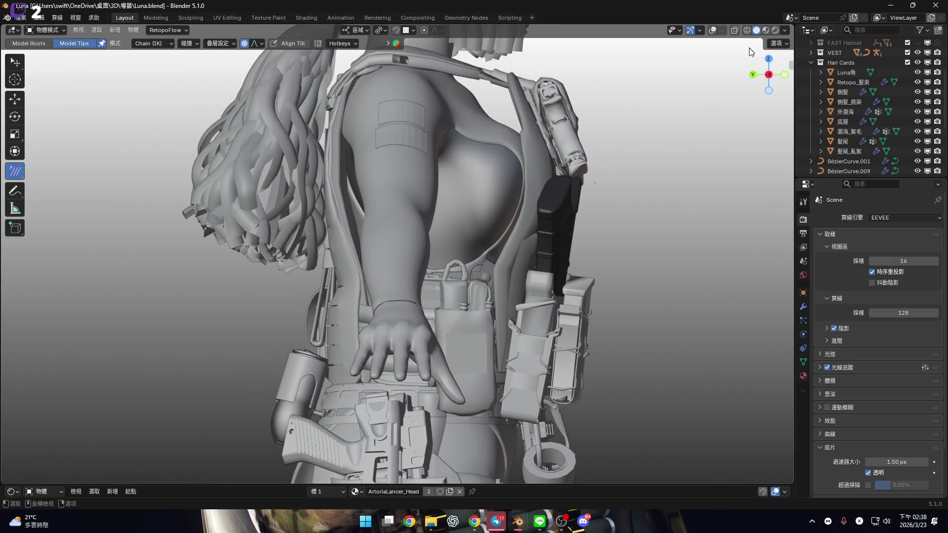
{"action": "left_click", "coordinate": [765, 30]}
{"action": "mouse_move", "coordinate": [491, 311]}
{"action": "middle_mouse_down"}
{"action": "mouse_move", "coordinate": [350, 301]}
{"action": "mouse_move", "coordinate": [410, 257]}
{"action": "mouse_move", "coordinate": [401, 327]}
{"action": "mouse_move", "coordinate": [484, 330]}
{"action": "mouse_move", "coordinate": [509, 341]}
{"action": "mouse_move", "coordinate": [472, 277]}
{"action": "middle_mouse_up"}
{"action": "mouse_move", "coordinate": [523, 526]}
{"action": "left_click", "coordinate": [464, 477]}
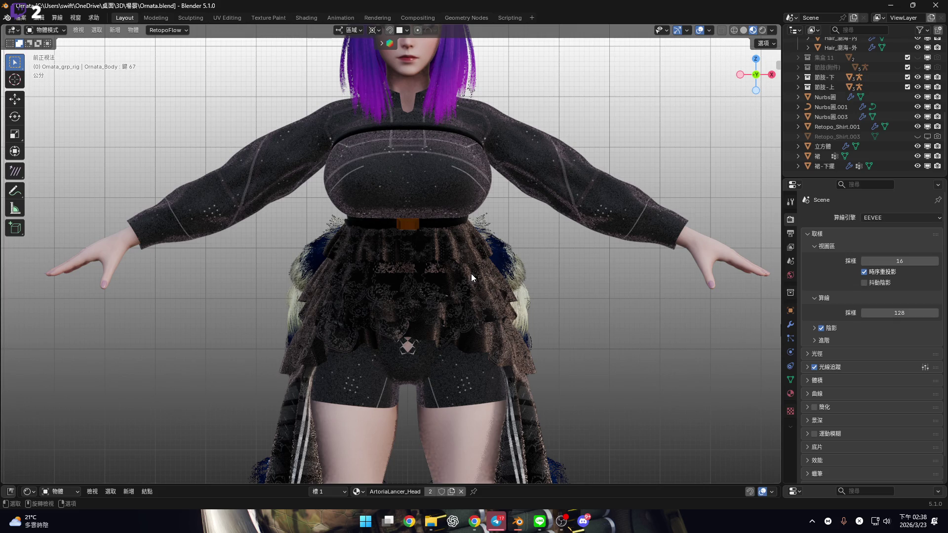
{"action": "mouse_move", "coordinate": [471, 273]}
{"action": "middle_mouse_down"}
{"action": "mouse_move", "coordinate": [420, 283]}
{"action": "mouse_move", "coordinate": [464, 262]}
{"action": "mouse_move", "coordinate": [439, 282]}
{"action": "middle_mouse_up"}
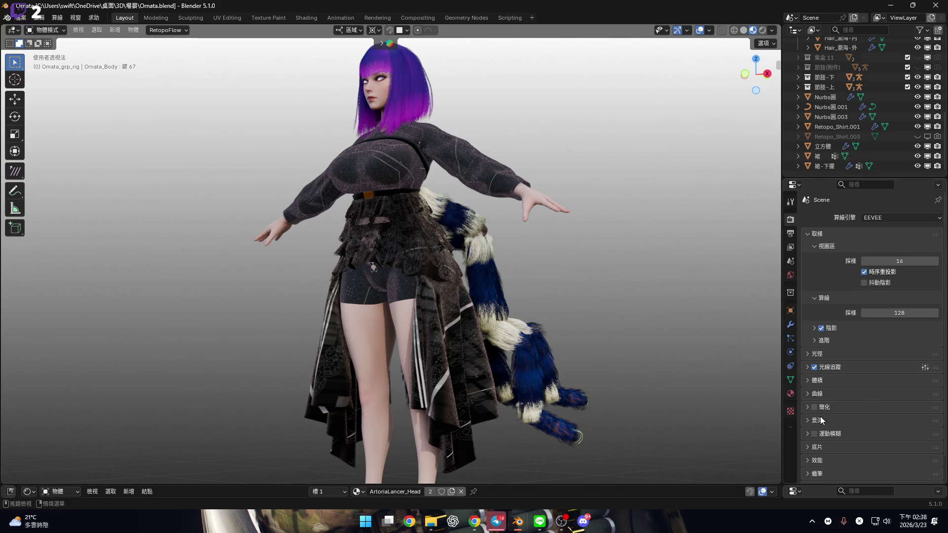
{"action": "mouse_move", "coordinate": [753, 75]}
{"action": "left_mouse_down"}
{"action": "mouse_move", "coordinate": [577, 283]}
{"action": "mouse_move", "coordinate": [540, 273]}
{"action": "left_mouse_up"}
{"action": "mouse_move", "coordinate": [518, 521]}
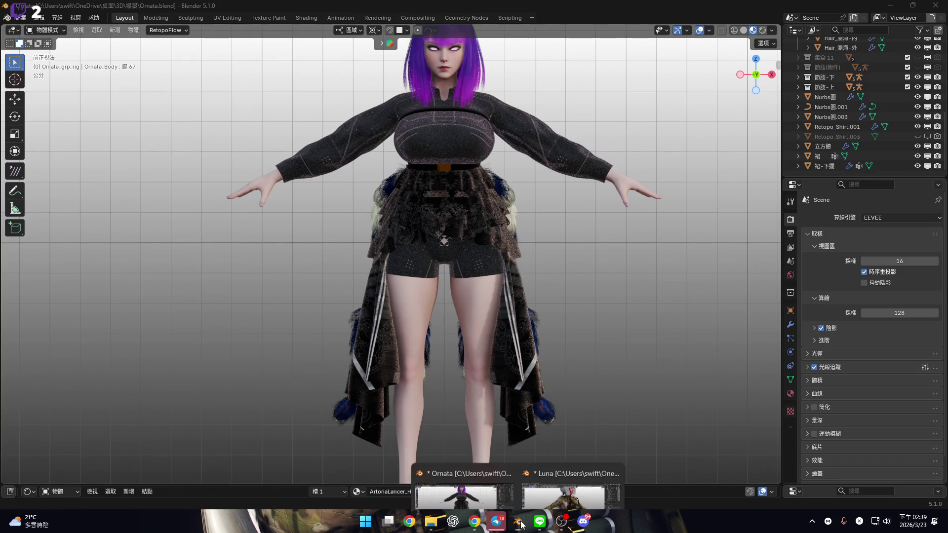
{"action": "left_click", "coordinate": [557, 466]}
{"action": "scroll", "coordinate": [519, 351], "scroll_direction": "down", "scroll_amount": 5}
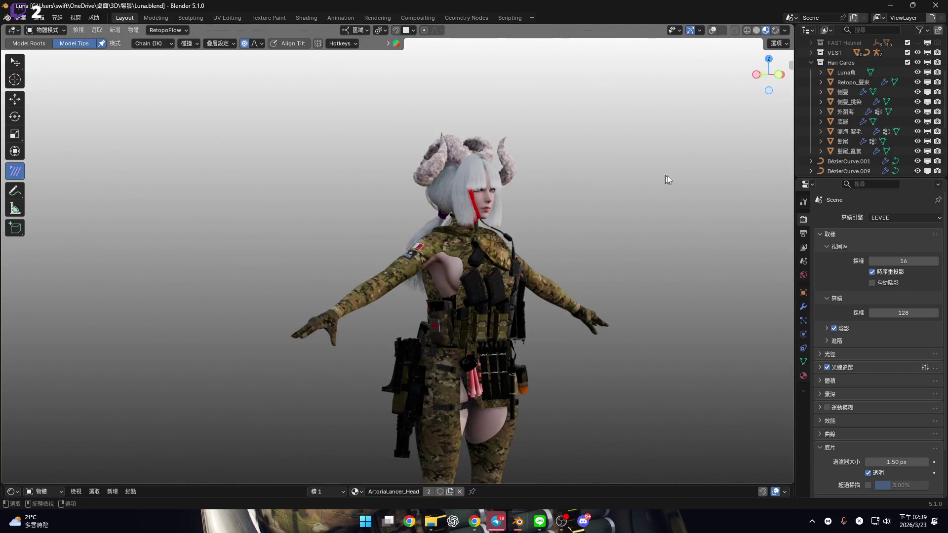
{"action": "middle_click_drag", "start_coordinate": [498, 322], "coordinate": [470, 302]}
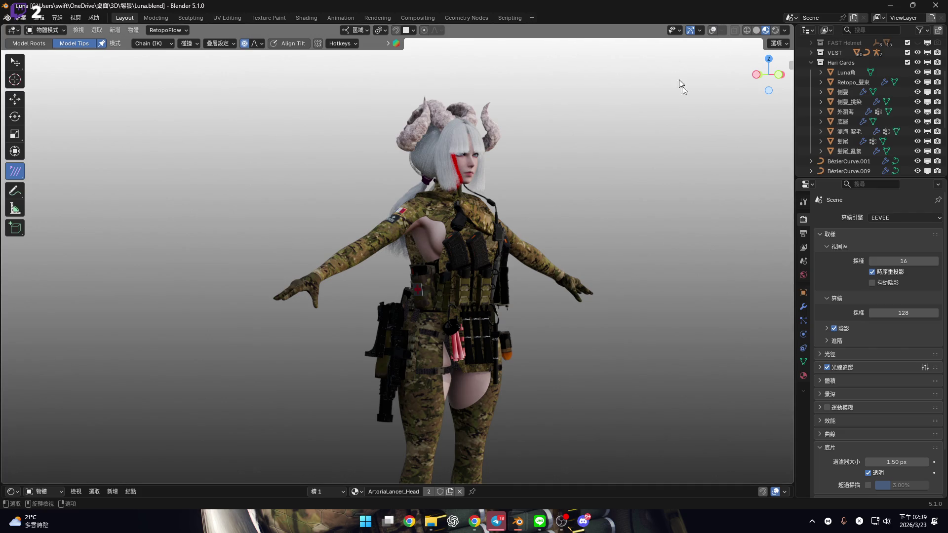
{"action": "left_click", "coordinate": [489, 296]}
{"action": "middle_click_drag", "start_coordinate": [489, 296], "coordinate": [508, 301]}
{"action": "key", "text": "KP_1"}
{"action": "left_click", "coordinate": [713, 214]}
{"action": "scroll", "coordinate": [472, 342], "scroll_direction": "up", "scroll_amount": 4}
{"action": "scroll", "coordinate": [472, 342], "scroll_direction": "down", "scroll_amount": 3, "text": "shift"}
{"action": "scroll", "coordinate": [510, 399], "scroll_direction": "up", "scroll_amount": 1}
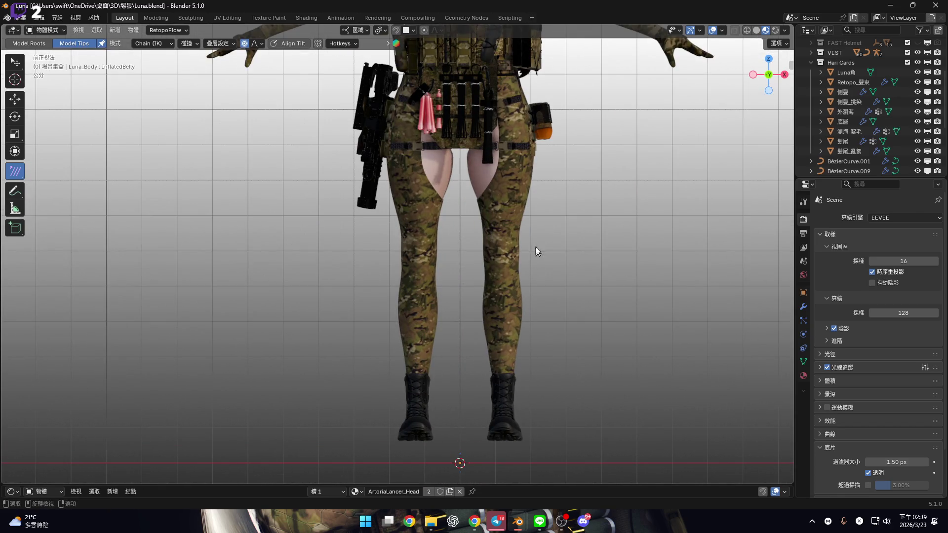
{"action": "left_click", "coordinate": [535, 253]}
{"action": "scroll", "coordinate": [529, 336], "scroll_direction": "down", "scroll_amount": 4}
{"action": "scroll", "coordinate": [475, 311], "scroll_direction": "up", "scroll_amount": 2}
{"action": "scroll", "coordinate": [481, 254], "scroll_direction": "up", "scroll_amount": 3}
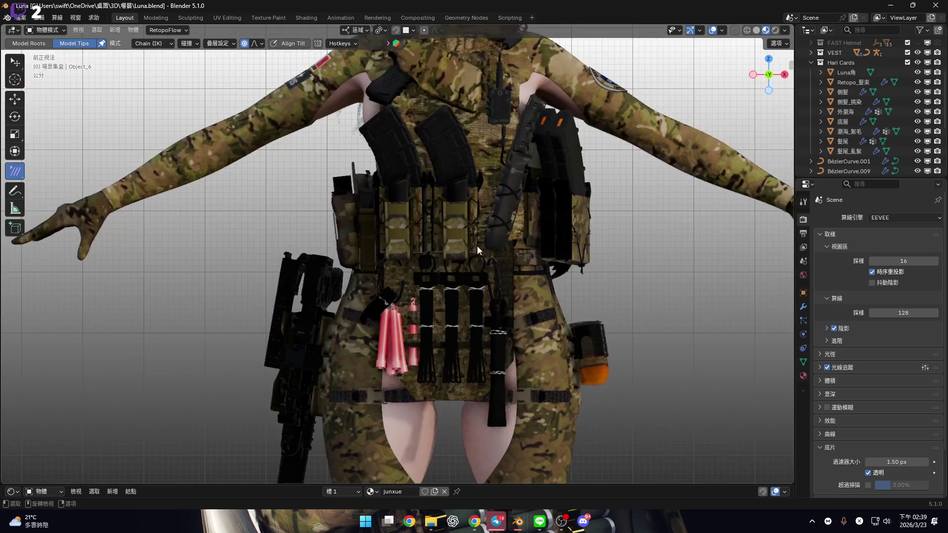
{"action": "scroll", "coordinate": [483, 256], "scroll_direction": "down", "scroll_amount": 2}
{"action": "mouse_move", "coordinate": [517, 528]}
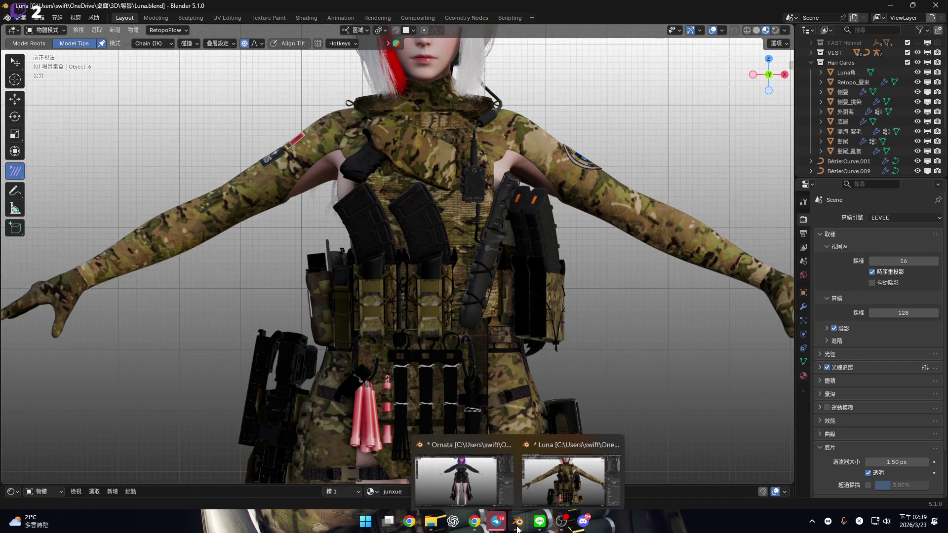
{"action": "left_click", "coordinate": [475, 469]}
{"action": "scroll", "coordinate": [430, 234], "scroll_direction": "up", "scroll_amount": 5}
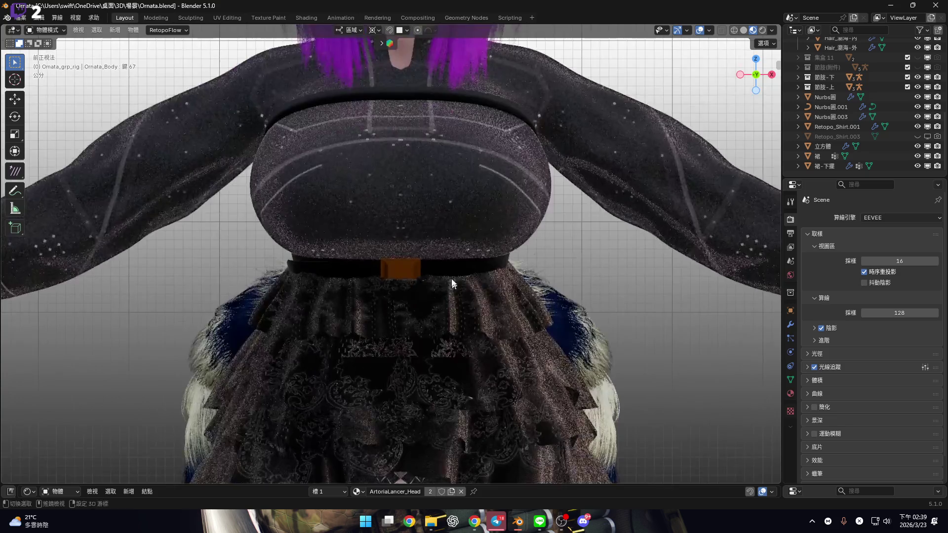
Select the chest band Nurbs圓.001, show its modifiers, and check its points from the front.
{"action": "scroll", "coordinate": [424, 241], "scroll_direction": "down", "scroll_amount": 2}
{"action": "scroll", "coordinate": [413, 215], "scroll_direction": "up", "scroll_amount": 6}
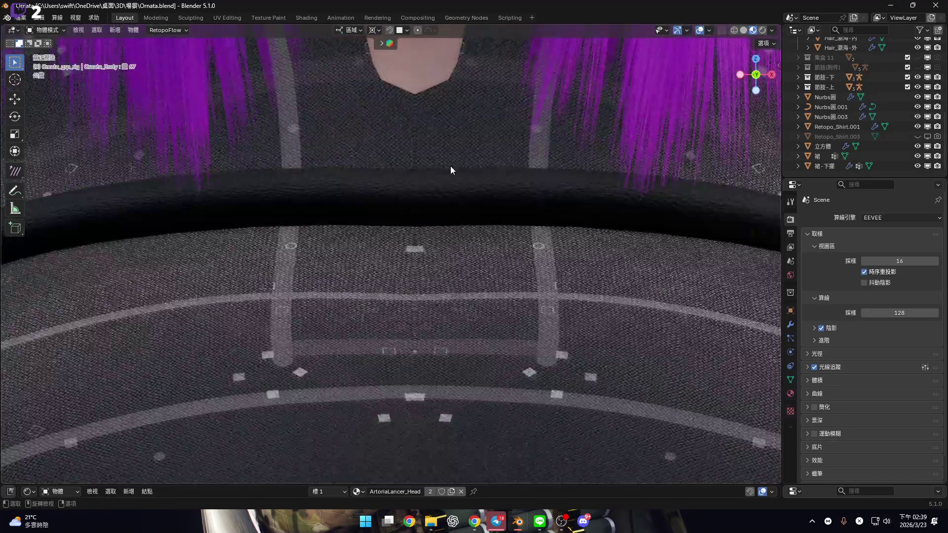
{"action": "left_click", "coordinate": [450, 167]}
{"action": "mouse_move", "coordinate": [516, 224]}
{"action": "middle_mouse_down"}
{"action": "mouse_move", "coordinate": [280, 250]}
{"action": "mouse_move", "coordinate": [570, 494]}
{"action": "middle_mouse_up"}
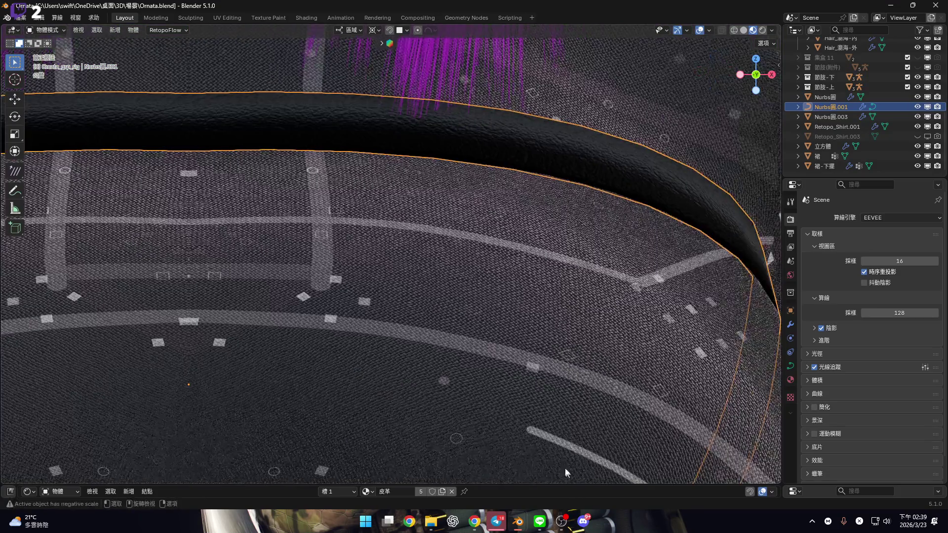
{"action": "left_click", "coordinate": [790, 324]}
{"action": "mouse_move", "coordinate": [550, 250]}
{"action": "middle_mouse_down"}
{"action": "mouse_move", "coordinate": [448, 221]}
{"action": "mouse_move", "coordinate": [499, 239]}
{"action": "mouse_move", "coordinate": [505, 271]}
{"action": "mouse_move", "coordinate": [520, 235]}
{"action": "mouse_move", "coordinate": [514, 226]}
{"action": "middle_mouse_up"}
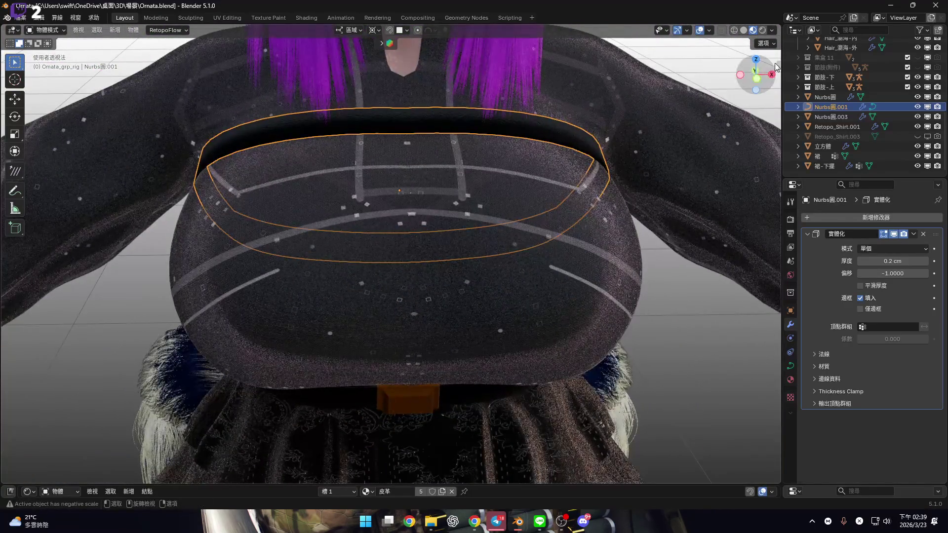
{"action": "left_click", "coordinate": [763, 77]}
{"action": "scroll", "coordinate": [420, 220], "scroll_direction": "up", "scroll_amount": 3}
{"action": "key", "text": "Tab"}
{"action": "scroll", "coordinate": [470, 194], "scroll_direction": "down", "scroll_amount": 1}
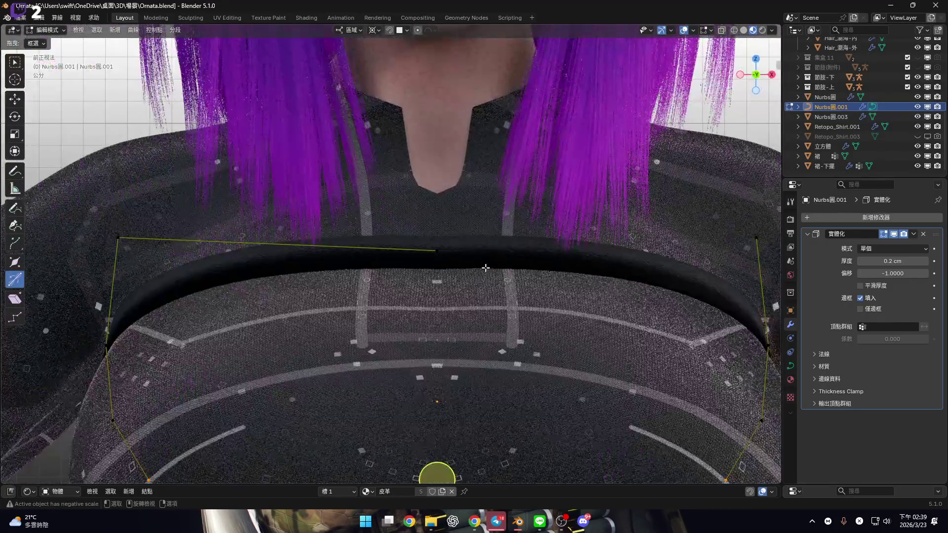
{"action": "key", "text": "Tab"}
Convert the chest band to a curve and inspect its points in Edit Mode.
{"action": "right_click", "coordinate": [479, 257]}
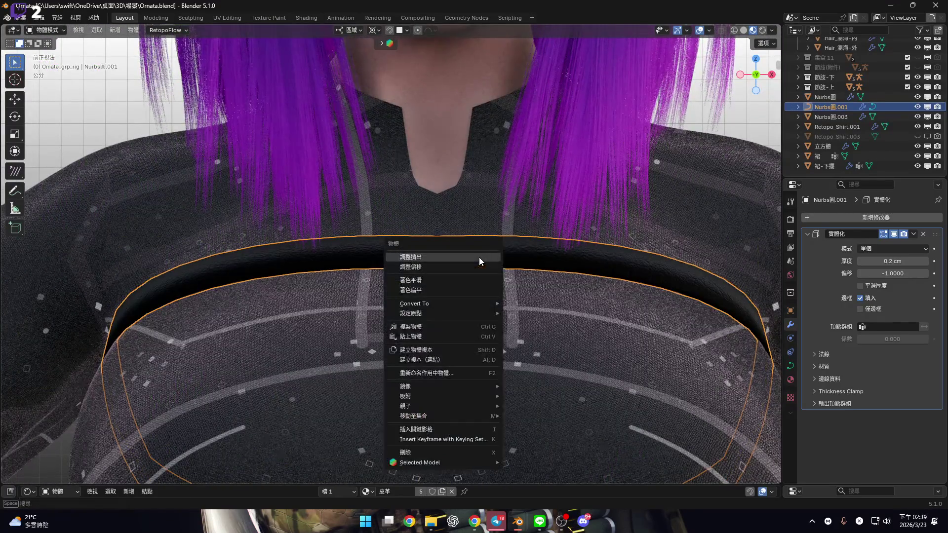
{"action": "mouse_move", "coordinate": [494, 304]}
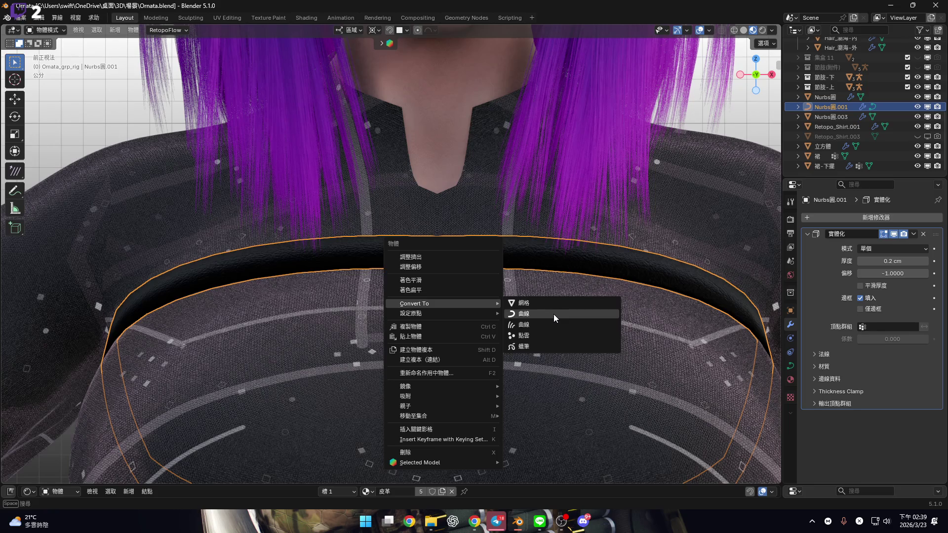
{"action": "left_click", "coordinate": [553, 313]}
{"action": "scroll", "coordinate": [482, 275], "scroll_direction": "up", "scroll_amount": 3}
{"action": "key", "text": "Tab"}
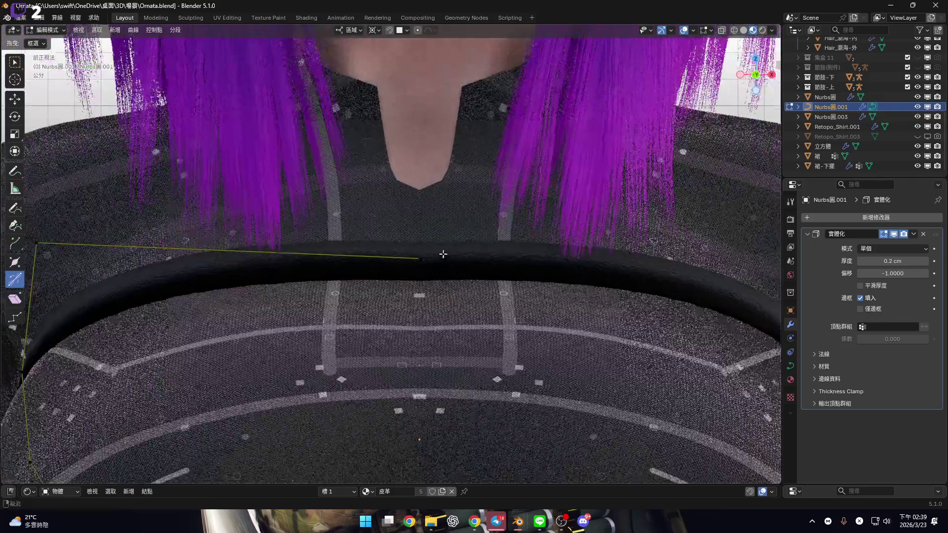
{"action": "middle_click_drag", "start_coordinate": [442, 255], "coordinate": [429, 235], "text": "shift"}
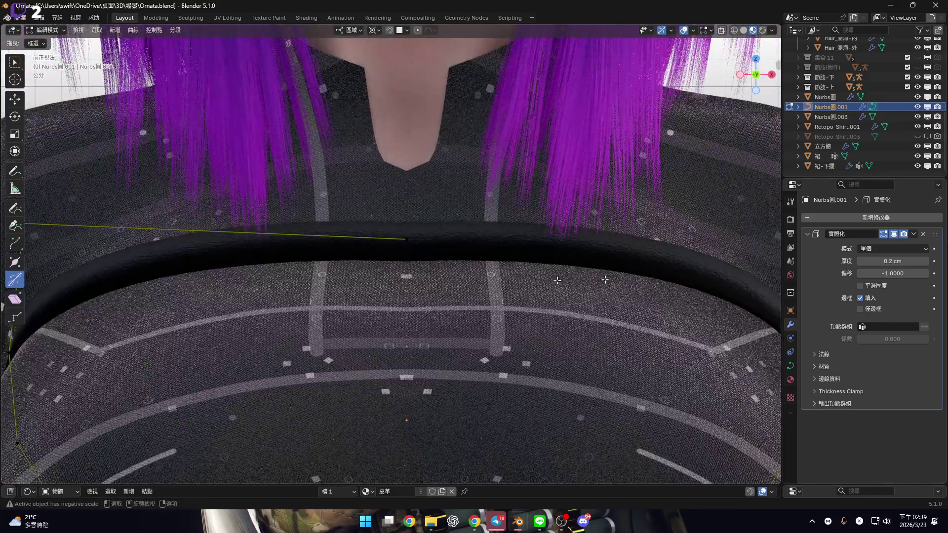
{"action": "key", "text": "Tab"}
Remove the band's existing Solidify modifier and convert the band into a mesh.
{"action": "left_click", "coordinate": [923, 234]}
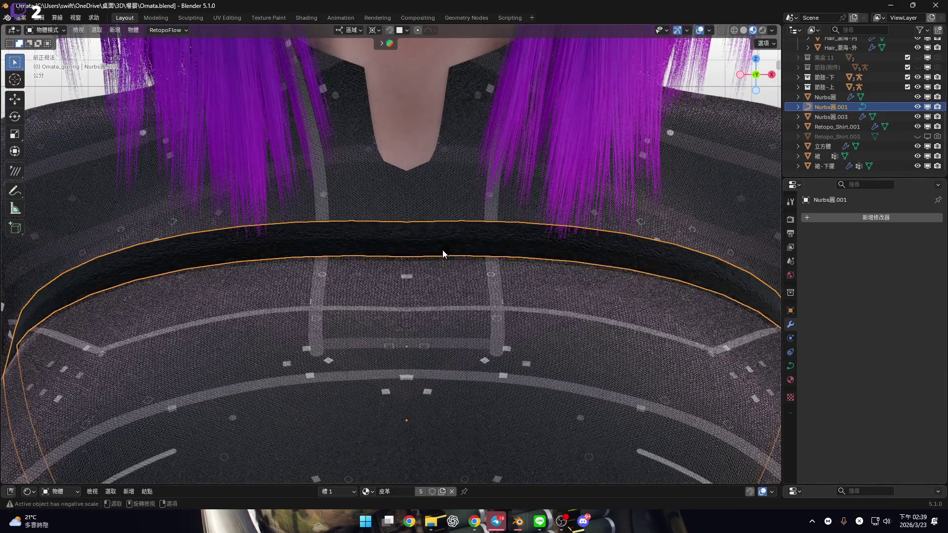
{"action": "right_click", "coordinate": [442, 249]}
{"action": "mouse_move", "coordinate": [442, 250]}
{"action": "left_click", "coordinate": [501, 260]}
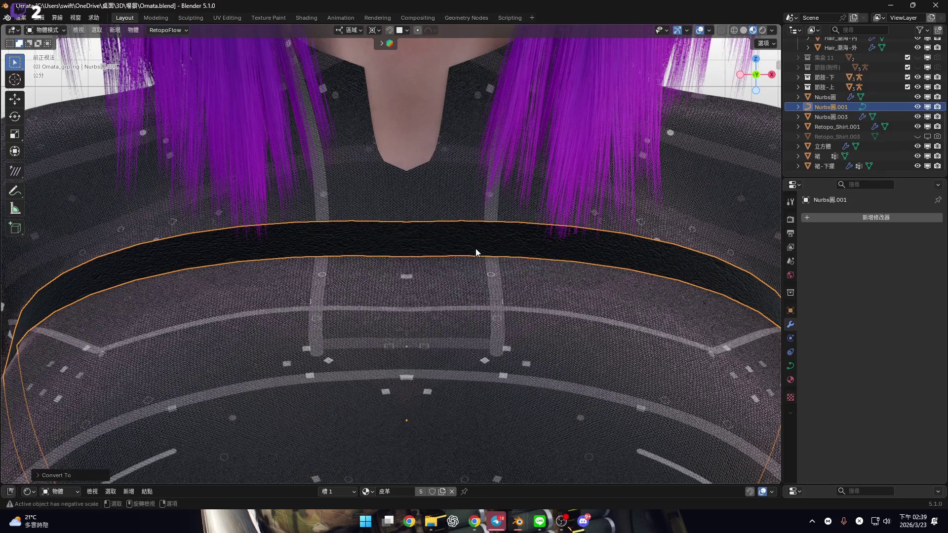
{"action": "right_click", "coordinate": [477, 245]}
{"action": "mouse_move", "coordinate": [477, 245]}
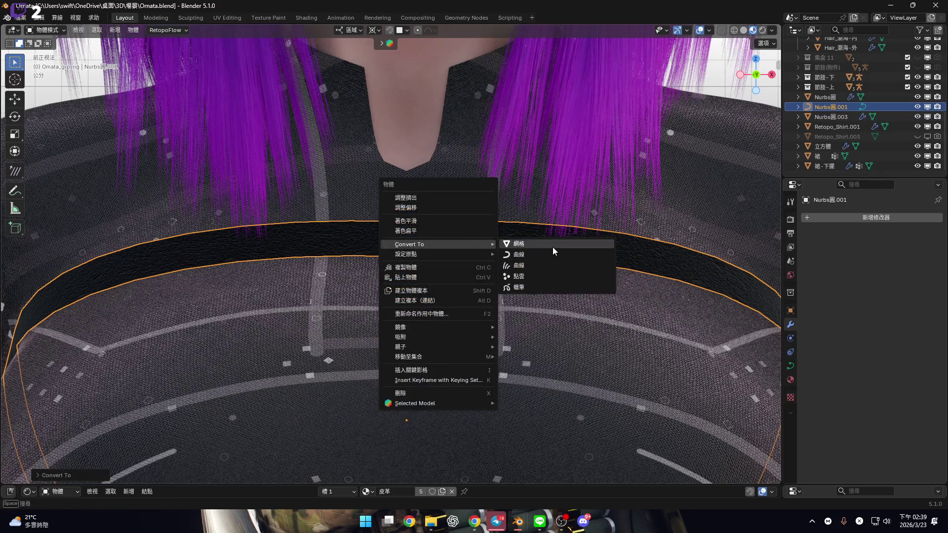
{"action": "left_click", "coordinate": [875, 215]}
{"action": "mouse_move", "coordinate": [861, 214]}
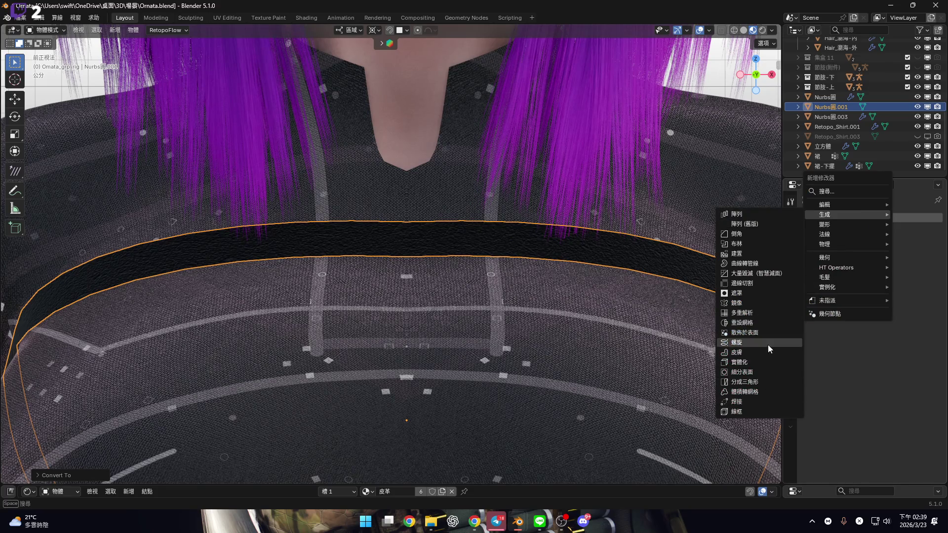
Add a new Solidify modifier with 0.2 cm thickness.
{"action": "left_click", "coordinate": [763, 362]}
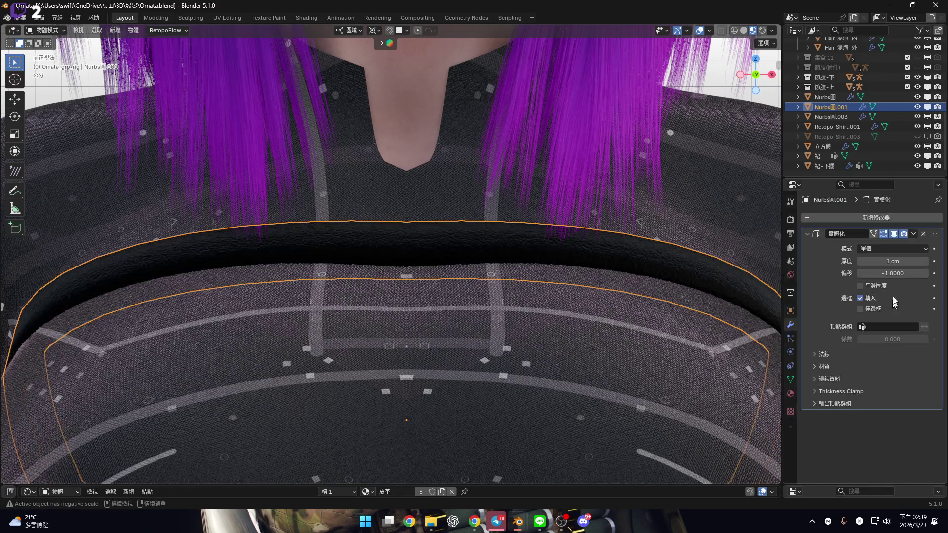
{"action": "left_click", "coordinate": [878, 262]}
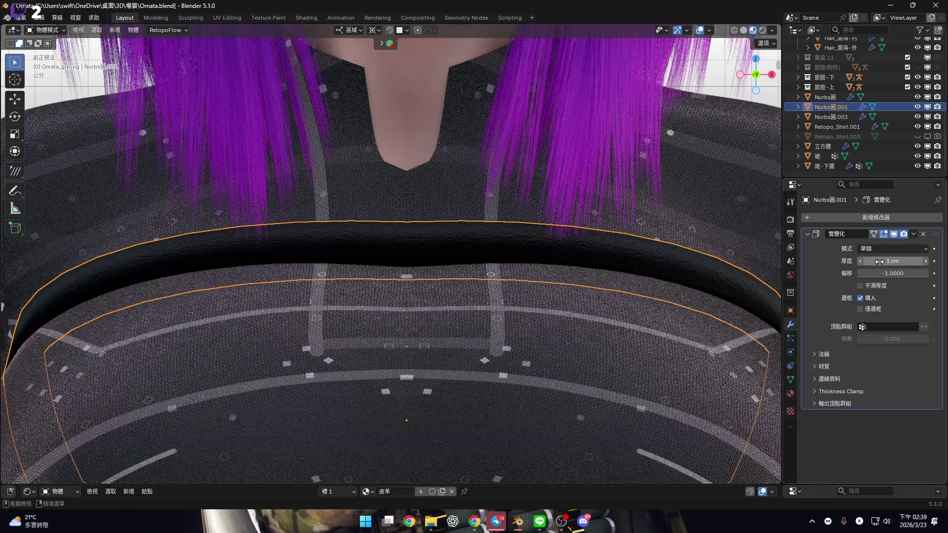
{"action": "type", "text": "0.2"}
{"action": "key", "text": "Return"}
{"action": "scroll", "coordinate": [494, 197], "scroll_direction": "down", "scroll_amount": 3}
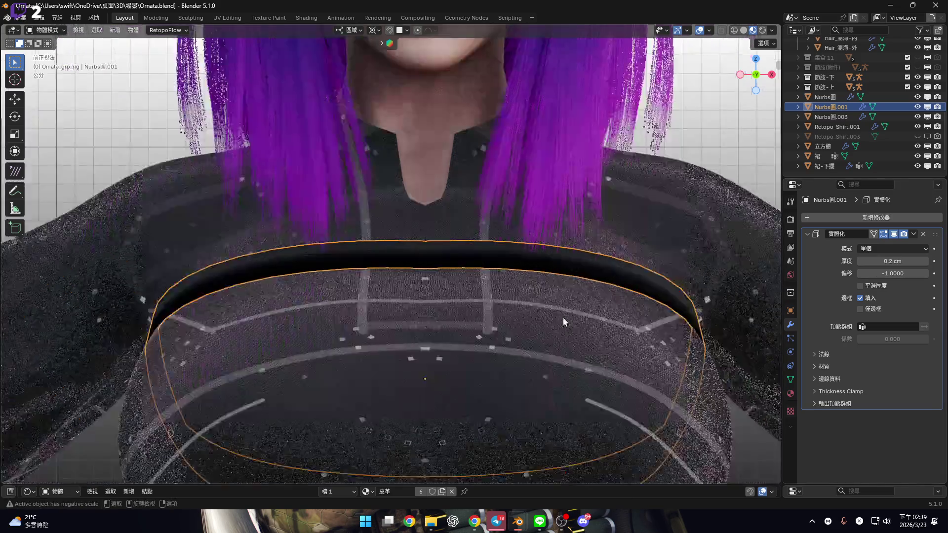
Select the waist belt Nurbs圓 and raise its Solidify thickness to 0.2 cm.
{"action": "middle_click_drag", "start_coordinate": [494, 264], "coordinate": [493, 156], "text": "shift"}
{"action": "left_click", "coordinate": [494, 156], "text": "shift"}
{"action": "scroll", "coordinate": [494, 156], "scroll_direction": "down", "scroll_amount": 3}
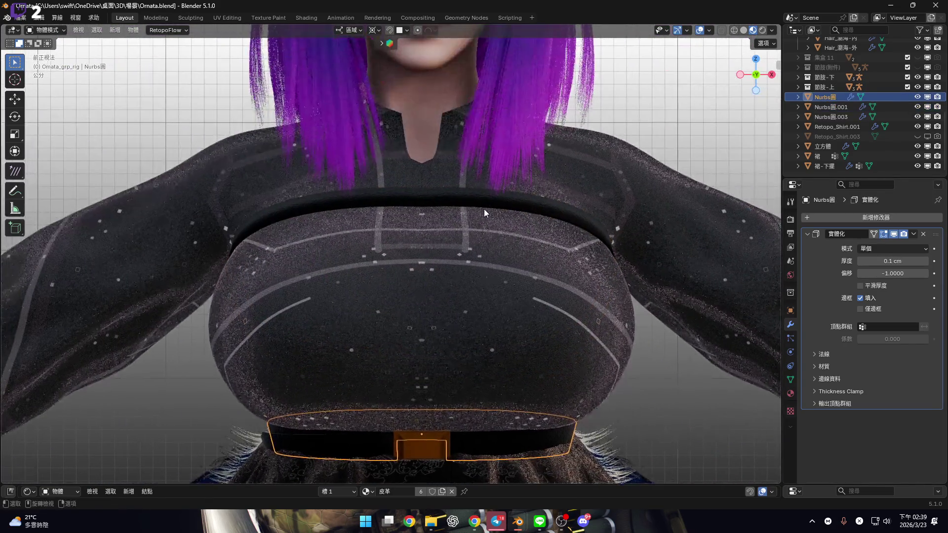
{"action": "key", "text": "ctrl+z"}
{"action": "scroll", "coordinate": [508, 311], "scroll_direction": "up", "scroll_amount": 3}
{"action": "scroll", "coordinate": [509, 311], "scroll_direction": "up", "scroll_amount": 5}
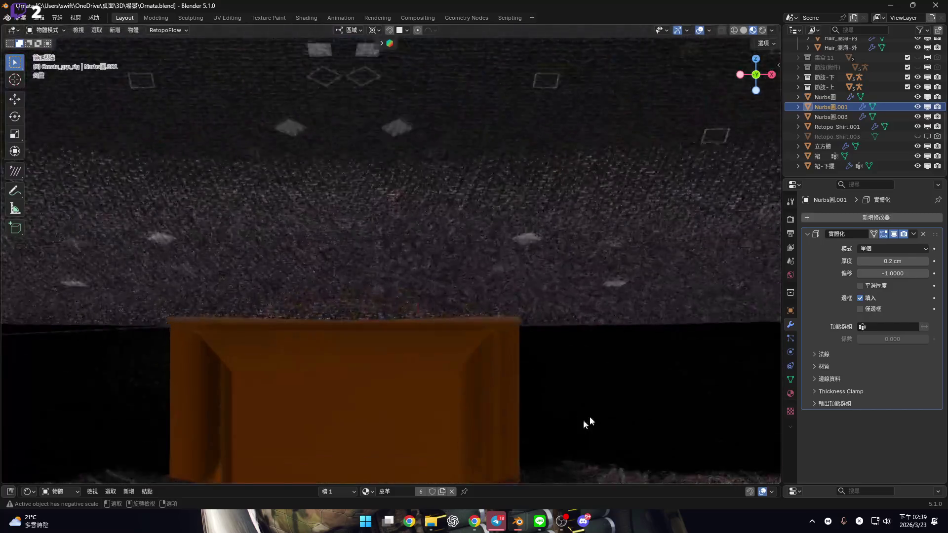
{"action": "middle_click_drag", "start_coordinate": [584, 423], "coordinate": [522, 298], "text": "shift"}
{"action": "left_click", "coordinate": [550, 273]}
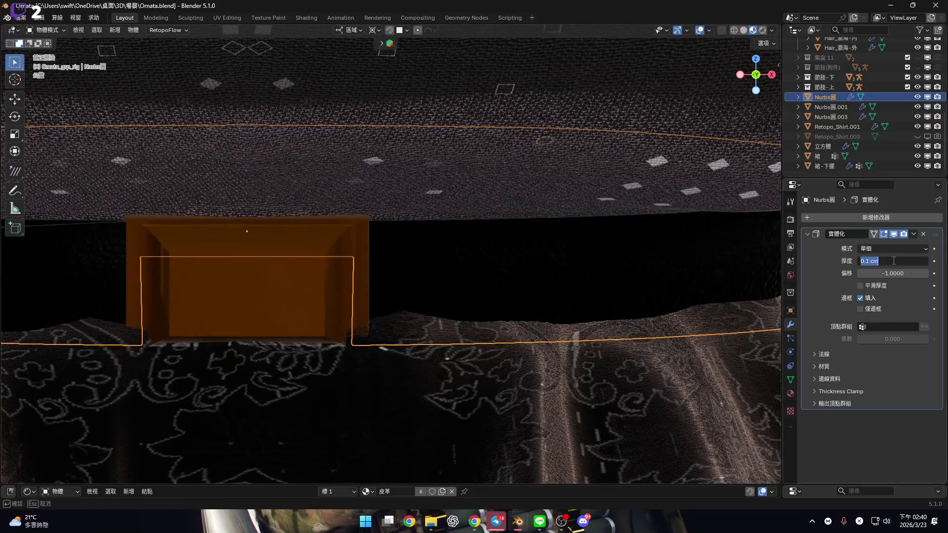
{"action": "scroll", "coordinate": [573, 252], "scroll_direction": "down", "scroll_amount": 5}
{"action": "scroll", "coordinate": [302, 355], "scroll_direction": "down", "scroll_amount": 3}
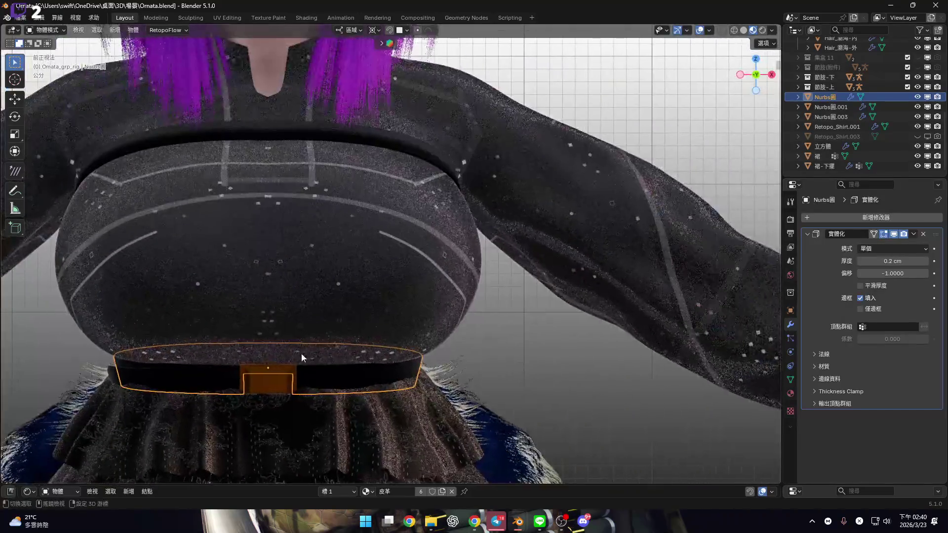
{"action": "scroll", "coordinate": [391, 324], "scroll_direction": "up", "scroll_amount": 8}
Set strap piece Nurbs圓.003's Solidify thickness to 0.2 cm, then reselect the chest band.
{"action": "left_click", "coordinate": [620, 370]}
{"action": "middle_click_drag", "start_coordinate": [620, 370], "coordinate": [451, 309], "text": "shift"}
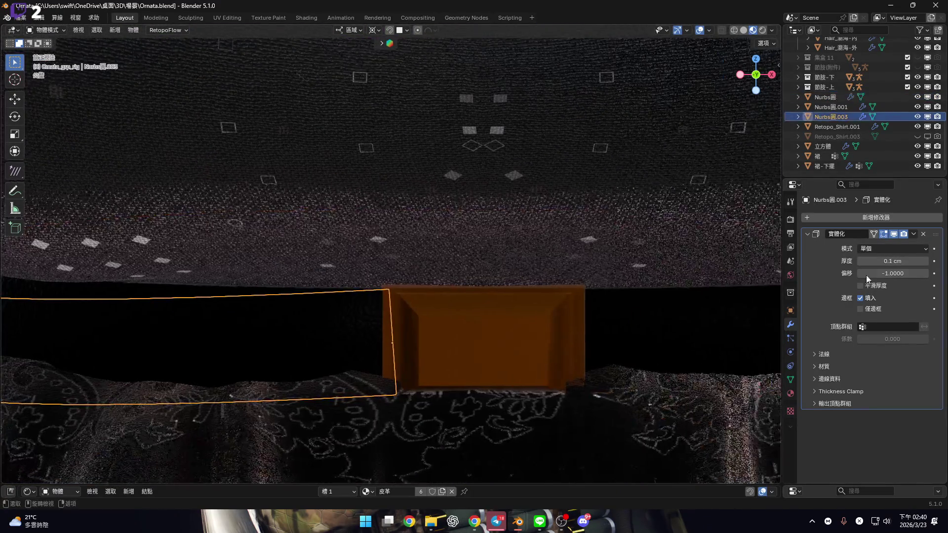
{"action": "left_click", "coordinate": [880, 261]}
{"action": "type", "text": "0.2"}
{"action": "key", "text": "Return"}
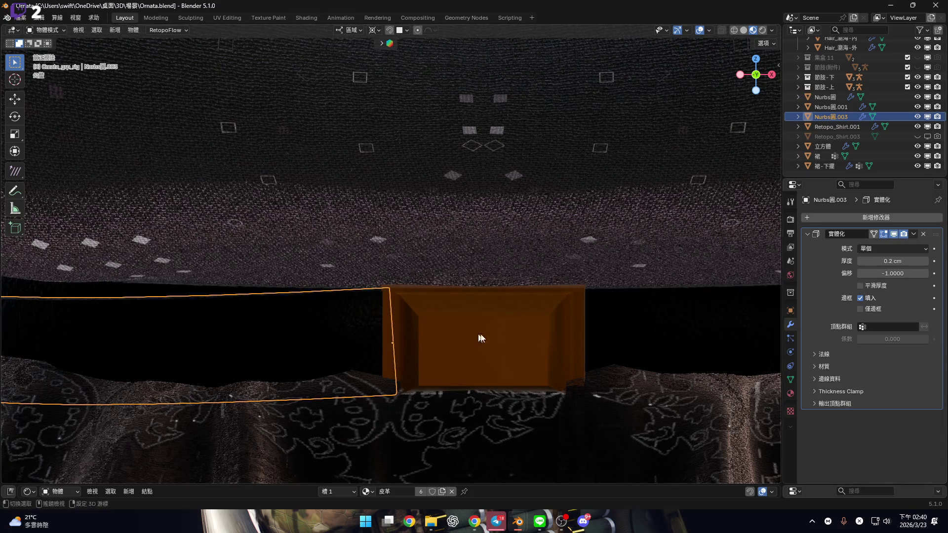
{"action": "scroll", "coordinate": [474, 326], "scroll_direction": "up", "scroll_amount": 4}
{"action": "mouse_move", "coordinate": [470, 317]}
{"action": "middle_mouse_down"}
{"action": "mouse_move", "coordinate": [546, 313]}
{"action": "mouse_move", "coordinate": [469, 325]}
{"action": "mouse_move", "coordinate": [483, 345]}
{"action": "mouse_move", "coordinate": [543, 336]}
{"action": "middle_mouse_up"}
{"action": "scroll", "coordinate": [468, 329], "scroll_direction": "down", "scroll_amount": 6}
{"action": "scroll", "coordinate": [539, 349], "scroll_direction": "up", "scroll_amount": 3}
{"action": "scroll", "coordinate": [539, 350], "scroll_direction": "down", "scroll_amount": 3}
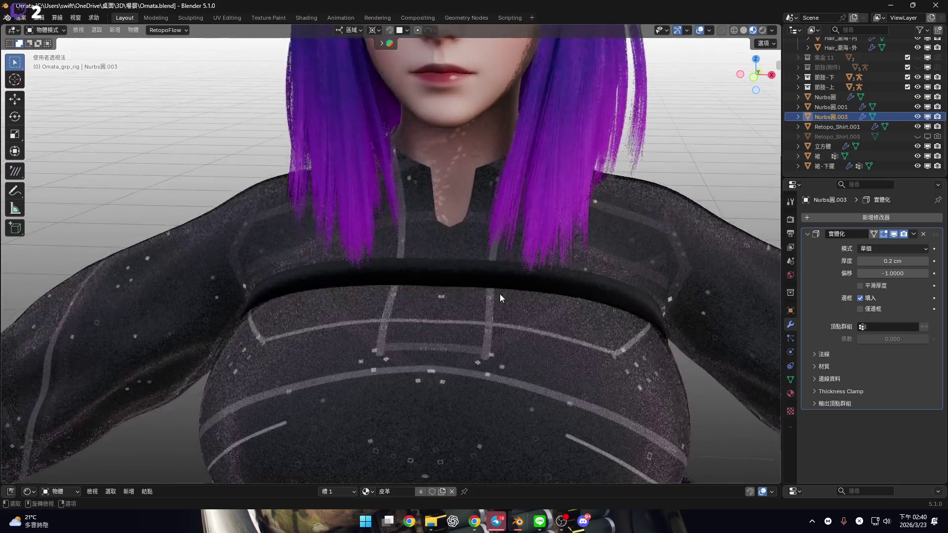
{"action": "scroll", "coordinate": [507, 260], "scroll_direction": "up", "scroll_amount": 5}
{"action": "left_click", "coordinate": [599, 241]}
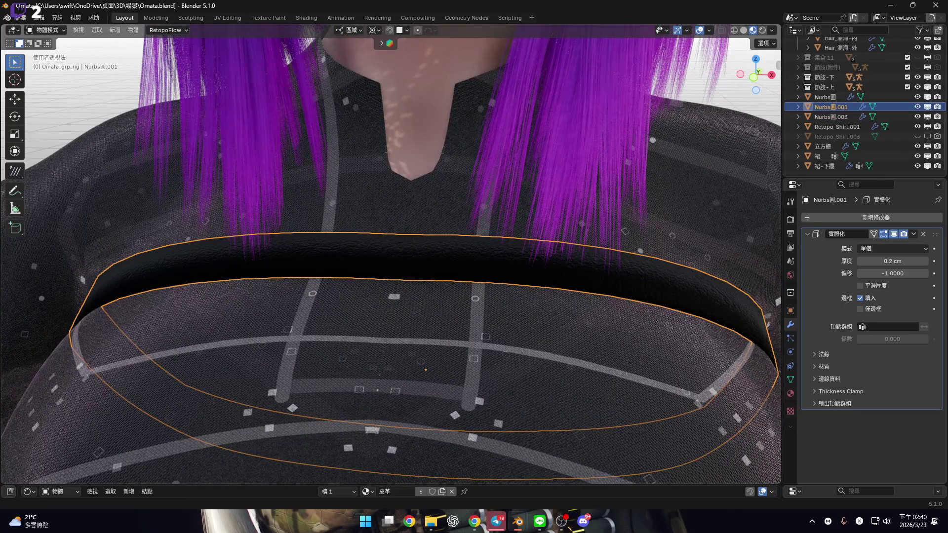
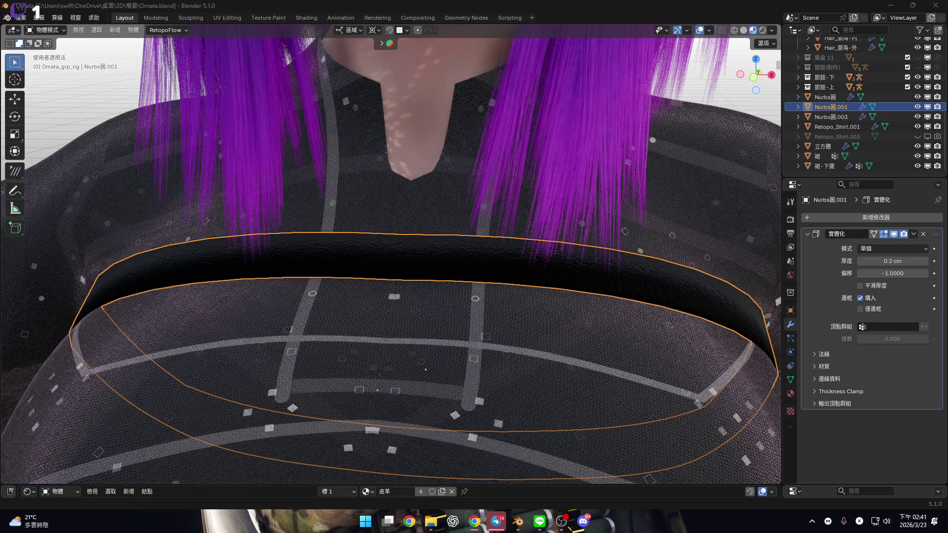
In front view, add a vertical edge loop at the centre front of the collar band.
{"action": "left_click", "coordinate": [754, 79]}
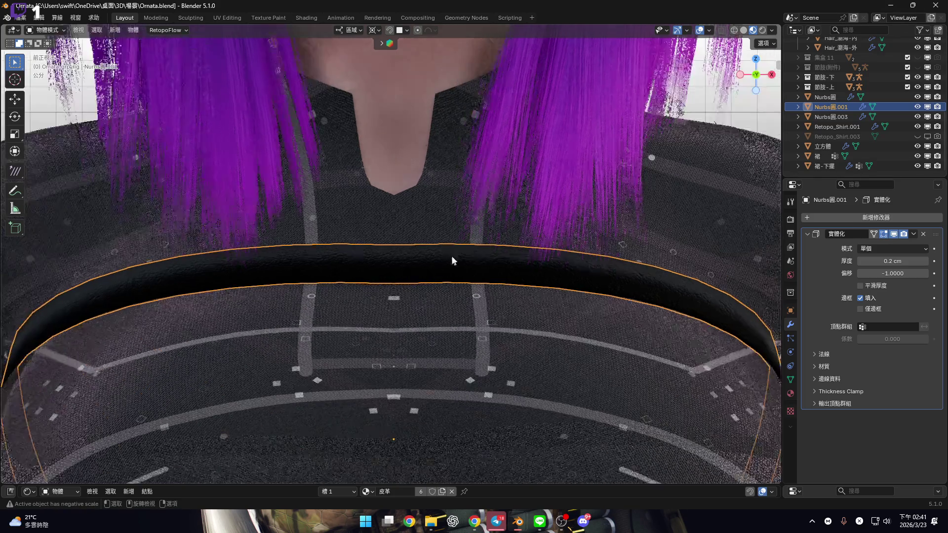
{"action": "scroll", "coordinate": [445, 259], "scroll_direction": "down", "scroll_amount": 8}
{"action": "scroll", "coordinate": [453, 274], "scroll_direction": "up", "scroll_amount": 10}
{"action": "scroll", "coordinate": [453, 275], "scroll_direction": "up", "scroll_amount": 4}
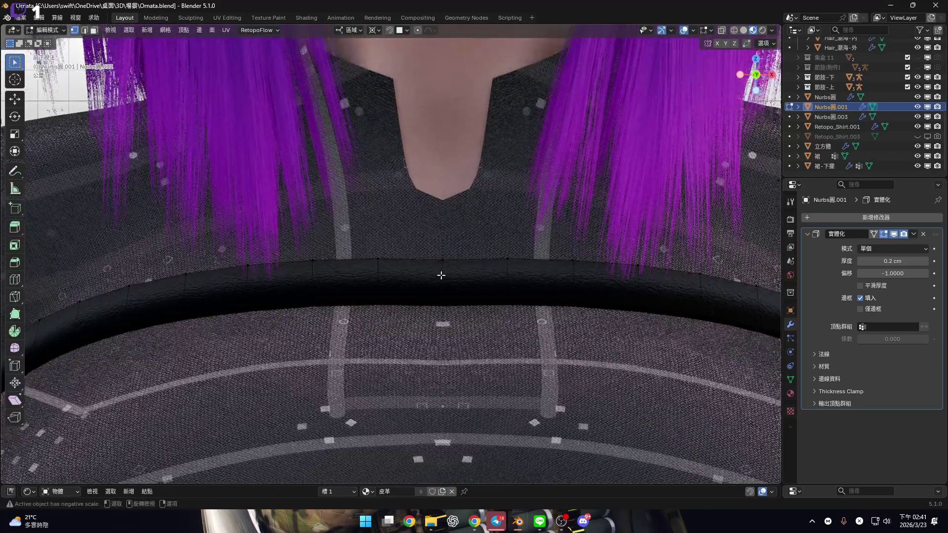
{"action": "key", "text": "Tab"}
{"action": "key", "text": "2"}
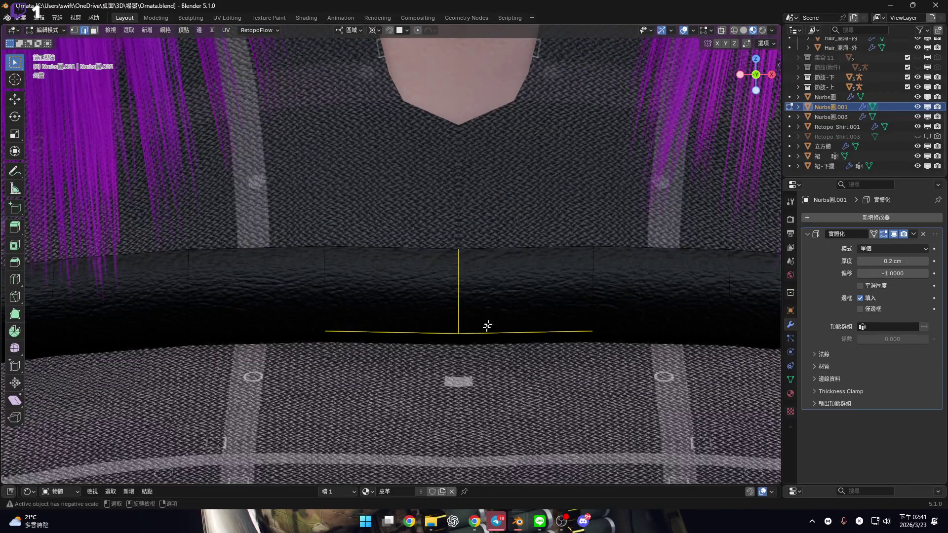
{"action": "left_click", "coordinate": [473, 291]}
{"action": "mouse_move", "coordinate": [474, 290]}
{"action": "middle_mouse_down"}
{"action": "mouse_move", "coordinate": [461, 306]}
{"action": "mouse_move", "coordinate": [497, 254]}
{"action": "mouse_move", "coordinate": [482, 271]}
{"action": "mouse_move", "coordinate": [473, 267]}
{"action": "mouse_move", "coordinate": [486, 287]}
{"action": "middle_mouse_up"}
Add a second loop cut and delete the two front collar faces to open a gap.
{"action": "key", "text": "x"}
{"action": "left_click", "coordinate": [489, 272]}
{"action": "key", "text": "ctrl+r"}
{"action": "left_click", "coordinate": [473, 303]}
{"action": "key", "text": "3"}
{"action": "left_click", "coordinate": [489, 298]}
{"action": "key", "text": "x"}
{"action": "left_click", "coordinate": [485, 289]}
Snap the 3D cursor to the middle of the gap's edges and return to Object Mode.
{"action": "scroll", "coordinate": [478, 291], "scroll_direction": "down", "scroll_amount": 8}
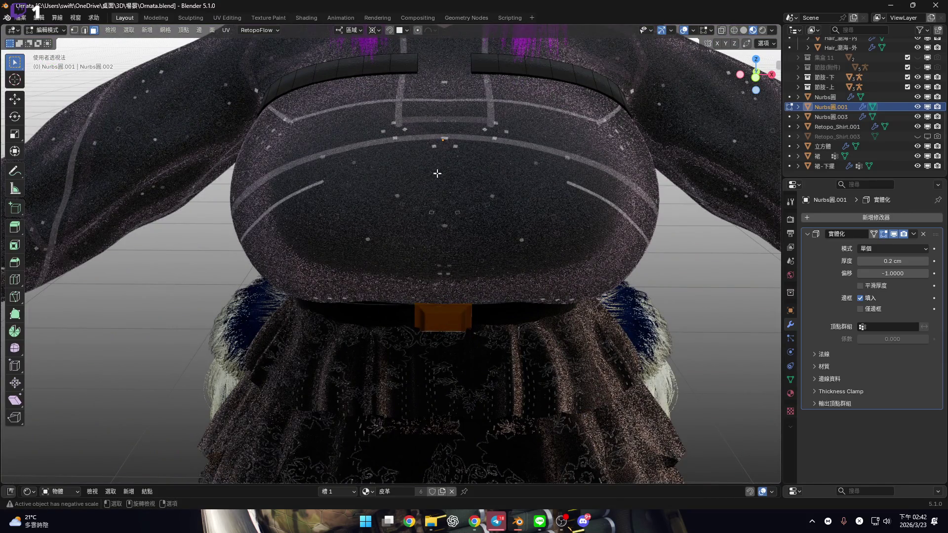
{"action": "key", "text": "2"}
{"action": "key", "text": "KP_1"}
{"action": "scroll", "coordinate": [437, 259], "scroll_direction": "up", "scroll_amount": 6}
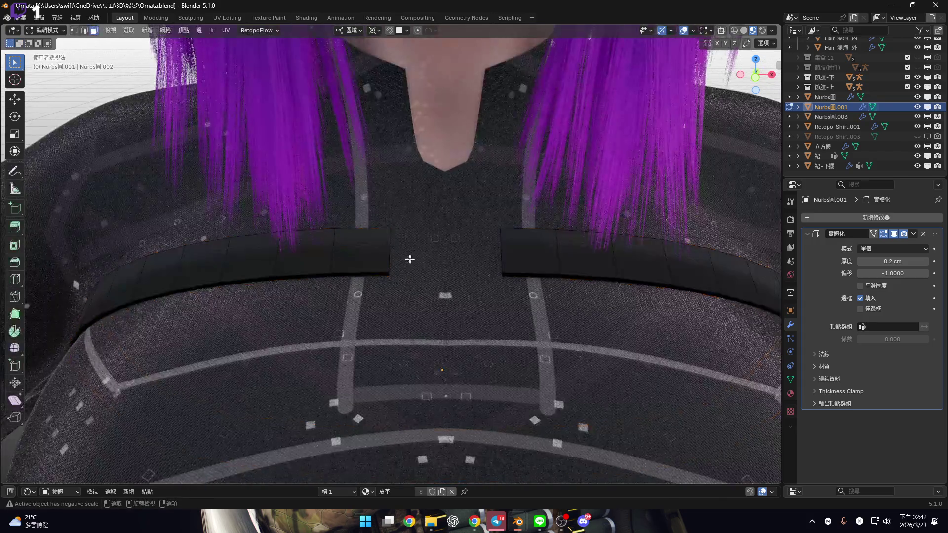
{"action": "key", "text": "shift+s"}
{"action": "left_click", "coordinate": [510, 258]}
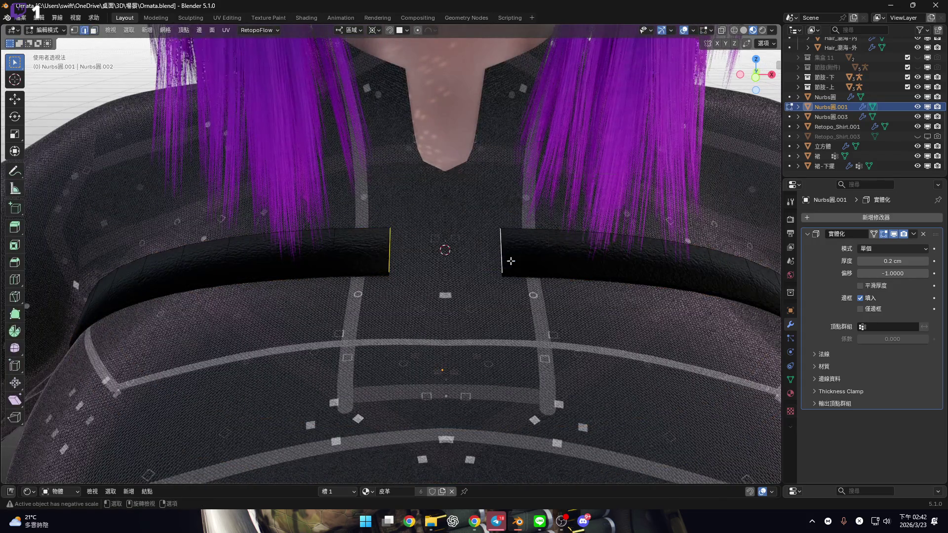
{"action": "scroll", "coordinate": [481, 150], "scroll_direction": "down", "scroll_amount": 3}
{"action": "scroll", "coordinate": [481, 150], "scroll_direction": "down", "scroll_amount": 4, "text": "shift"}
{"action": "key", "text": "Tab"}
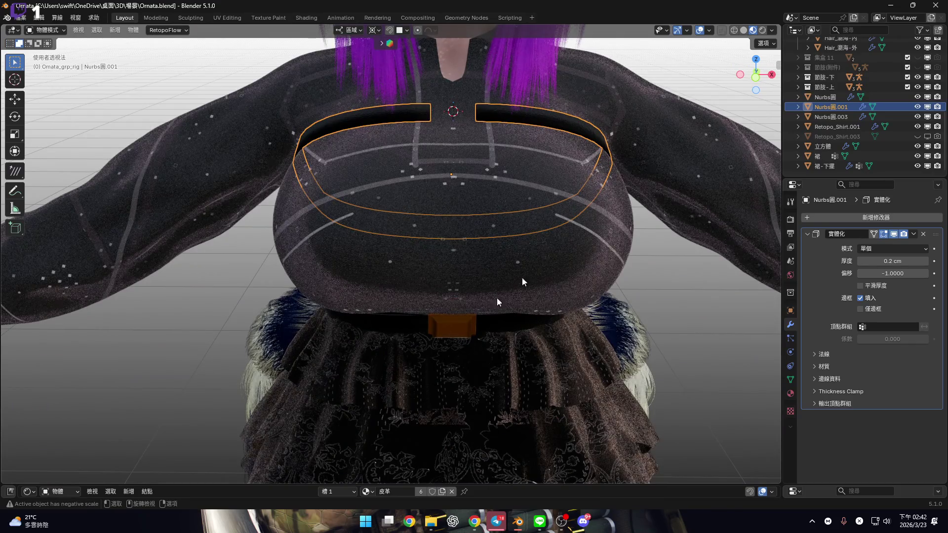
Apply the collar band object's scale.
{"action": "left_click", "coordinate": [466, 321]}
{"action": "left_click", "coordinate": [566, 136]}
{"action": "key", "text": "ctrl+a"}
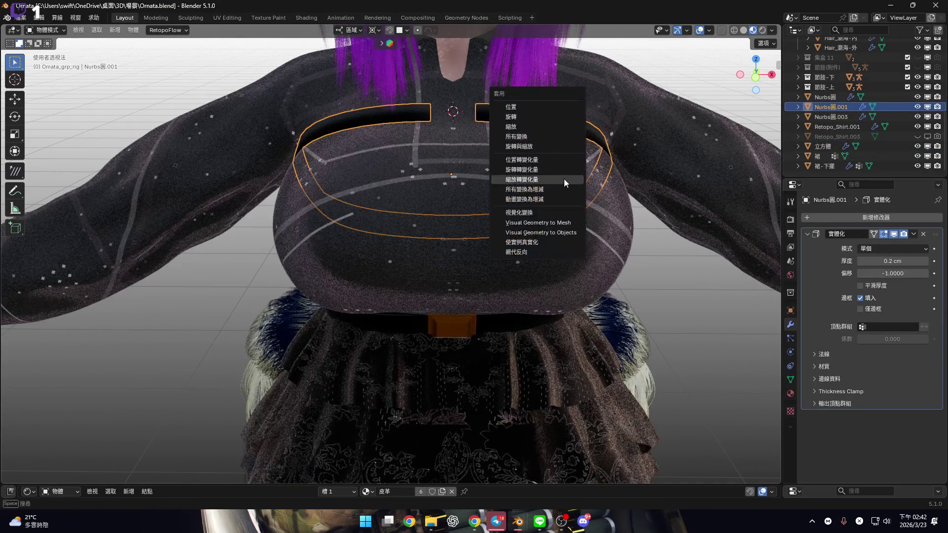
{"action": "left_click", "coordinate": [556, 144]}
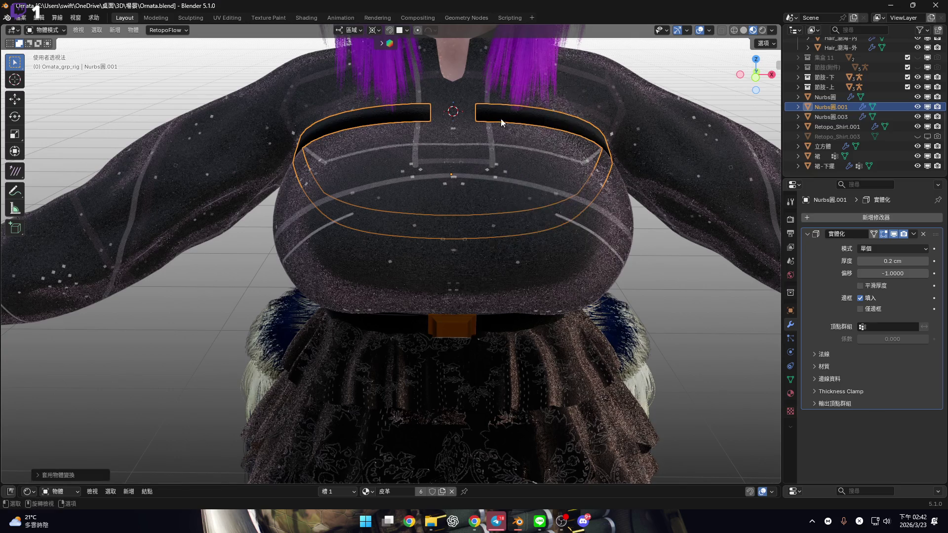
Duplicate the orange waist buckle and snap the copy to the 3D cursor in the gap.
{"action": "right_click", "coordinate": [500, 119]}
{"action": "mouse_move", "coordinate": [507, 118]}
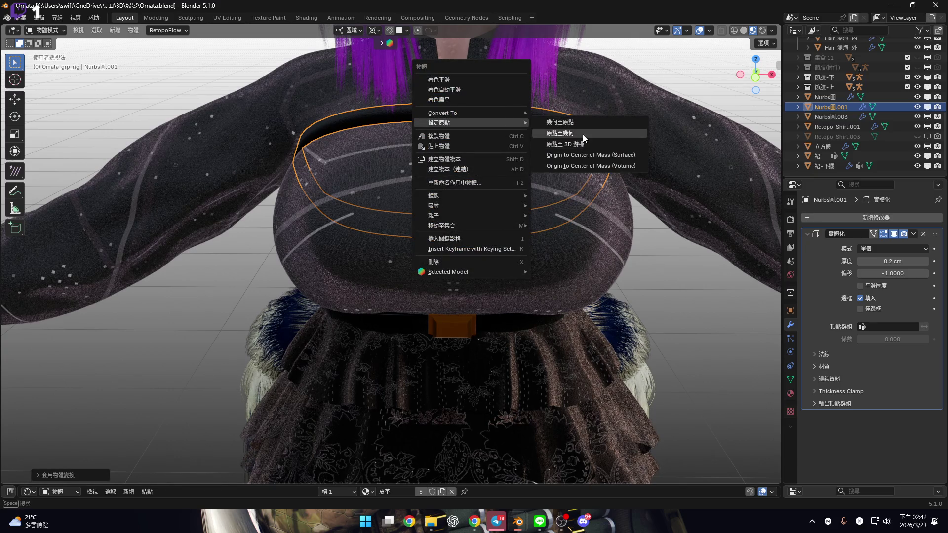
{"action": "left_click", "coordinate": [450, 325]}
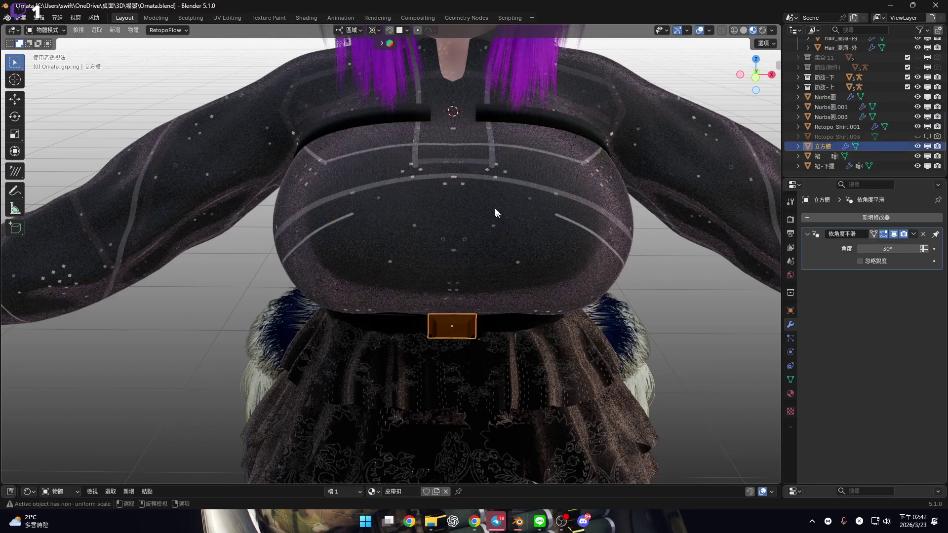
{"action": "middle_click_drag", "start_coordinate": [451, 175], "coordinate": [451, 227], "text": "shift"}
{"action": "key", "text": "shift+d"}
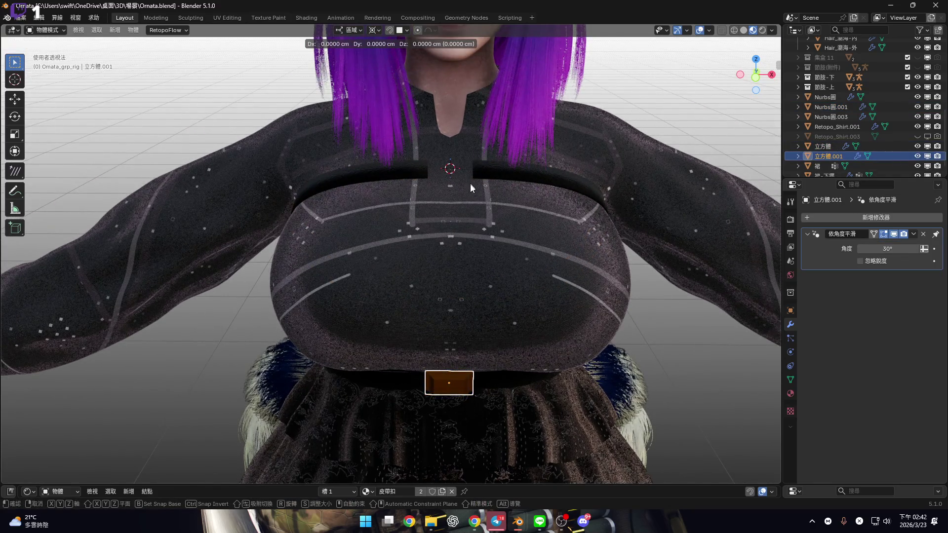
{"action": "right_click", "coordinate": [471, 207]}
{"action": "mouse_move", "coordinate": [461, 291]}
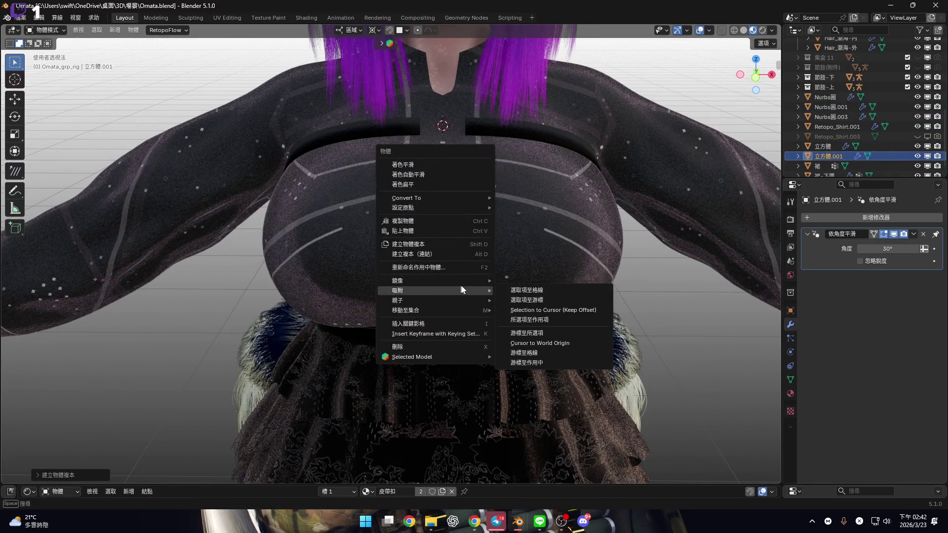
{"action": "left_click", "coordinate": [546, 300]}
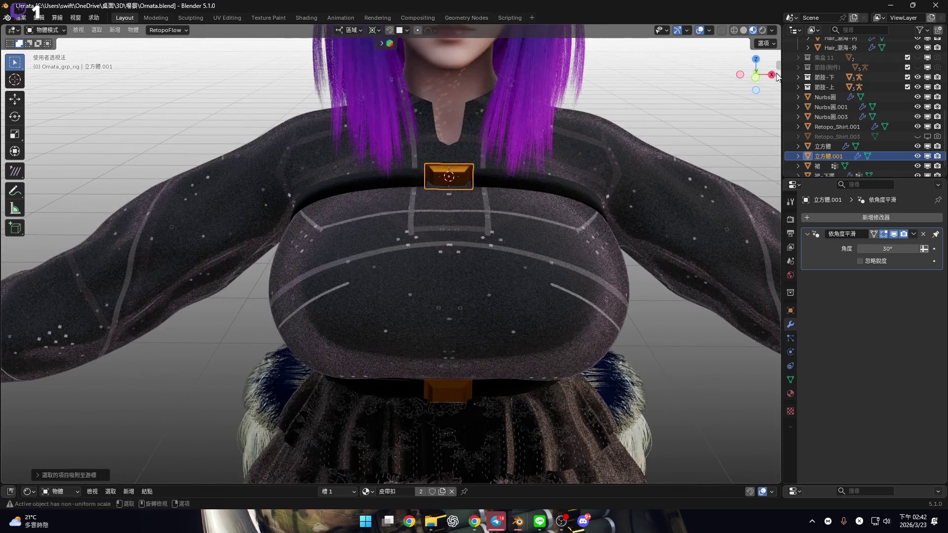
In side view, rotate the buckle copy so it follows the collar band.
{"action": "key", "text": "KP_3"}
{"action": "scroll", "coordinate": [390, 232], "scroll_direction": "up", "scroll_amount": 8}
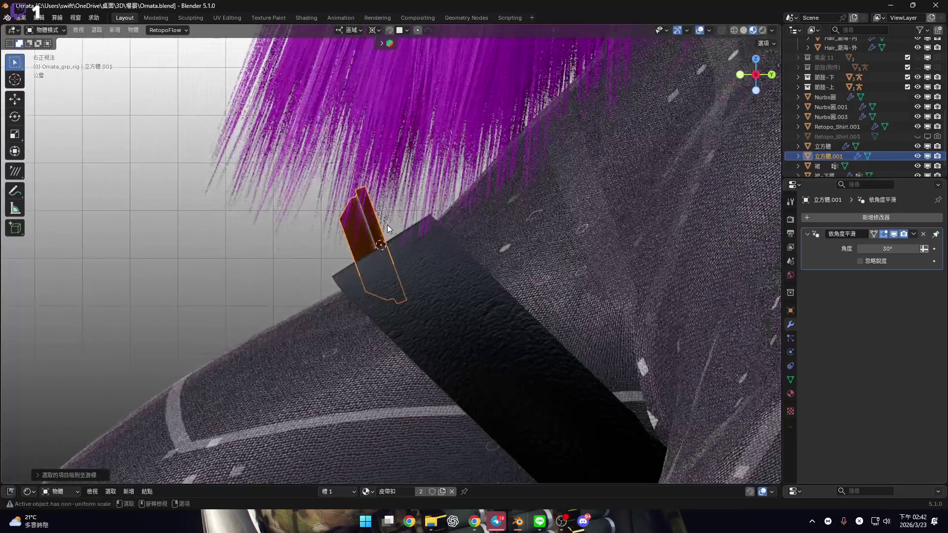
{"action": "key", "text": "r"}
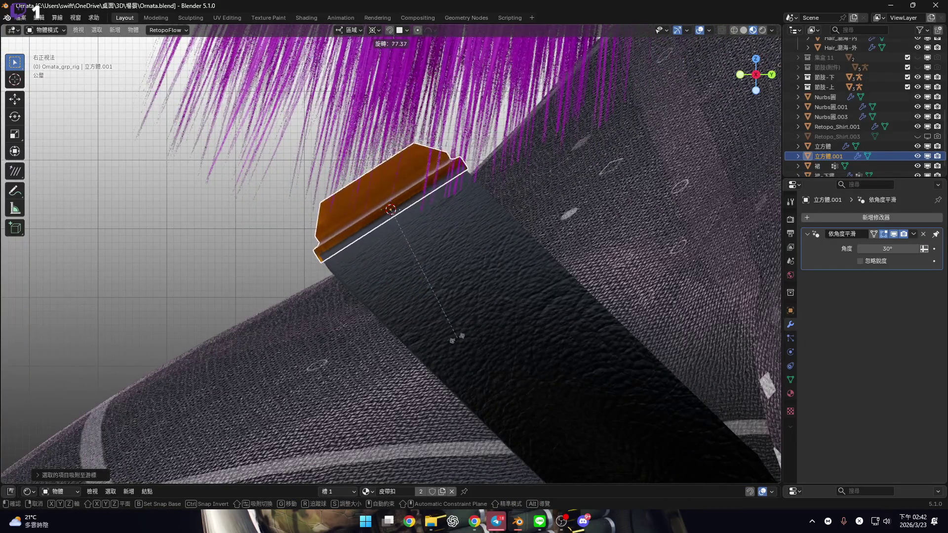
{"action": "left_click", "coordinate": [439, 288]}
{"action": "scroll", "coordinate": [439, 289], "scroll_direction": "down", "scroll_amount": 6}
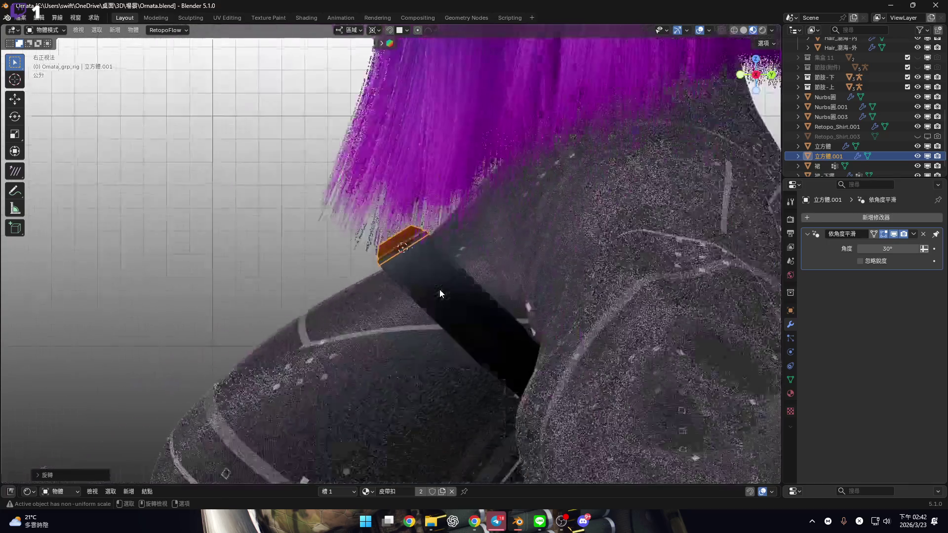
{"action": "key", "text": "KP_1"}
{"action": "scroll", "coordinate": [366, 206], "scroll_direction": "up", "scroll_amount": 6}
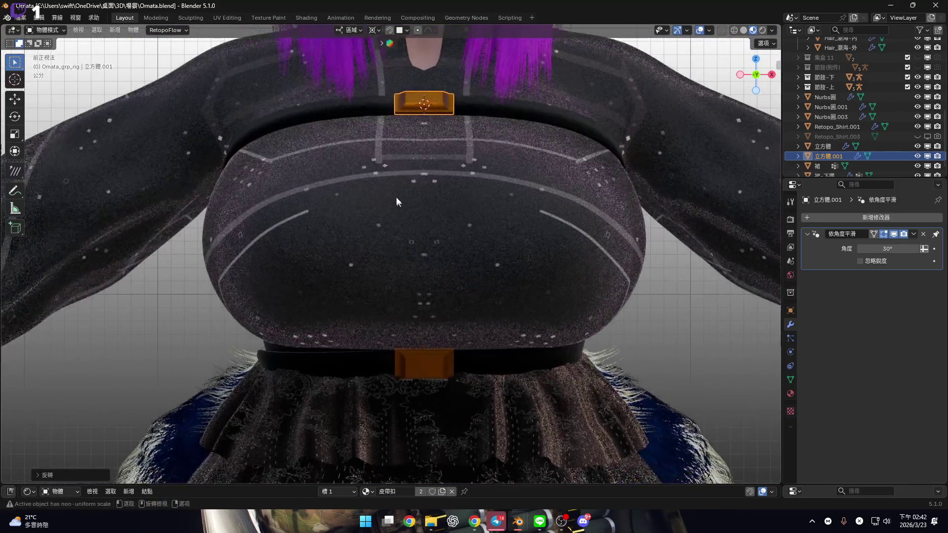
{"action": "scroll", "coordinate": [375, 331], "scroll_direction": "up", "scroll_amount": 4, "text": "ctrl"}
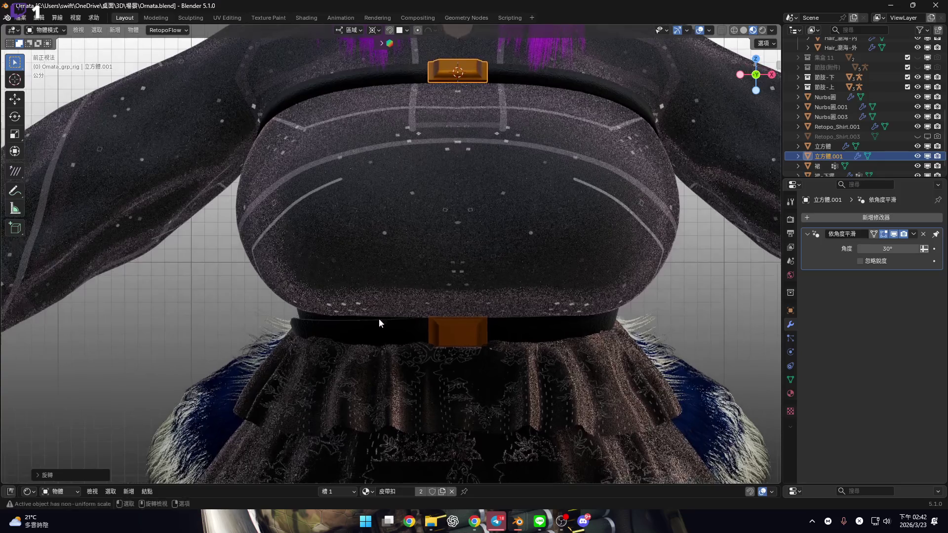
{"action": "left_click", "coordinate": [409, 329]}
{"action": "scroll", "coordinate": [406, 286], "scroll_direction": "down", "scroll_amount": 4}
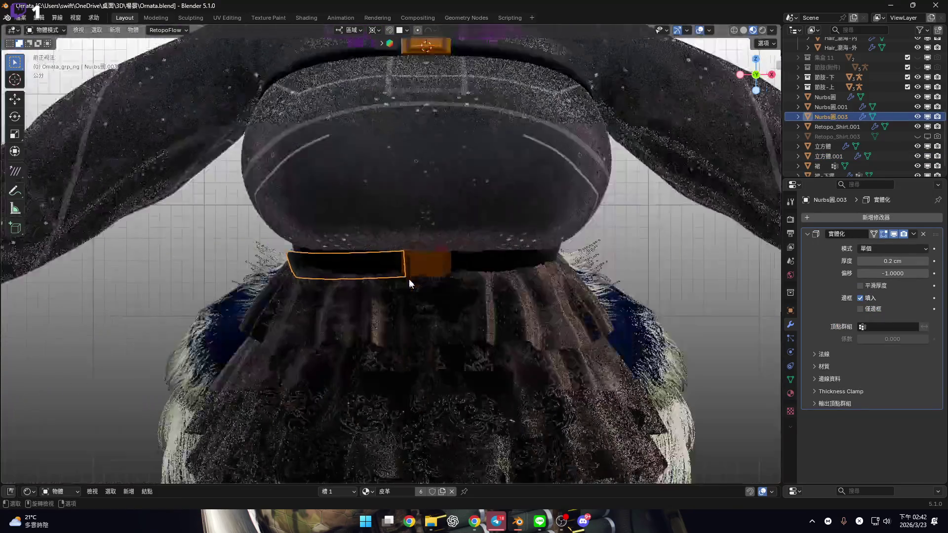
Snap the 3D cursor to an outer edge of the collar buckle copy.
{"action": "scroll", "coordinate": [461, 253], "scroll_direction": "up", "scroll_amount": 3, "text": "shift"}
{"action": "scroll", "coordinate": [448, 215], "scroll_direction": "up", "scroll_amount": 4}
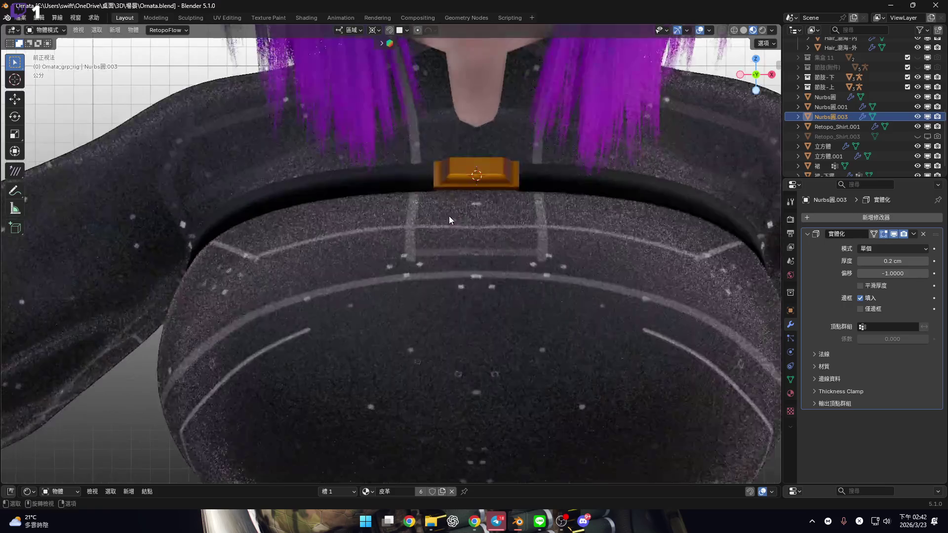
{"action": "scroll", "coordinate": [447, 211], "scroll_direction": "up", "scroll_amount": 5}
{"action": "mouse_move", "coordinate": [506, 163]}
{"action": "middle_mouse_down"}
{"action": "mouse_move", "coordinate": [434, 275]}
{"action": "mouse_move", "coordinate": [469, 277]}
{"action": "mouse_move", "coordinate": [480, 319]}
{"action": "middle_mouse_up"}
{"action": "left_click", "coordinate": [480, 320]}
{"action": "scroll", "coordinate": [446, 296], "scroll_direction": "up", "scroll_amount": 3}
{"action": "key", "text": "Tab"}
{"action": "left_click", "coordinate": [405, 314]}
{"action": "key", "text": "shift+s"}
{"action": "left_click", "coordinate": [496, 323]}
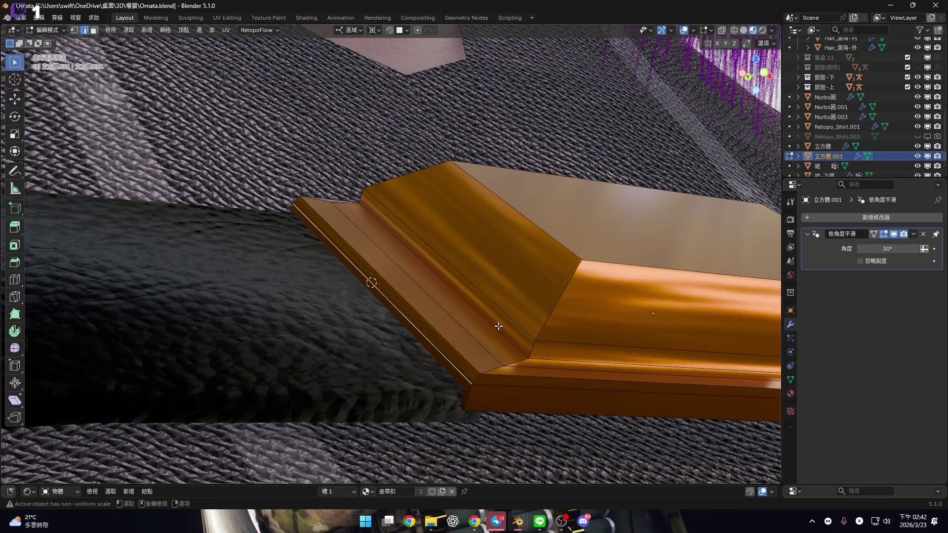
{"action": "scroll", "coordinate": [493, 321], "scroll_direction": "down", "scroll_amount": 5}
{"action": "key", "text": "Tab"}
Duplicate the left belt strap and snap the copy to the 3D cursor at the buckle.
{"action": "scroll", "coordinate": [493, 321], "scroll_direction": "down", "scroll_amount": 8}
{"action": "middle_click_drag", "start_coordinate": [432, 188], "coordinate": [394, 359]}
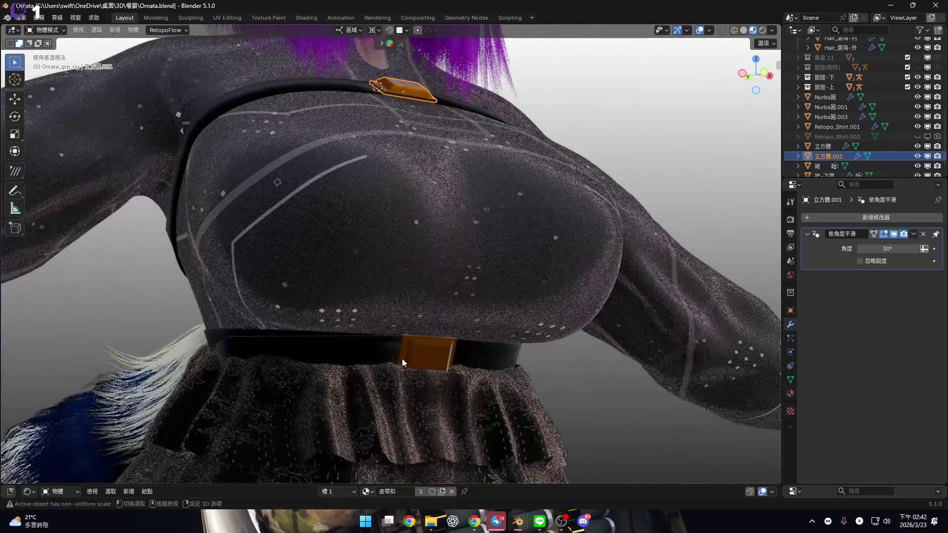
{"action": "left_click", "coordinate": [394, 359]}
{"action": "middle_click_drag", "start_coordinate": [490, 283], "coordinate": [452, 277]}
{"action": "right_click", "coordinate": [452, 277]}
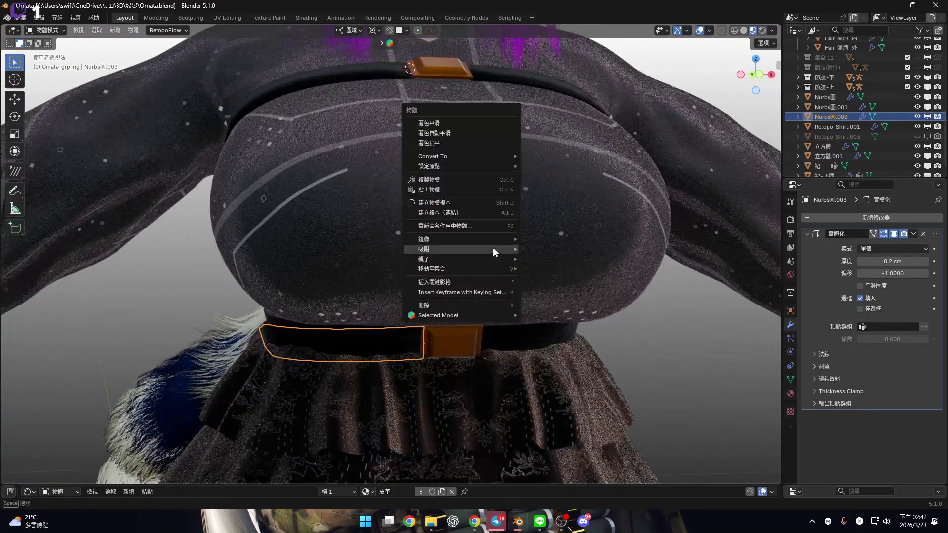
{"action": "middle_click_drag", "start_coordinate": [310, 274], "coordinate": [503, 233]}
{"action": "key", "text": "shift+d"}
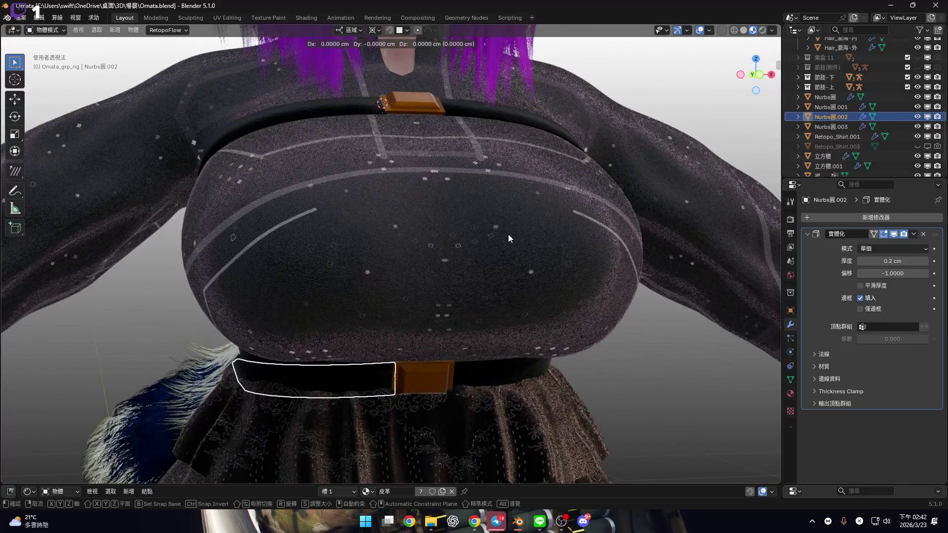
{"action": "right_click", "coordinate": [508, 235]}
{"action": "right_click", "coordinate": [508, 235]}
{"action": "mouse_move", "coordinate": [507, 234]}
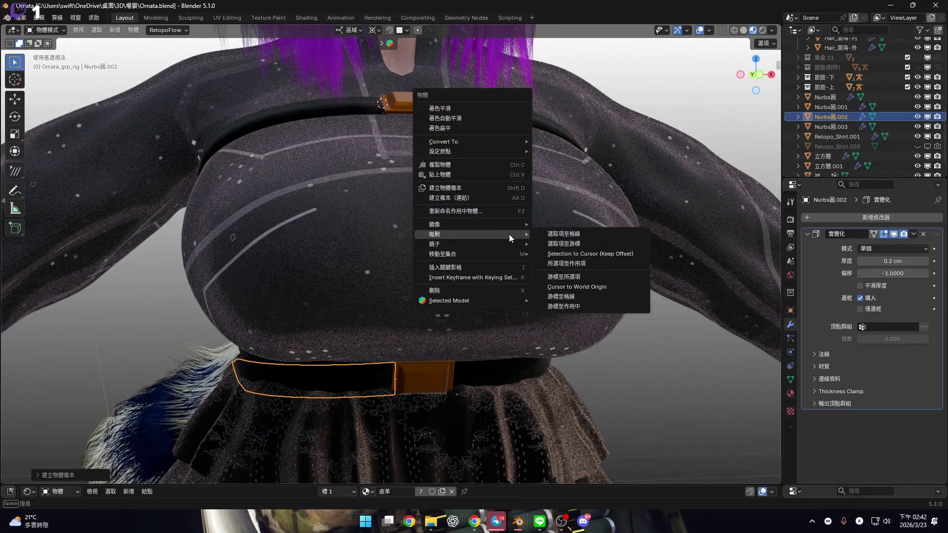
{"action": "left_click", "coordinate": [579, 241]}
Rotate the strap copy in side view, then around the X axis.
{"action": "mouse_move", "coordinate": [532, 143]}
{"action": "middle_mouse_down"}
{"action": "mouse_move", "coordinate": [691, 158]}
{"action": "mouse_move", "coordinate": [731, 98]}
{"action": "middle_mouse_up"}
{"action": "left_click", "coordinate": [740, 75]}
{"action": "scroll", "coordinate": [446, 228], "scroll_direction": "up", "scroll_amount": 6}
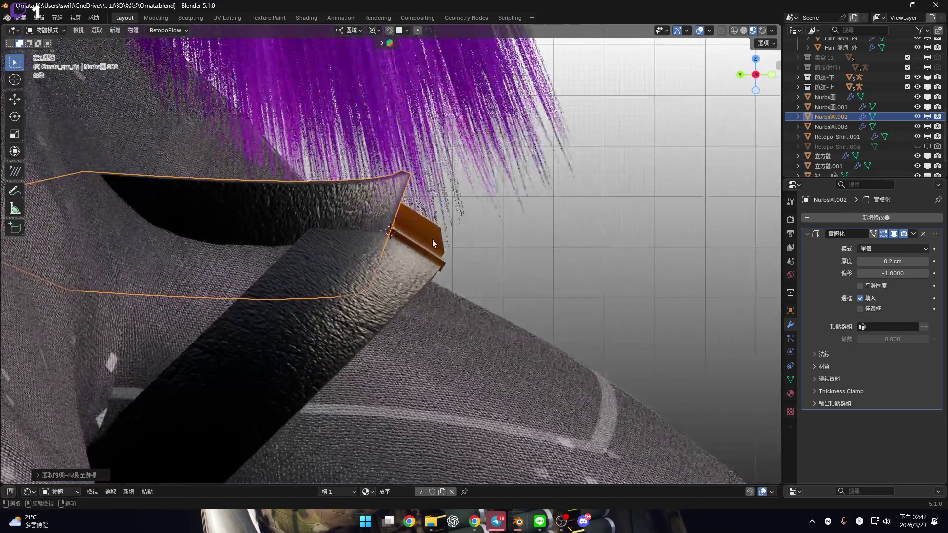
{"action": "key", "text": "r"}
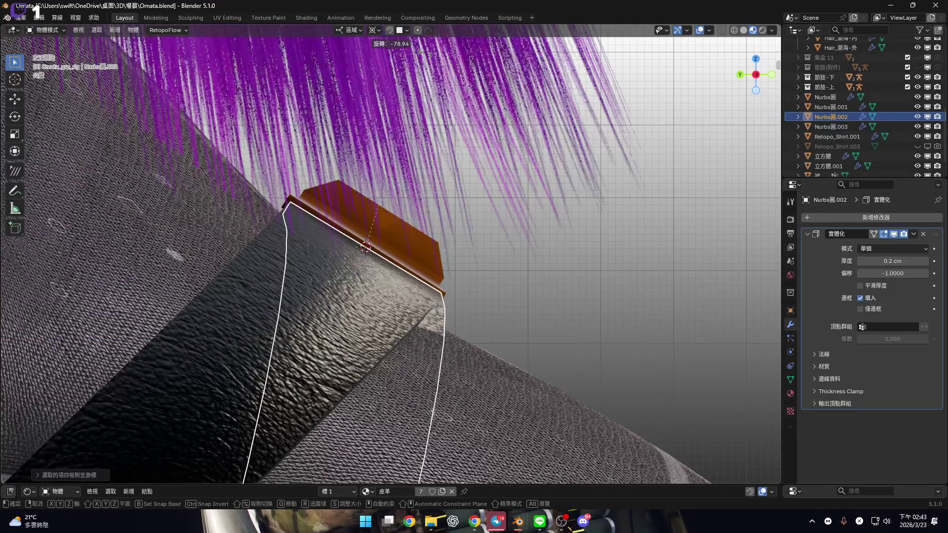
{"action": "left_click", "coordinate": [455, 222]}
{"action": "mouse_move", "coordinate": [455, 222]}
{"action": "middle_mouse_down"}
{"action": "mouse_move", "coordinate": [436, 267]}
{"action": "mouse_move", "coordinate": [548, 269]}
{"action": "middle_mouse_up"}
{"action": "key", "text": "r"}
{"action": "key", "text": "x"}
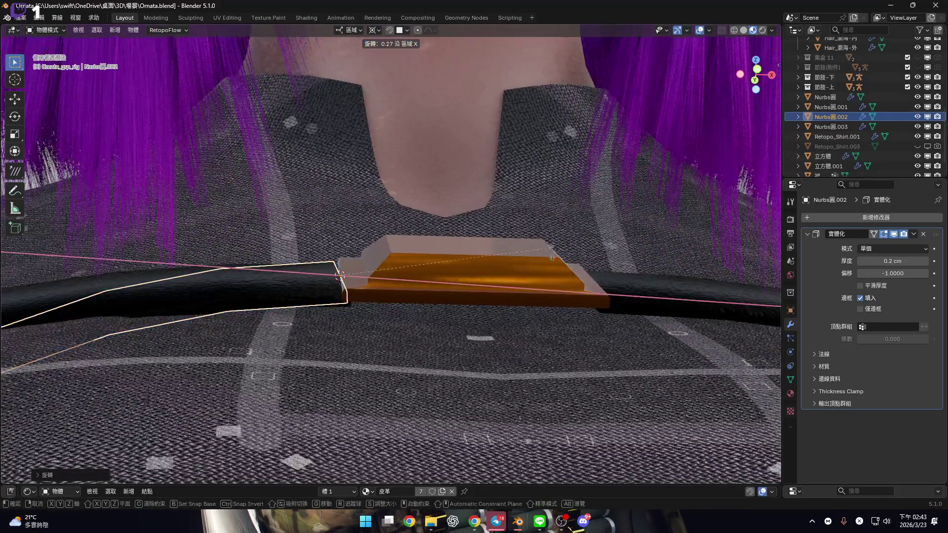
{"action": "left_click", "coordinate": [560, 280]}
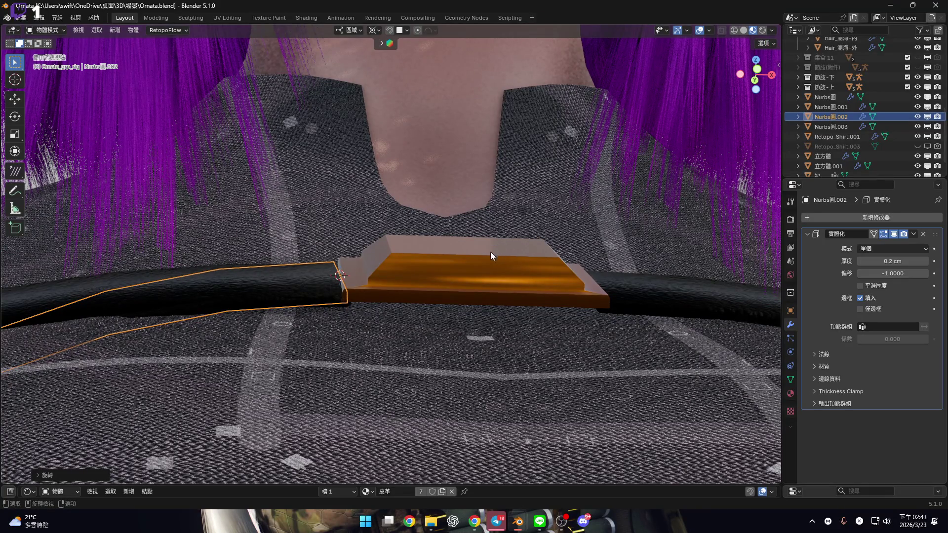
Rotate the strap around the Z axis and tilt it slightly toward the buckle.
{"action": "key", "text": "r"}
{"action": "key", "text": "Escape"}
{"action": "middle_click_drag", "start_coordinate": [387, 260], "coordinate": [612, 254]}
{"action": "key", "text": "r"}
{"action": "key", "text": "z"}
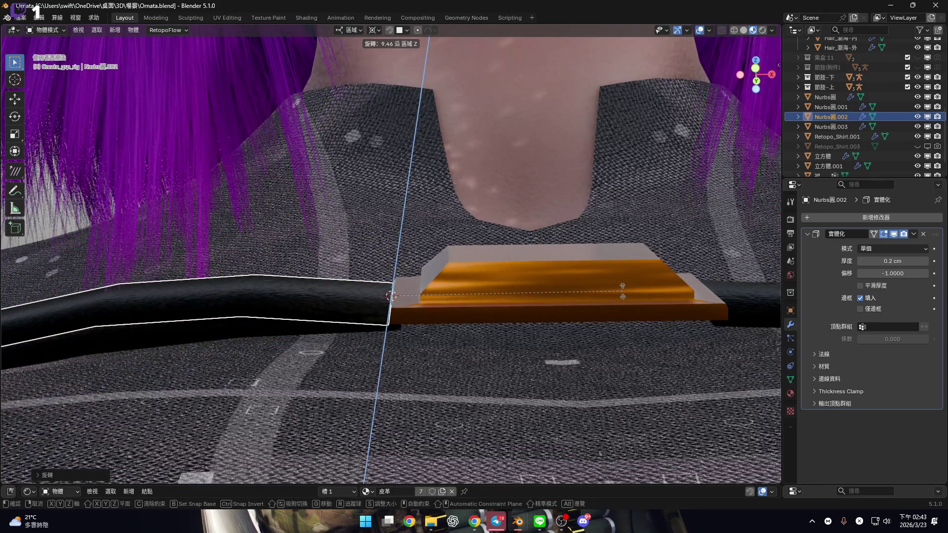
{"action": "left_click", "coordinate": [430, 303]}
{"action": "scroll", "coordinate": [482, 232], "scroll_direction": "up", "scroll_amount": 6}
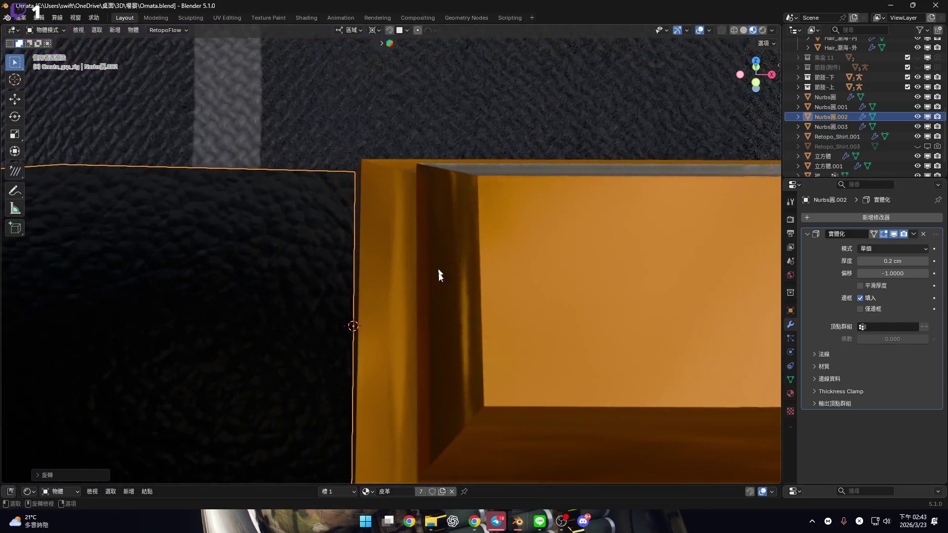
{"action": "scroll", "coordinate": [441, 283], "scroll_direction": "down", "scroll_amount": 2}
{"action": "mouse_move", "coordinate": [442, 288]}
{"action": "middle_mouse_down"}
{"action": "mouse_move", "coordinate": [484, 268]}
{"action": "mouse_move", "coordinate": [493, 249]}
{"action": "middle_mouse_up"}
{"action": "key", "text": "r"}
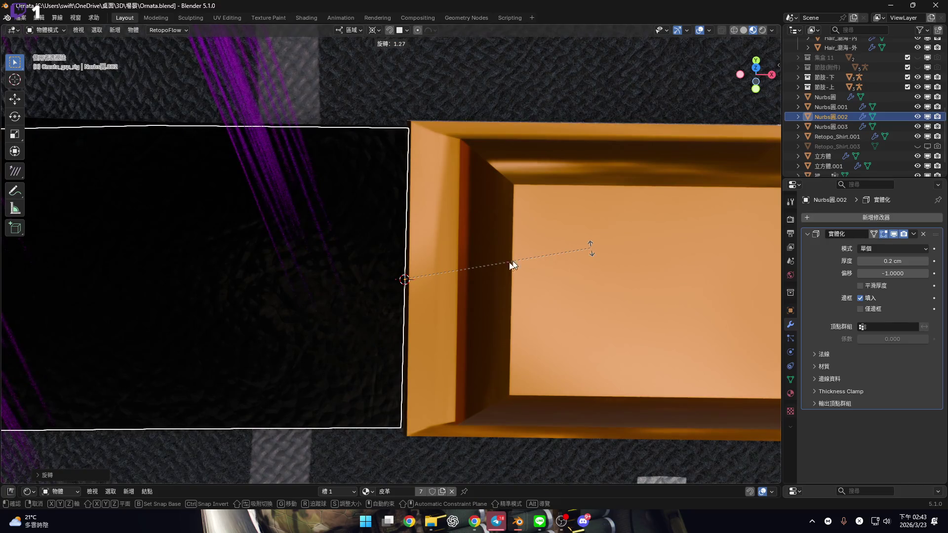
{"action": "left_click", "coordinate": [516, 262]}
{"action": "scroll", "coordinate": [507, 279], "scroll_direction": "up", "scroll_amount": 3}
Slide the strap along X until its end butts against the buckle, then fine-tune its rotation.
{"action": "key", "text": "g"}
{"action": "key", "text": "x"}
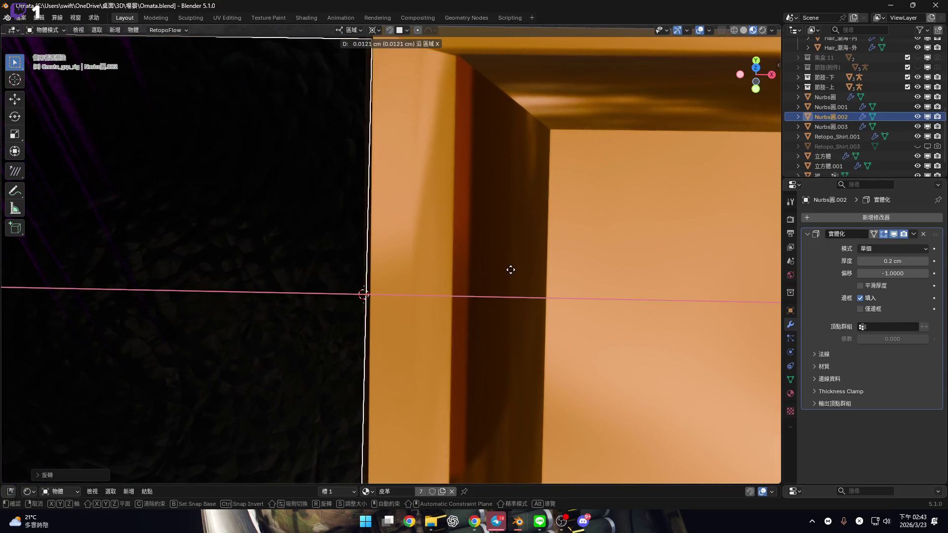
{"action": "left_click", "coordinate": [507, 279]}
{"action": "scroll", "coordinate": [507, 279], "scroll_direction": "down", "scroll_amount": 2}
{"action": "key", "text": "r"}
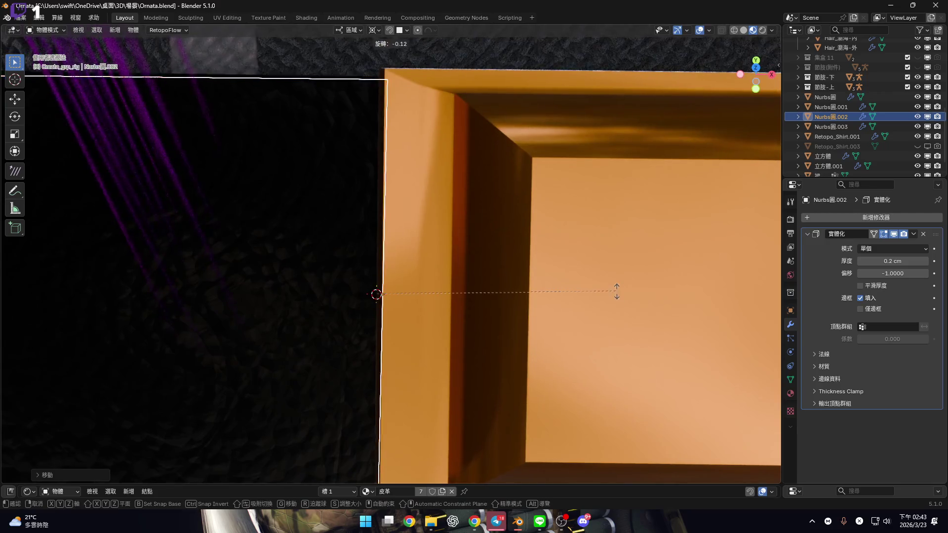
{"action": "left_click", "coordinate": [568, 290]}
{"action": "scroll", "coordinate": [569, 290], "scroll_direction": "down", "scroll_amount": 5}
{"action": "mouse_move", "coordinate": [510, 298]}
{"action": "middle_mouse_down"}
{"action": "mouse_move", "coordinate": [480, 251]}
{"action": "mouse_move", "coordinate": [494, 174]}
{"action": "mouse_move", "coordinate": [409, 290]}
{"action": "mouse_move", "coordinate": [407, 311]}
{"action": "mouse_move", "coordinate": [373, 236]}
{"action": "mouse_move", "coordinate": [394, 233]}
{"action": "mouse_move", "coordinate": [387, 238]}
{"action": "middle_mouse_up"}
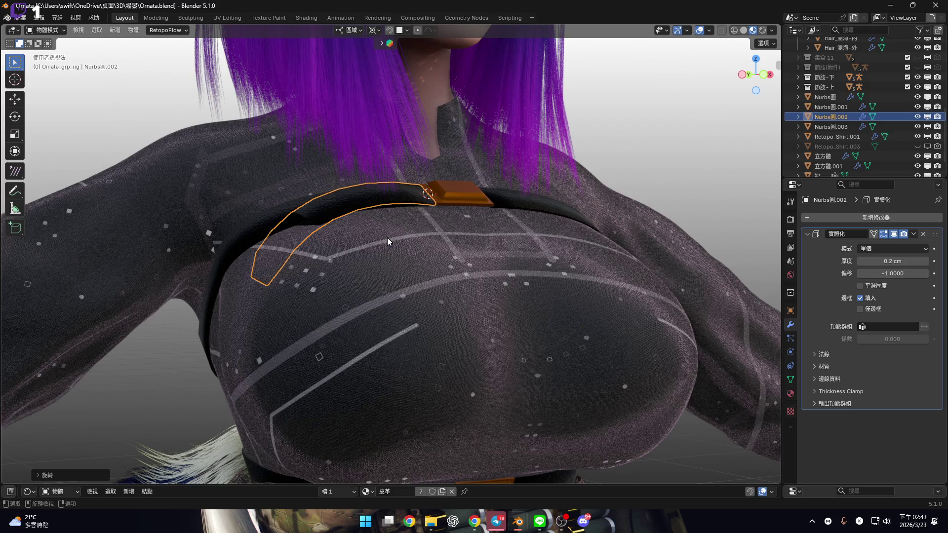
Delete the extra strap piece Nurbs圓.002 running over the chest.
{"action": "mouse_move", "coordinate": [387, 238]}
{"action": "middle_mouse_down"}
{"action": "mouse_move", "coordinate": [345, 222]}
{"action": "mouse_move", "coordinate": [360, 237]}
{"action": "mouse_move", "coordinate": [347, 209]}
{"action": "mouse_move", "coordinate": [360, 235]}
{"action": "mouse_move", "coordinate": [342, 221]}
{"action": "middle_mouse_up"}
{"action": "scroll", "coordinate": [370, 218], "scroll_direction": "up", "scroll_amount": 6}
{"action": "scroll", "coordinate": [403, 204], "scroll_direction": "down", "scroll_amount": 8}
{"action": "scroll", "coordinate": [347, 209], "scroll_direction": "up", "scroll_amount": 3}
{"action": "scroll", "coordinate": [341, 222], "scroll_direction": "up", "scroll_amount": 2}
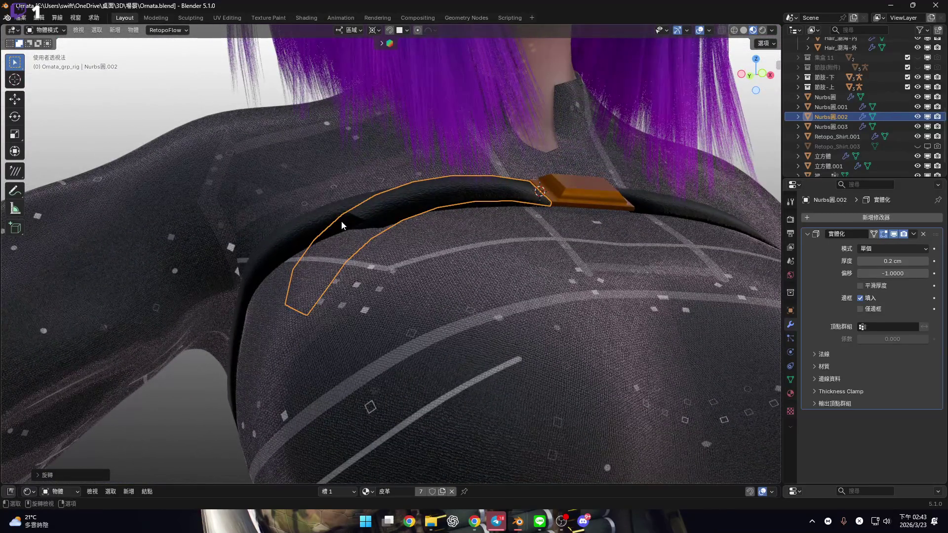
{"action": "key", "text": "x"}
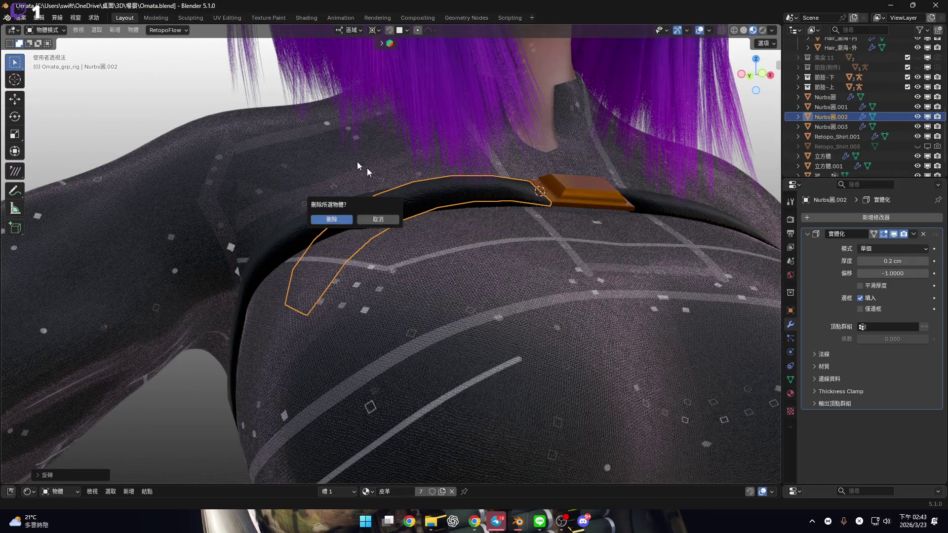
{"action": "key", "text": "Return"}
Select the remaining belt Nurbs圓.001 and enter Edit Mode.
{"action": "left_click", "coordinate": [539, 193]}
{"action": "middle_click_drag", "start_coordinate": [539, 192], "coordinate": [359, 255]}
{"action": "left_click", "coordinate": [352, 260]}
{"action": "key", "text": "Tab"}
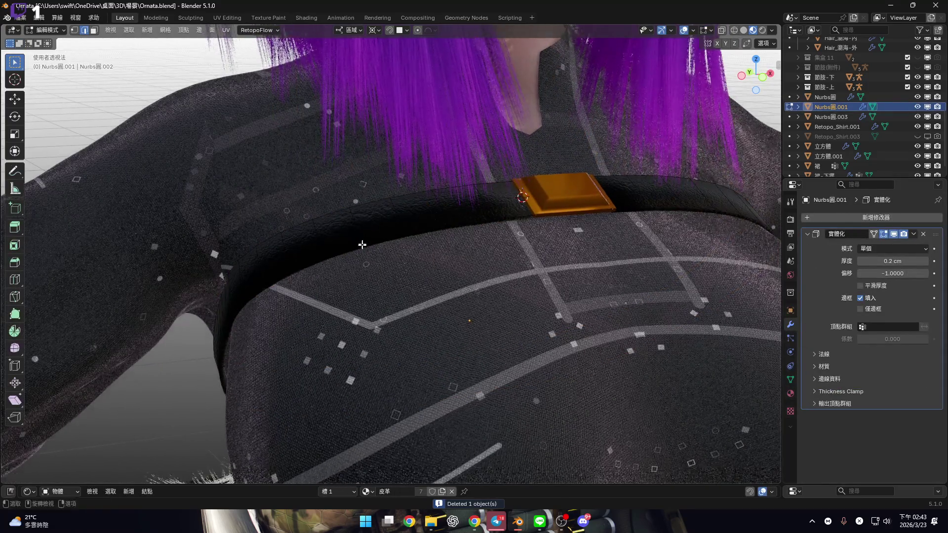
In face select mode, select a strip of faces along the belt.
{"action": "scroll", "coordinate": [344, 228], "scroll_direction": "up", "scroll_amount": 5}
{"action": "key", "text": "3"}
{"action": "left_click", "coordinate": [612, 195], "text": "shift"}
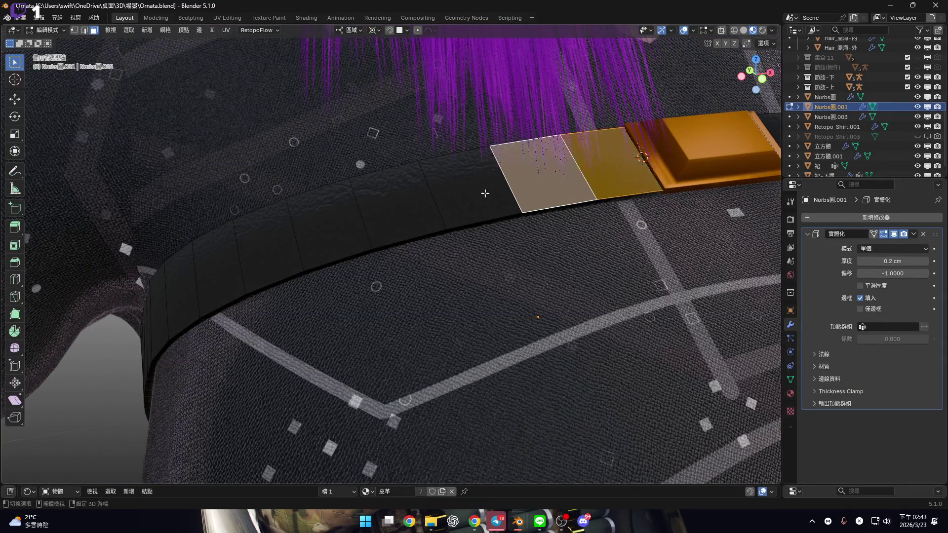
{"action": "left_click", "coordinate": [416, 204], "text": "shift"}
{"action": "left_click", "coordinate": [336, 224], "text": "shift"}
{"action": "left_click", "coordinate": [459, 208], "text": "shift"}
{"action": "middle_click_drag", "start_coordinate": [459, 208], "coordinate": [405, 226]}
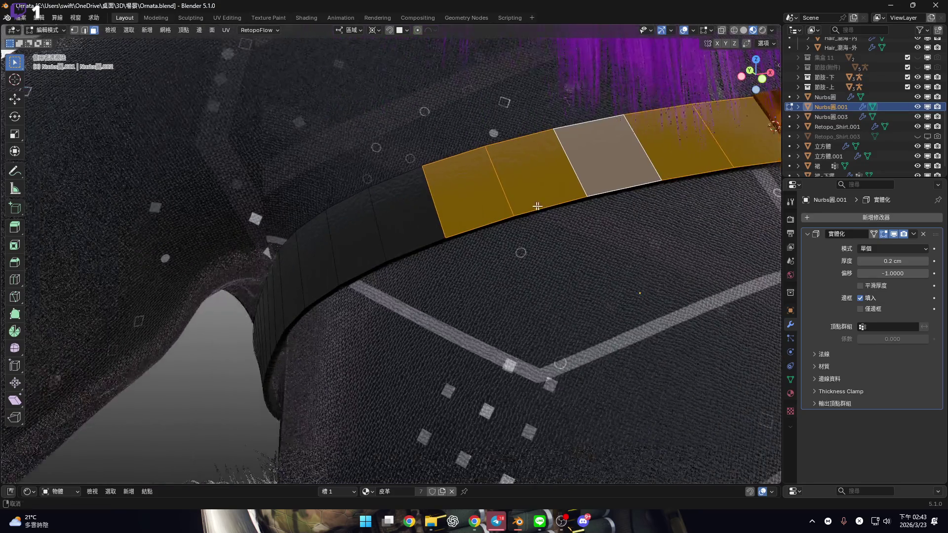
{"action": "left_click", "coordinate": [318, 257], "text": "ctrl"}
{"action": "mouse_move", "coordinate": [318, 257]}
{"action": "middle_mouse_down"}
{"action": "mouse_move", "coordinate": [301, 242]}
{"action": "mouse_move", "coordinate": [363, 208]}
{"action": "mouse_move", "coordinate": [372, 251]}
{"action": "mouse_move", "coordinate": [382, 232]}
{"action": "mouse_move", "coordinate": [425, 224]}
{"action": "mouse_move", "coordinate": [425, 214]}
{"action": "middle_mouse_up"}
{"action": "scroll", "coordinate": [372, 252], "scroll_direction": "up", "scroll_amount": 3}
Duplicate the face strip in place and rotate it diagonally so its end meets the buckle.
{"action": "key", "text": "shift+d"}
{"action": "right_click", "coordinate": [382, 232]}
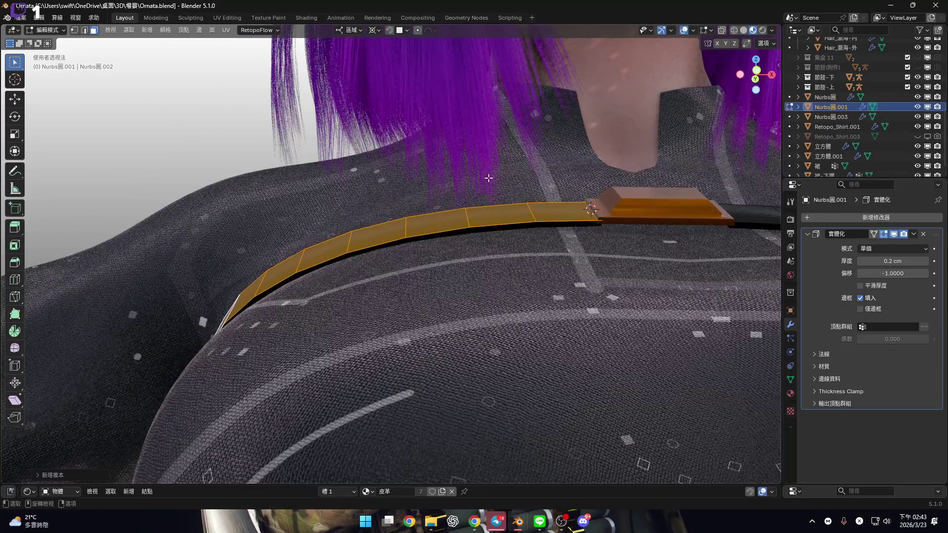
{"action": "key", "text": "r"}
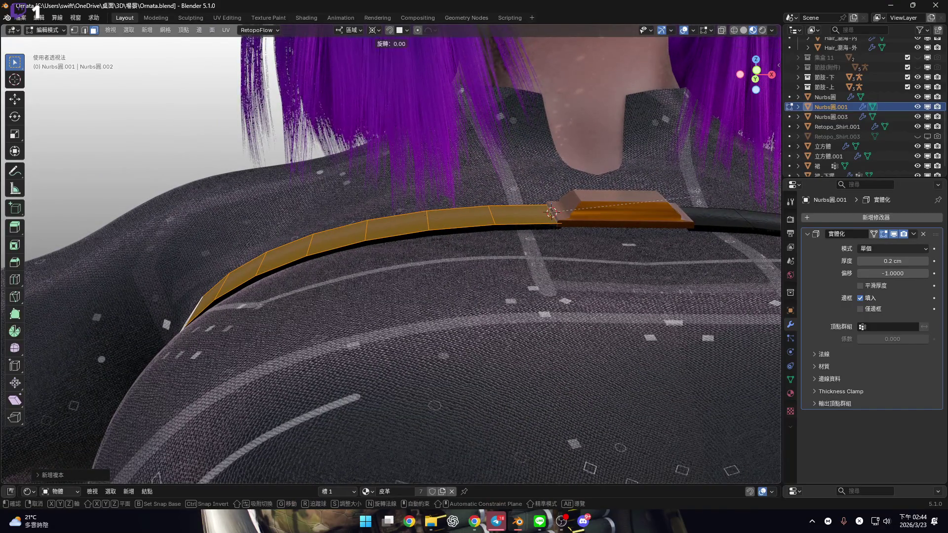
{"action": "left_click", "coordinate": [700, 203]}
{"action": "middle_click_drag", "start_coordinate": [700, 203], "coordinate": [586, 218]}
{"action": "scroll", "coordinate": [586, 222], "scroll_direction": "up", "scroll_amount": 6}
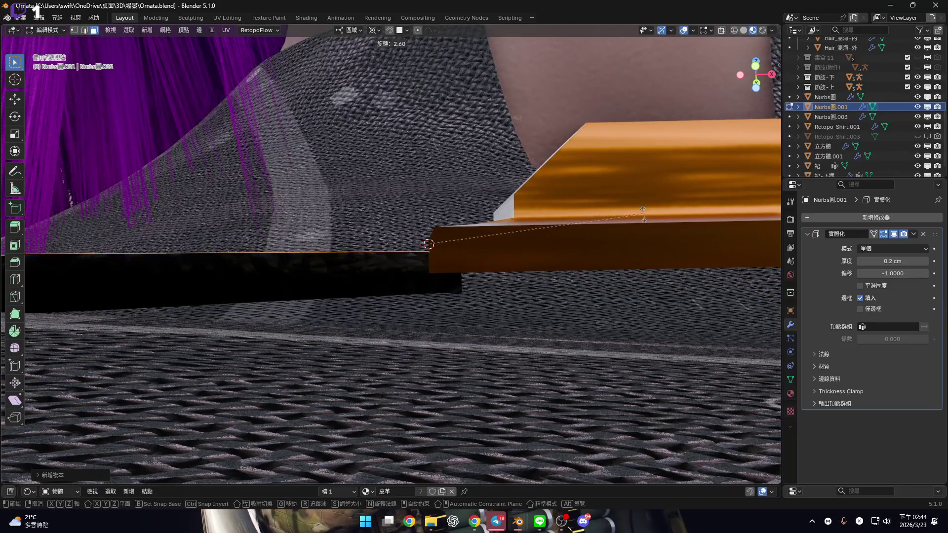
{"action": "scroll", "coordinate": [320, 256], "scroll_direction": "down", "scroll_amount": 10}
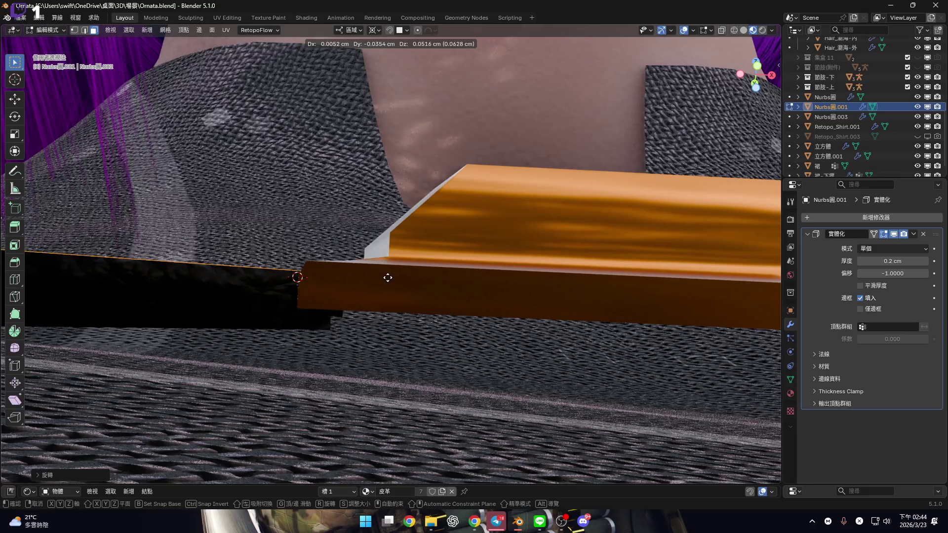
{"action": "left_click", "coordinate": [387, 277]}
{"action": "middle_click_drag", "start_coordinate": [267, 246], "coordinate": [304, 306]}
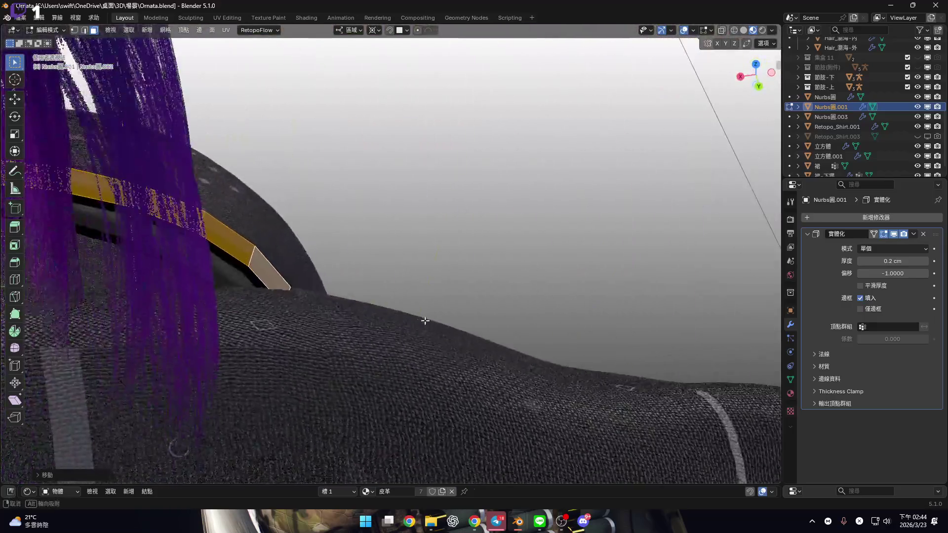
Scale the strap's end edge down around Individual Origins to narrow the loose end.
{"action": "mouse_move", "coordinate": [425, 321]}
{"action": "middle_mouse_down"}
{"action": "mouse_move", "coordinate": [316, 267]}
{"action": "mouse_move", "coordinate": [356, 296]}
{"action": "mouse_move", "coordinate": [329, 275]}
{"action": "mouse_move", "coordinate": [253, 281]}
{"action": "mouse_move", "coordinate": [276, 257]}
{"action": "mouse_move", "coordinate": [313, 244]}
{"action": "middle_mouse_up"}
{"action": "key", "text": "1"}
{"action": "left_click", "coordinate": [312, 244], "text": "alt"}
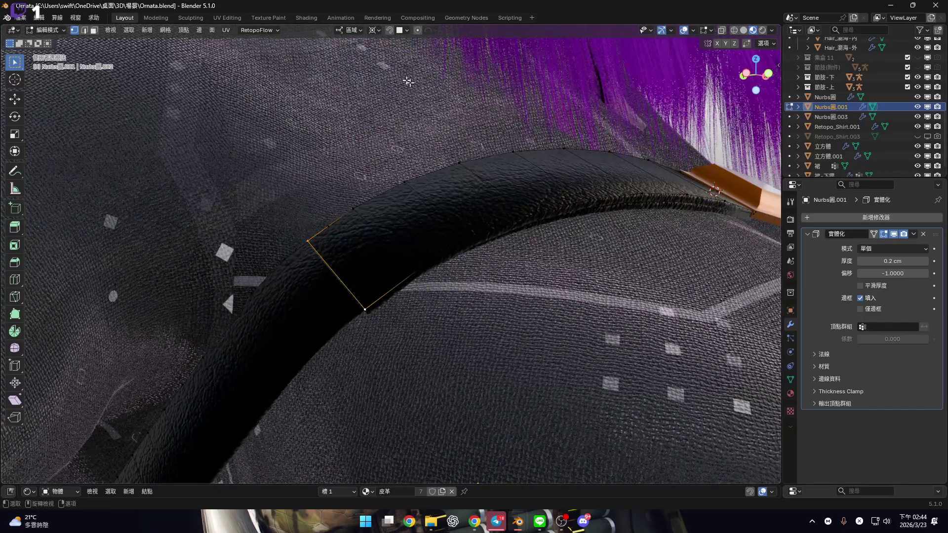
{"action": "left_click", "coordinate": [374, 31]}
{"action": "left_click", "coordinate": [414, 77]}
{"action": "key", "text": "s"}
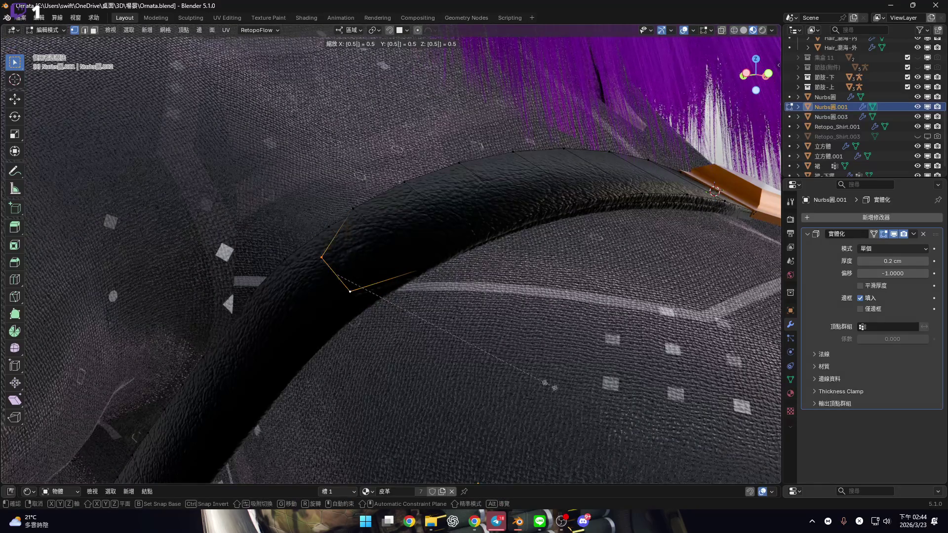
{"action": "left_click", "coordinate": [545, 385]}
Look over the belt around the torso and return to Object Mode.
{"action": "scroll", "coordinate": [514, 363], "scroll_direction": "down", "scroll_amount": 8}
{"action": "scroll", "coordinate": [443, 300], "scroll_direction": "up", "scroll_amount": 5}
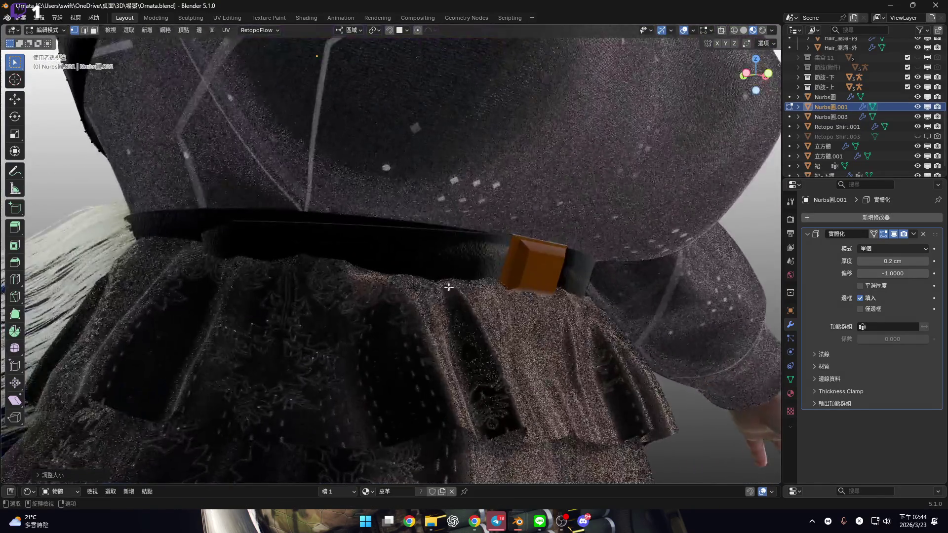
{"action": "scroll", "coordinate": [448, 345], "scroll_direction": "down", "scroll_amount": 6}
{"action": "mouse_move", "coordinate": [449, 345]}
{"action": "middle_mouse_down"}
{"action": "mouse_move", "coordinate": [289, 321]}
{"action": "mouse_move", "coordinate": [461, 245]}
{"action": "middle_mouse_up"}
{"action": "scroll", "coordinate": [462, 246], "scroll_direction": "up", "scroll_amount": 6}
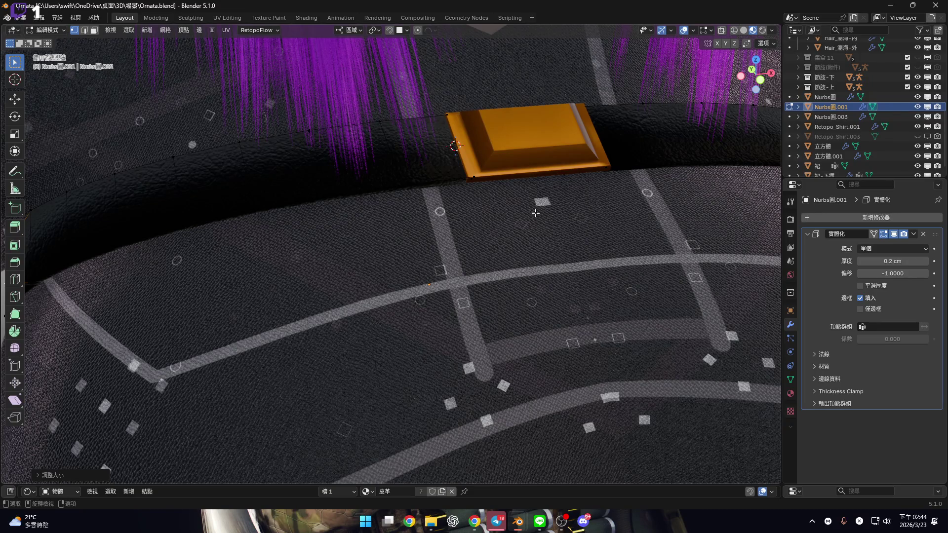
{"action": "key", "text": "Tab"}
{"action": "scroll", "coordinate": [548, 188], "scroll_direction": "down", "scroll_amount": 6}
{"action": "mouse_move", "coordinate": [576, 186]}
{"action": "middle_mouse_down"}
{"action": "mouse_move", "coordinate": [312, 190]}
{"action": "mouse_move", "coordinate": [333, 173]}
{"action": "mouse_move", "coordinate": [382, 236]}
{"action": "middle_mouse_up"}
{"action": "scroll", "coordinate": [382, 236], "scroll_direction": "up", "scroll_amount": 2}
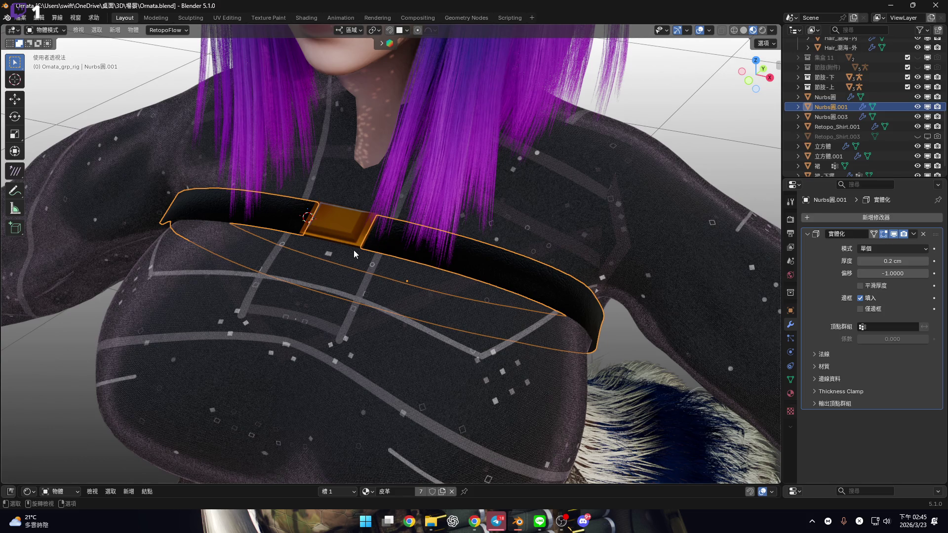
Switch to a straight front orthographic view with the belt centred.
{"action": "middle_click_drag", "start_coordinate": [374, 233], "coordinate": [457, 245], "text": "shift"}
{"action": "scroll", "coordinate": [464, 251], "scroll_direction": "up", "scroll_amount": 3}
{"action": "scroll", "coordinate": [480, 302], "scroll_direction": "down", "scroll_amount": 4}
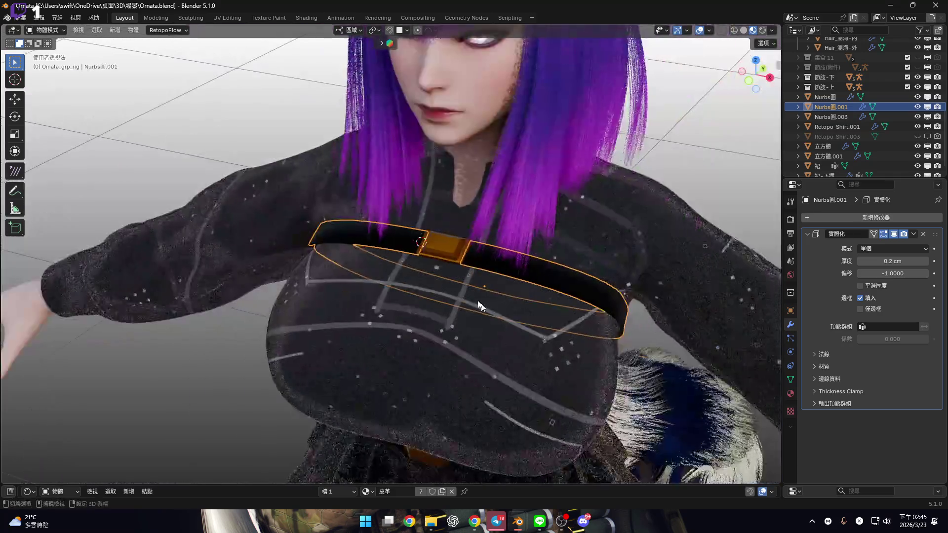
{"action": "middle_click_drag", "start_coordinate": [480, 302], "coordinate": [461, 186], "text": "shift"}
{"action": "left_click", "coordinate": [751, 81]}
{"action": "mouse_move", "coordinate": [464, 271]}
{"action": "middle_mouse_down", "text": "shift"}
{"action": "mouse_move", "coordinate": [428, 303]}
{"action": "mouse_move", "coordinate": [457, 174]}
{"action": "mouse_move", "coordinate": [442, 212]}
{"action": "middle_mouse_up", "text": "shift"}
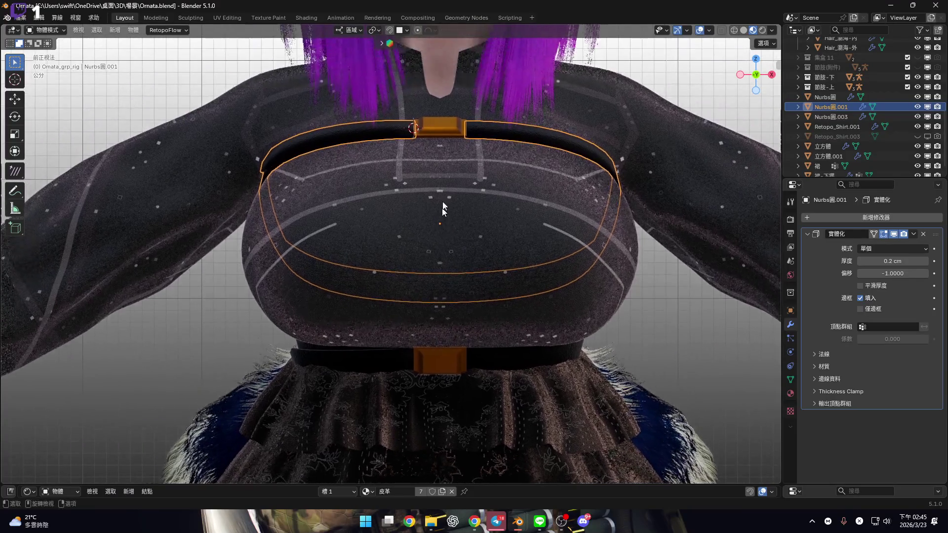
{"action": "scroll", "coordinate": [443, 188], "scroll_direction": "up", "scroll_amount": 1}
{"action": "middle_click_drag", "start_coordinate": [444, 163], "coordinate": [439, 257], "text": "shift"}
{"action": "scroll", "coordinate": [518, 234], "scroll_direction": "up", "scroll_amount": 5}
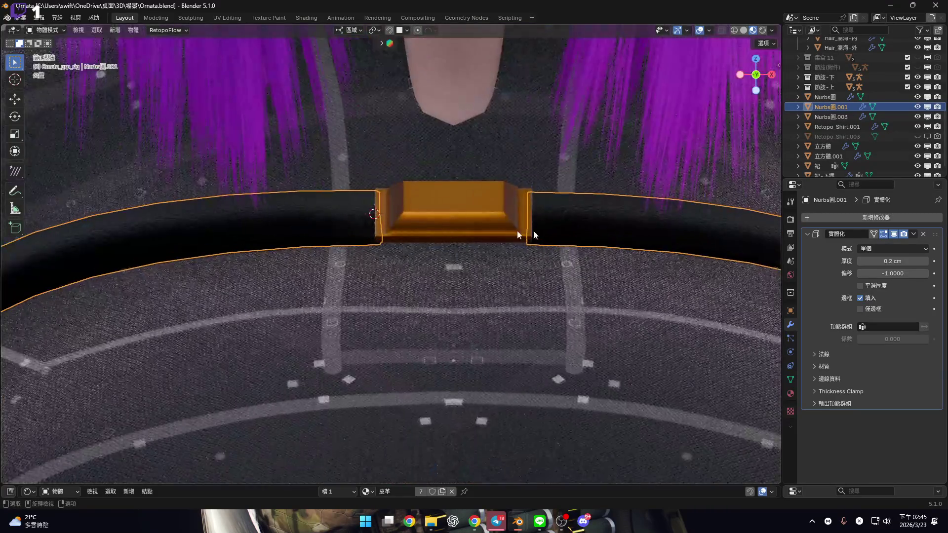
In Edit Mode, frame the buckle and snap the 3D cursor to the selection, then exit to Object Mode.
{"action": "key", "text": "Tab"}
{"action": "key", "text": "KP_Decimal"}
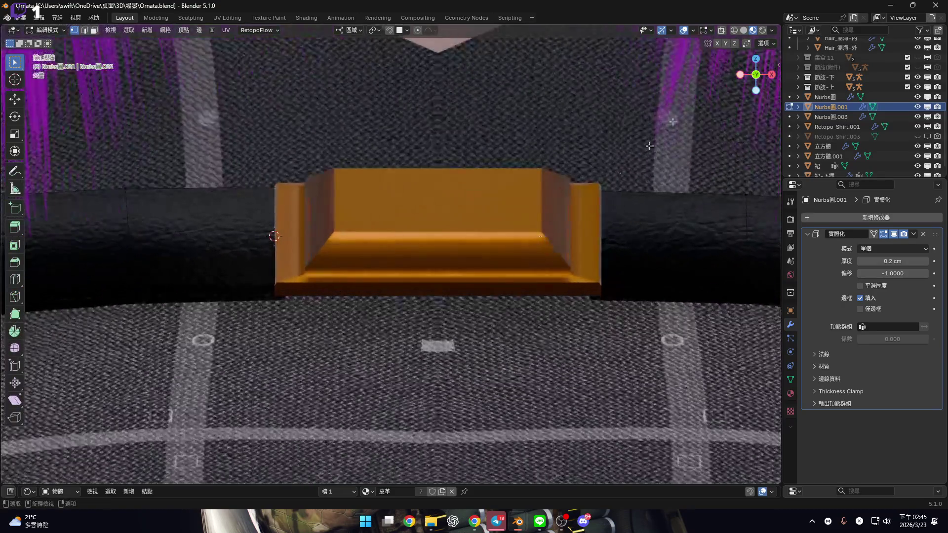
{"action": "key", "text": "2"}
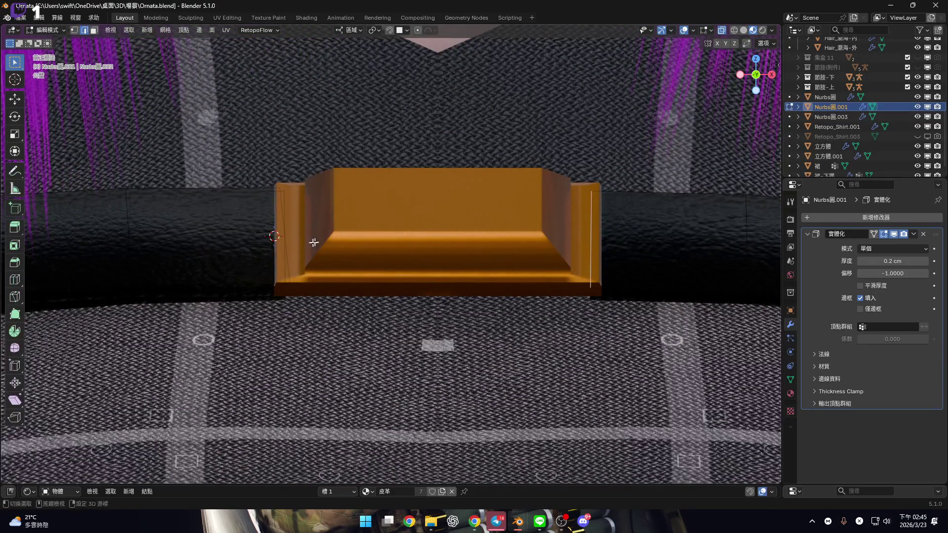
{"action": "scroll", "coordinate": [288, 210], "scroll_direction": "up", "scroll_amount": 4}
{"action": "scroll", "coordinate": [288, 211], "scroll_direction": "down", "scroll_amount": 6}
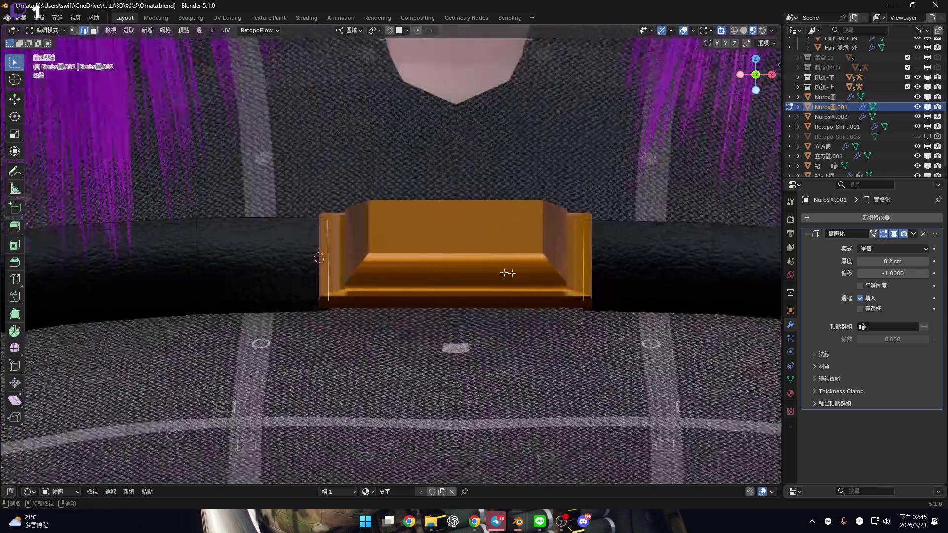
{"action": "key", "text": "shift+s"}
{"action": "left_click", "coordinate": [493, 303]}
{"action": "key", "text": "Tab"}
{"action": "scroll", "coordinate": [468, 229], "scroll_direction": "down", "scroll_amount": 3}
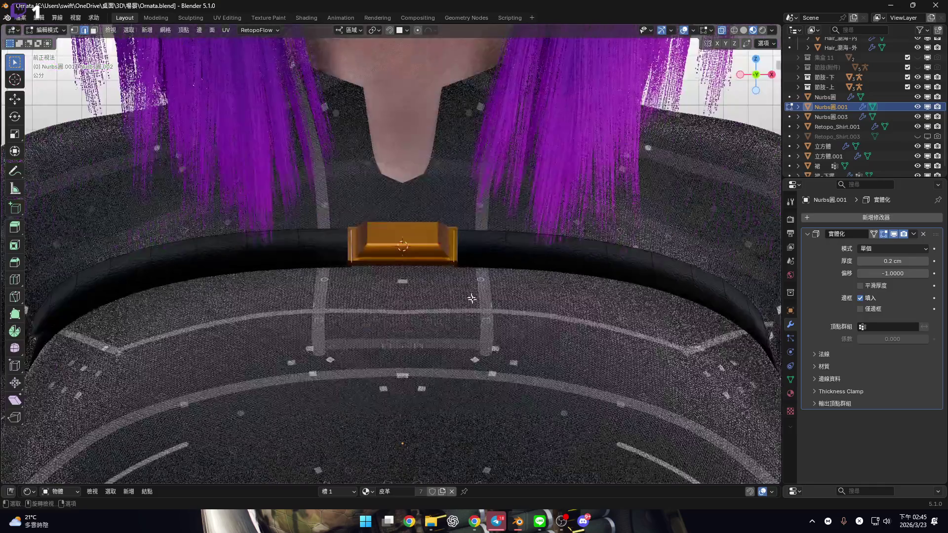
{"action": "scroll", "coordinate": [467, 230], "scroll_direction": "down", "scroll_amount": 4}
{"action": "middle_click_drag", "start_coordinate": [467, 230], "coordinate": [450, 154], "text": "shift"}
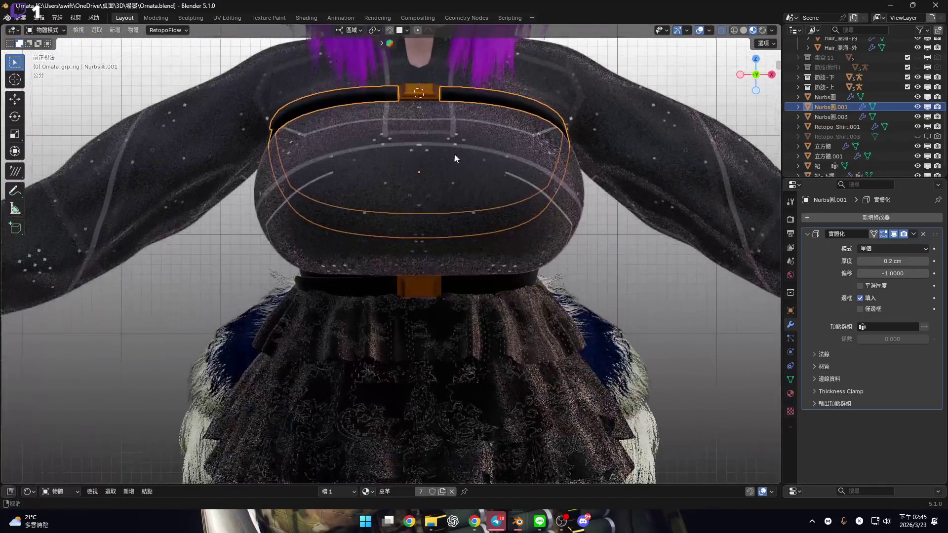
{"action": "scroll", "coordinate": [474, 261], "scroll_direction": "up", "scroll_amount": 3}
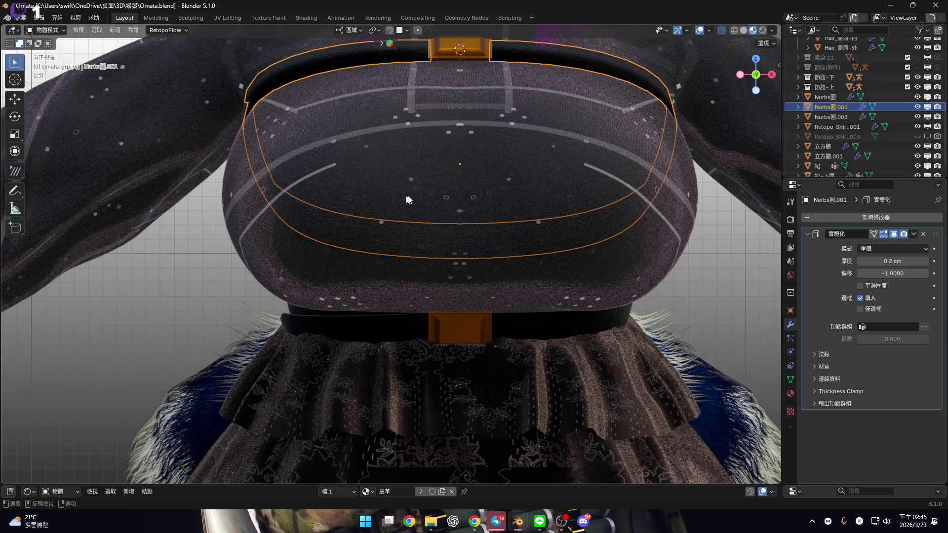
Join the two waist belt pieces with Ctrl+J and rename the result 腰帶.
{"action": "left_click", "coordinate": [519, 327]}
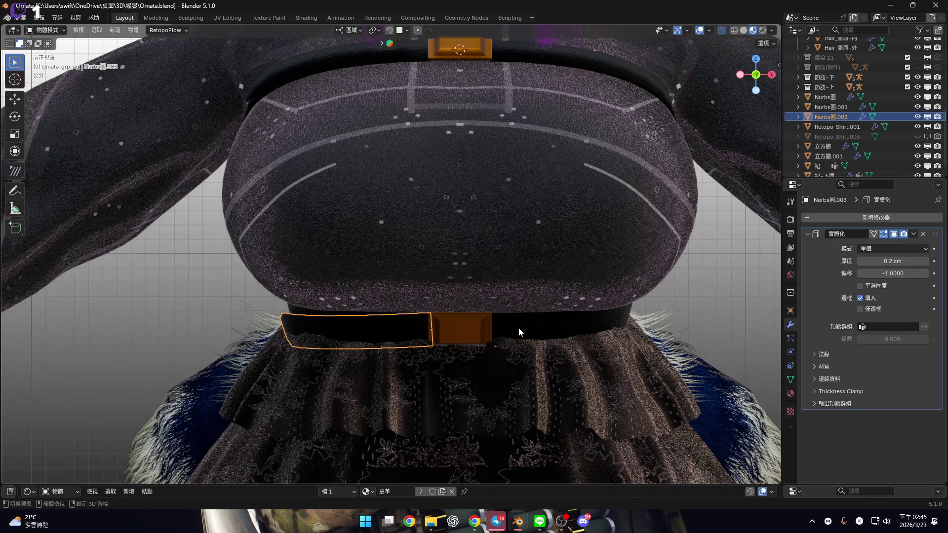
{"action": "left_click", "coordinate": [518, 328], "text": "shift"}
{"action": "right_click", "coordinate": [518, 327]}
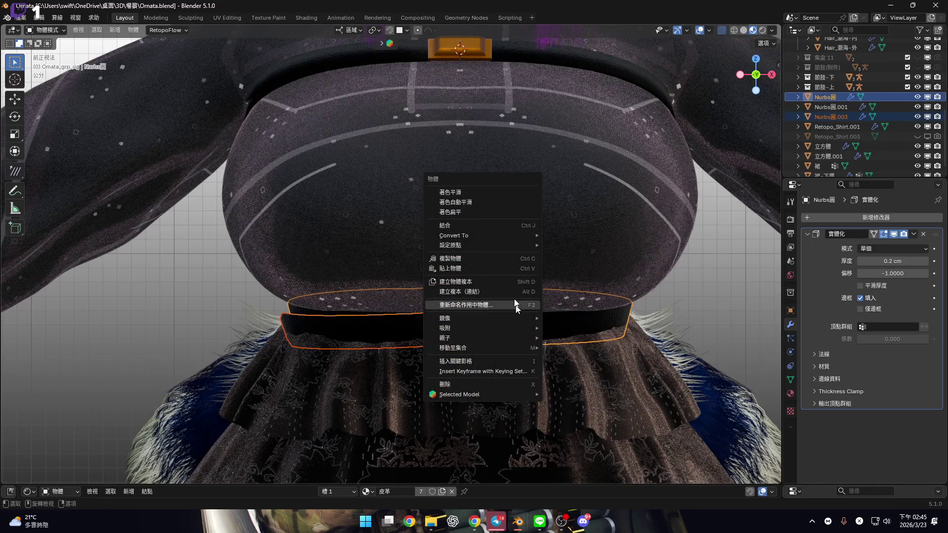
{"action": "key", "text": "ctrl+j"}
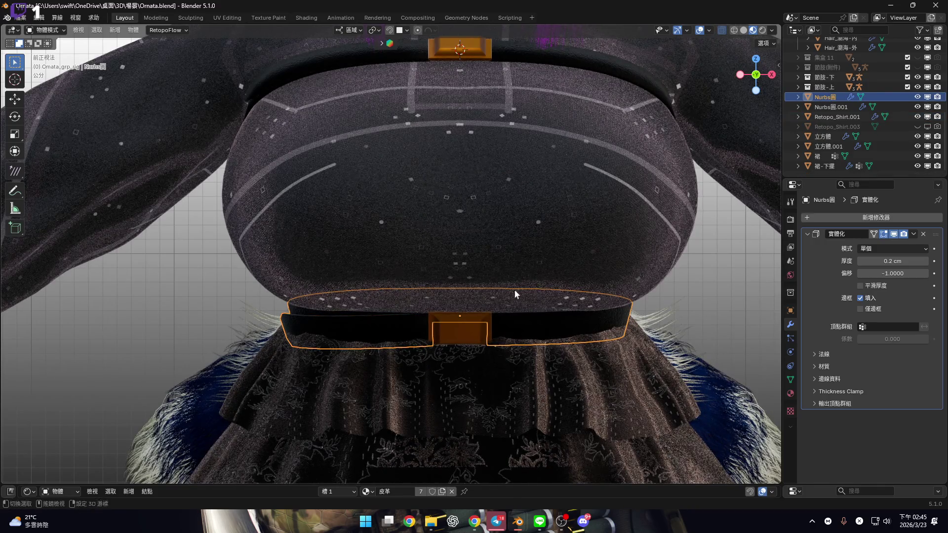
{"action": "scroll", "coordinate": [507, 304], "scroll_direction": "down", "scroll_amount": 3}
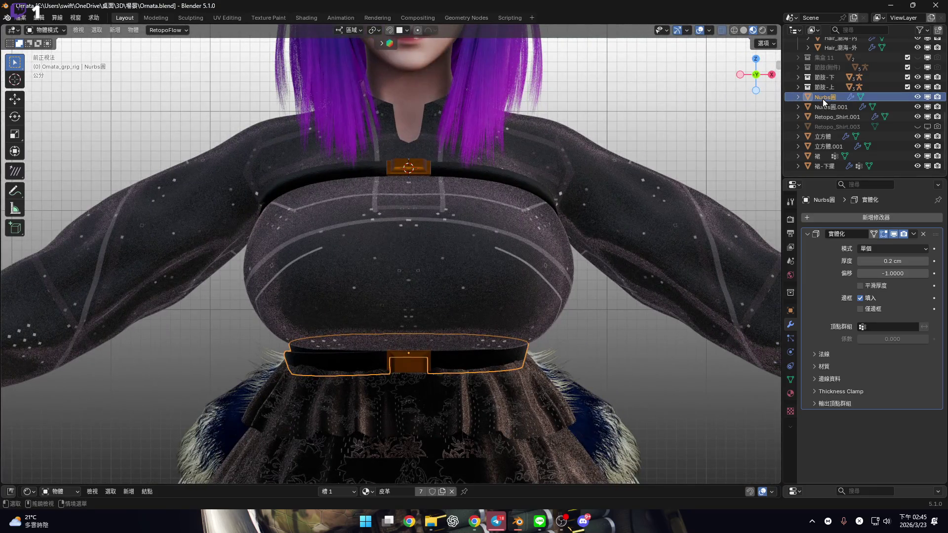
{"action": "double_click", "coordinate": [833, 101]}
{"action": "key", "text": "BackSpace"}
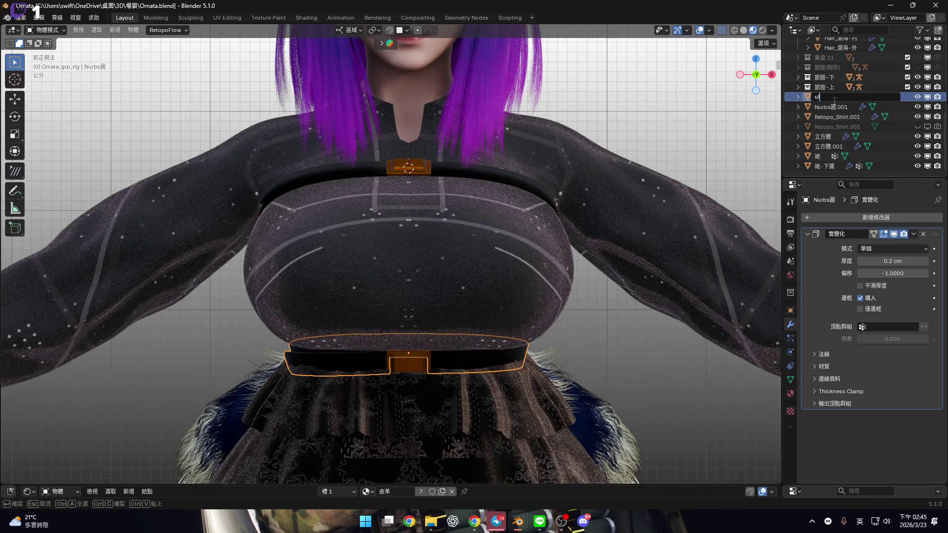
{"action": "type", "text": "腰帶"}
{"action": "key", "text": "Return"}
Rename the chest band object Nurbs圓.001 to 胸帶 in the Outliner.
{"action": "middle_click_drag", "start_coordinate": [490, 167], "coordinate": [495, 204], "text": "shift"}
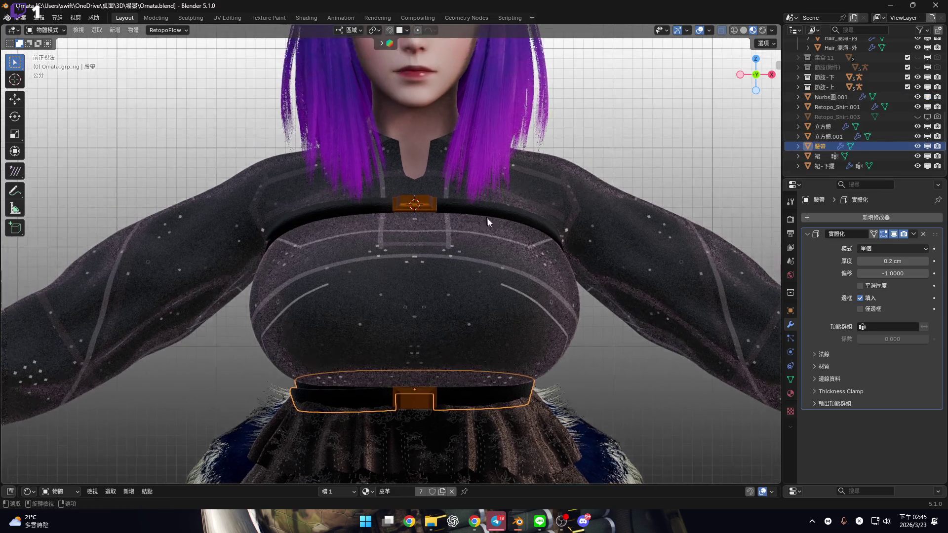
{"action": "left_click", "coordinate": [519, 215]}
{"action": "double_click", "coordinate": [829, 87]}
{"action": "left_click", "coordinate": [834, 98]}
{"action": "double_click", "coordinate": [835, 98]}
{"action": "type", "text": "ㄒㄩㄥ袋"}
{"action": "key", "text": "BackSpace"}
{"action": "type", "text": "帶"}
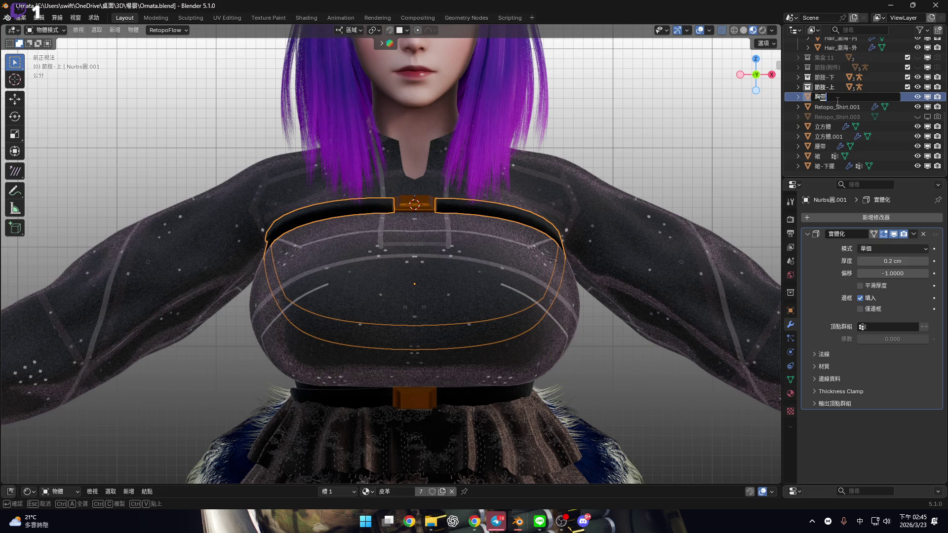
{"action": "key", "text": "Down"}
{"action": "key", "text": "Escape"}
{"action": "key", "text": "Return"}
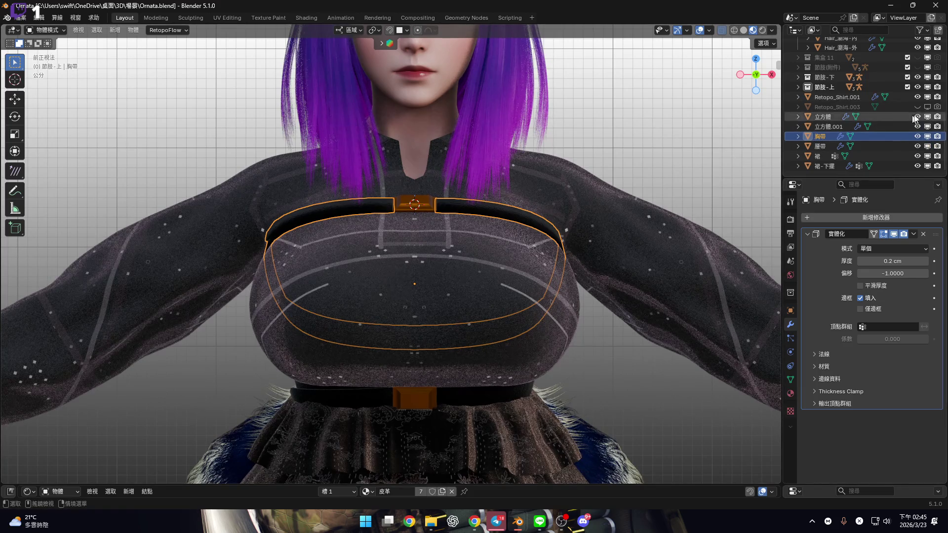
Hide Retopo_Shirt.003 in the viewport and select Retopo_Shirt.001.
{"action": "left_click", "coordinate": [917, 107]}
{"action": "left_click", "coordinate": [821, 97]}
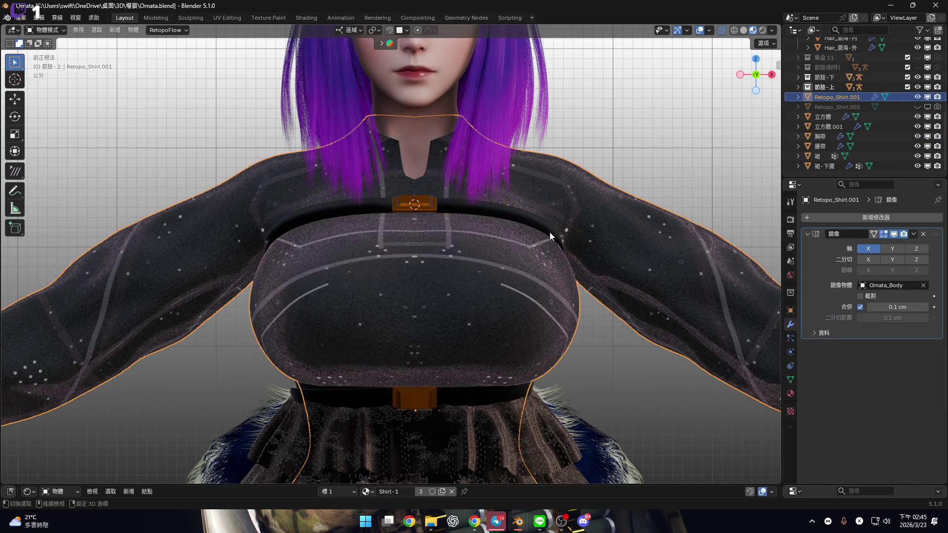
{"action": "scroll", "coordinate": [554, 271], "scroll_direction": "down", "scroll_amount": 3}
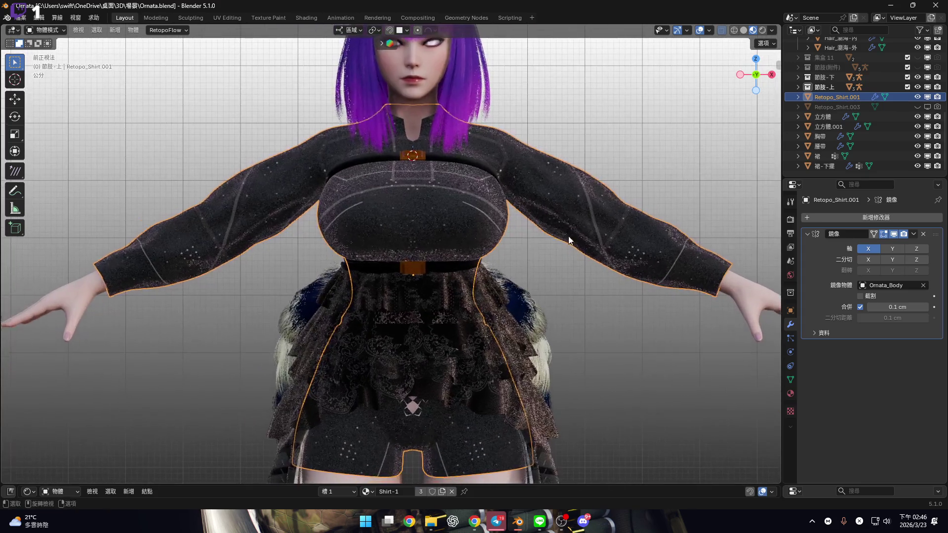
{"action": "scroll", "coordinate": [553, 244], "scroll_direction": "down", "scroll_amount": 3}
{"action": "scroll", "coordinate": [502, 236], "scroll_direction": "up", "scroll_amount": 4}
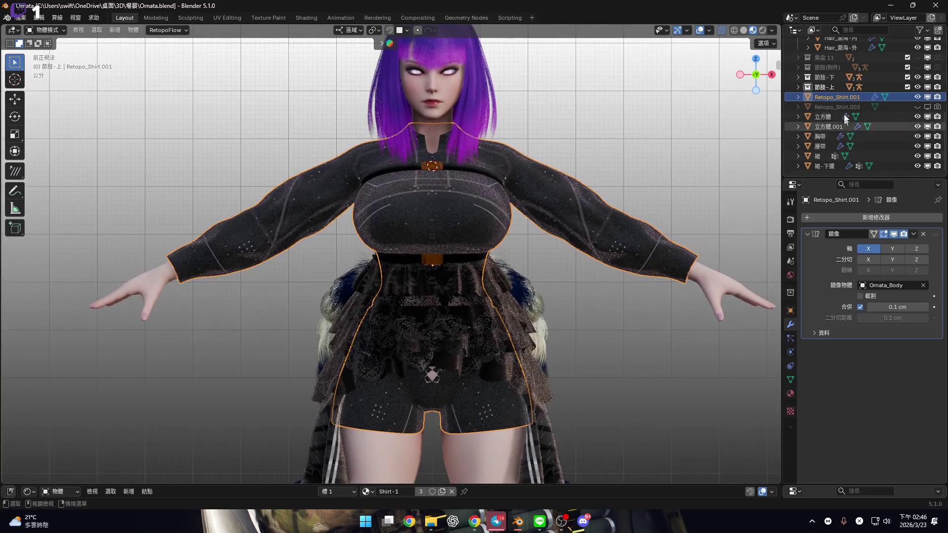
Rename the shirt object, first to Shirt, then finally to 衣服.
{"action": "double_click", "coordinate": [851, 100]}
{"action": "key", "text": "Delete"}
{"action": "key", "text": "Home"}
{"action": "key", "text": "ctrl+a"}
{"action": "type", "text": "Shirt"}
{"action": "key", "text": "Return"}
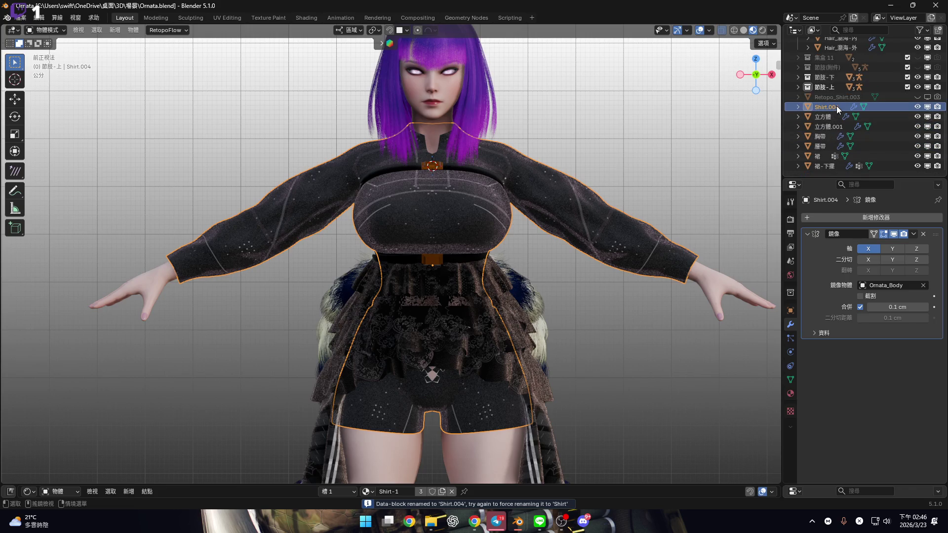
{"action": "double_click", "coordinate": [839, 106]}
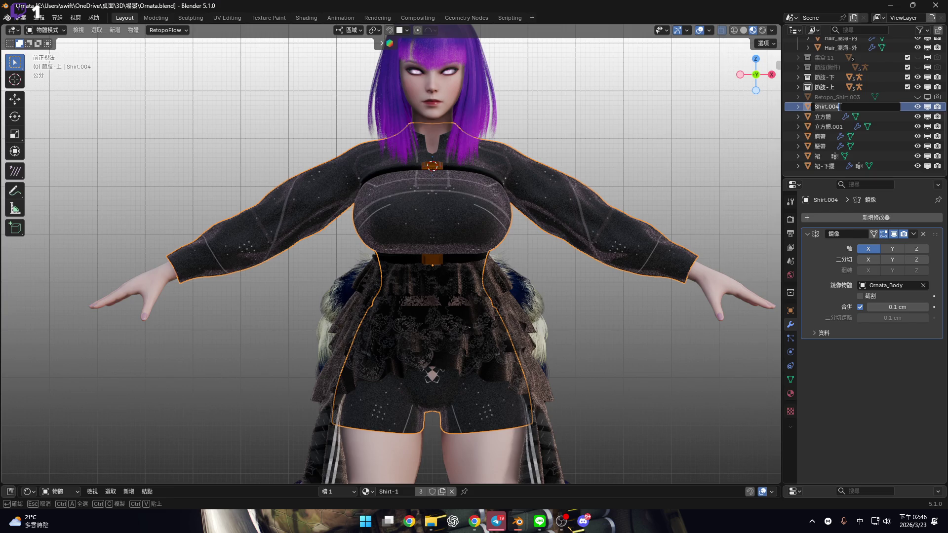
{"action": "key", "text": "BackSpace"}
{"action": "key", "text": "BackSpace"}
{"action": "key", "text": "BackSpace"}
{"action": "type", "text": "衣服"}
{"action": "key", "text": "Return"}
{"action": "scroll", "coordinate": [505, 231], "scroll_direction": "up", "scroll_amount": 10}
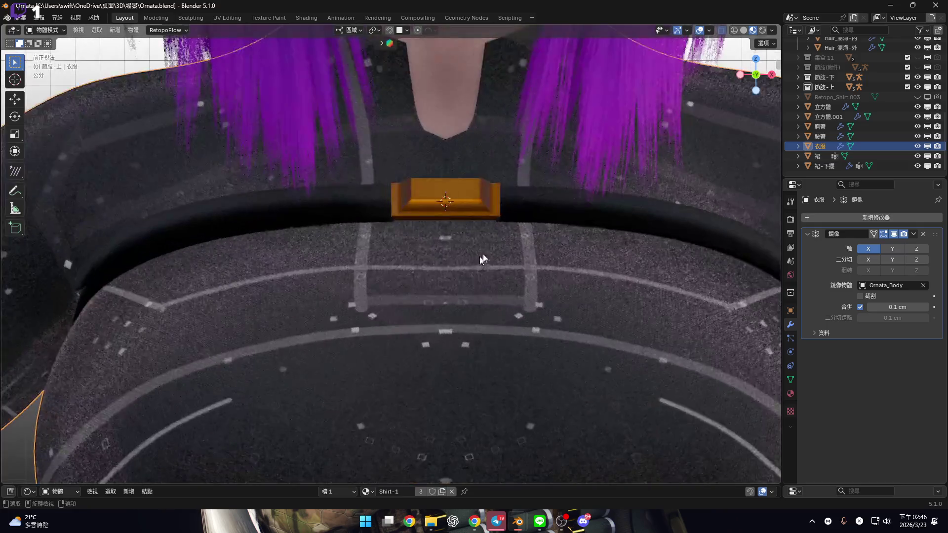
{"action": "middle_click_drag", "start_coordinate": [482, 253], "coordinate": [474, 305], "text": "shift"}
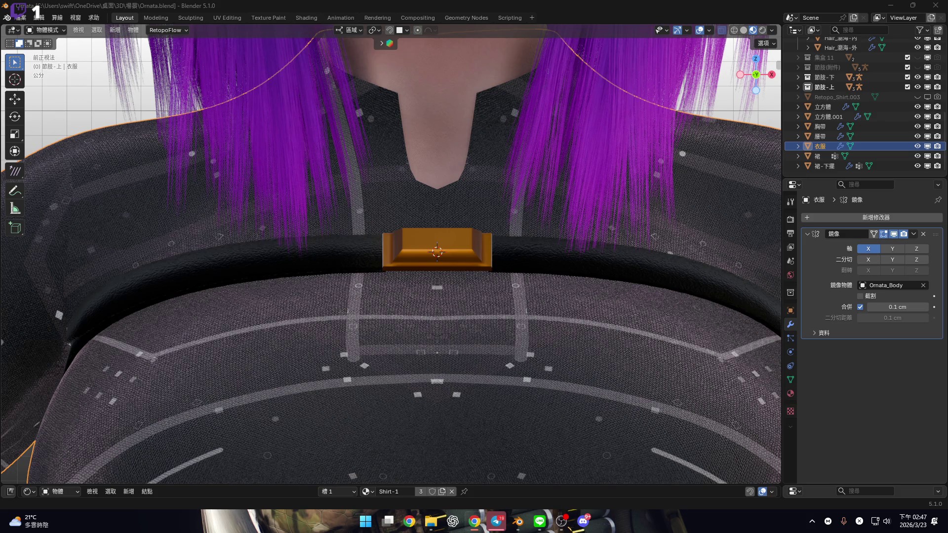
{"action": "mouse_move", "coordinate": [454, 187]}
{"action": "middle_mouse_down"}
{"action": "mouse_move", "coordinate": [431, 301]}
{"action": "mouse_move", "coordinate": [448, 247]}
{"action": "middle_mouse_up"}
{"action": "scroll", "coordinate": [432, 301], "scroll_direction": "up", "scroll_amount": 5}
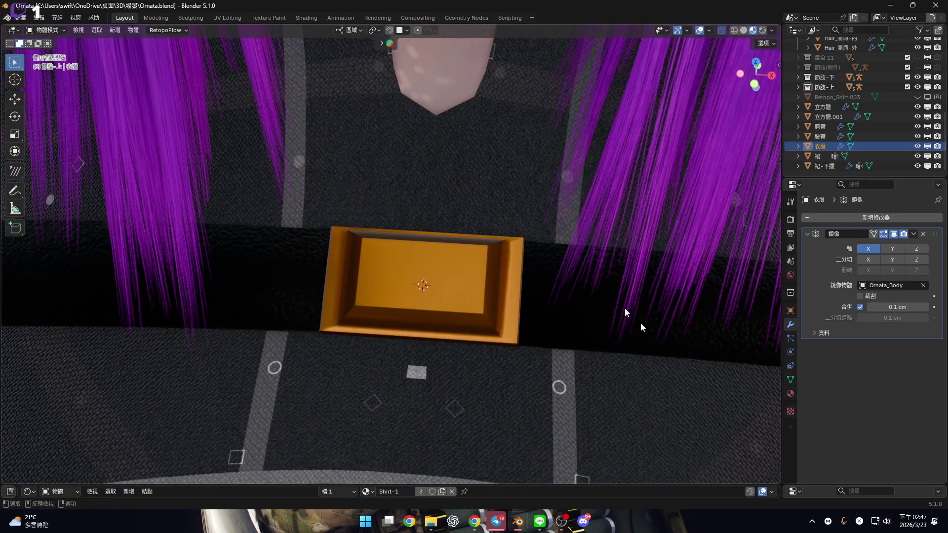
{"action": "left_click", "coordinate": [457, 279]}
{"action": "scroll", "coordinate": [443, 259], "scroll_direction": "down", "scroll_amount": 4}
{"action": "mouse_move", "coordinate": [443, 260]}
{"action": "middle_mouse_down"}
{"action": "mouse_move", "coordinate": [523, 330]}
{"action": "mouse_move", "coordinate": [575, 319]}
{"action": "mouse_move", "coordinate": [511, 310]}
{"action": "mouse_move", "coordinate": [495, 296]}
{"action": "middle_mouse_up"}
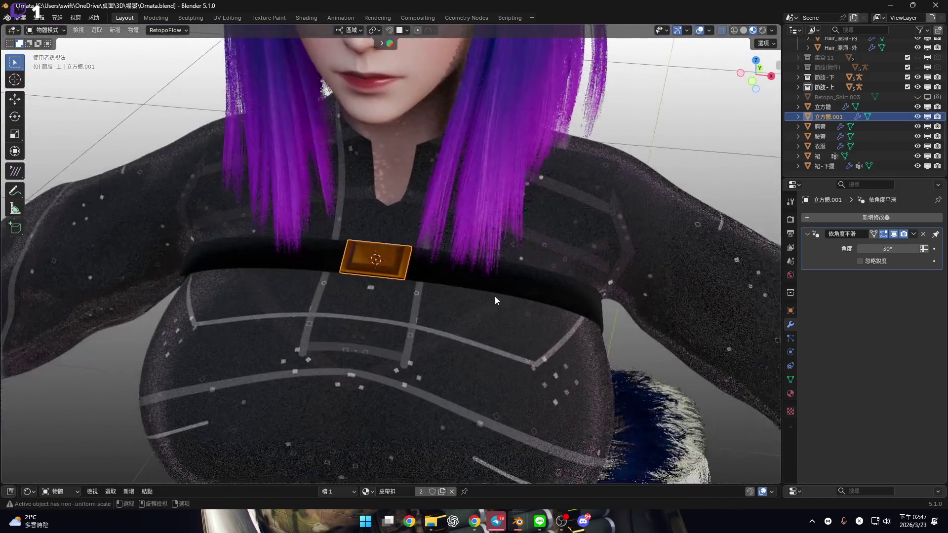
{"action": "scroll", "coordinate": [578, 304], "scroll_direction": "up", "scroll_amount": 2}
Select the chest band and copy all 15 nodes of the 皮革 leather material.
{"action": "left_click", "coordinate": [587, 469]}
{"action": "left_click_drag", "start_coordinate": [558, 485], "coordinate": [592, 206]}
{"action": "scroll", "coordinate": [456, 278], "scroll_direction": "down", "scroll_amount": 2}
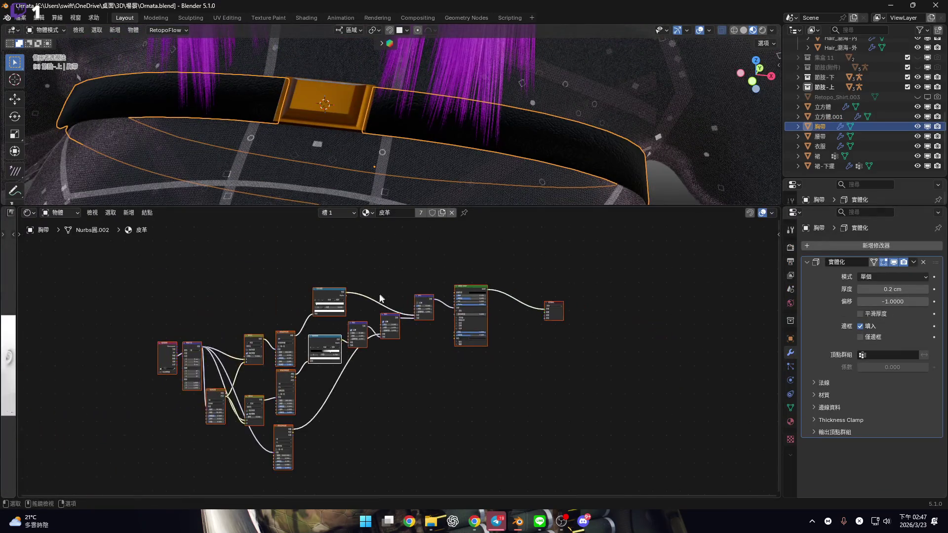
{"action": "scroll", "coordinate": [604, 313], "scroll_direction": "up", "scroll_amount": 6}
{"action": "mouse_move", "coordinate": [577, 241]}
{"action": "middle_mouse_down"}
{"action": "mouse_move", "coordinate": [339, 295]}
{"action": "mouse_move", "coordinate": [353, 306]}
{"action": "mouse_move", "coordinate": [639, 356]}
{"action": "mouse_move", "coordinate": [542, 341]}
{"action": "mouse_move", "coordinate": [584, 330]}
{"action": "middle_mouse_up"}
{"action": "scroll", "coordinate": [569, 355], "scroll_direction": "down", "scroll_amount": 3}
{"action": "scroll", "coordinate": [568, 353], "scroll_direction": "down", "scroll_amount": 10}
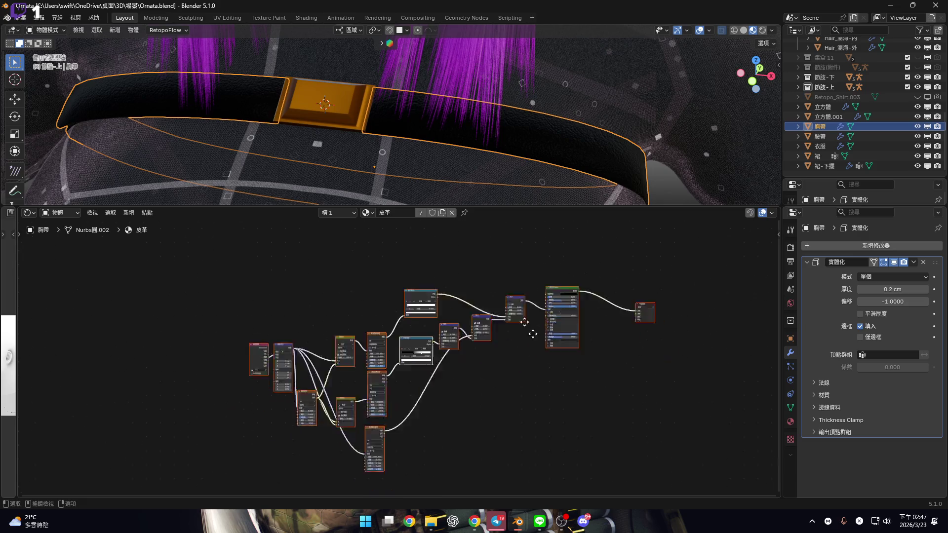
{"action": "left_click_drag", "start_coordinate": [266, 272], "coordinate": [659, 407]}
{"action": "key", "text": "ctrl+c"}
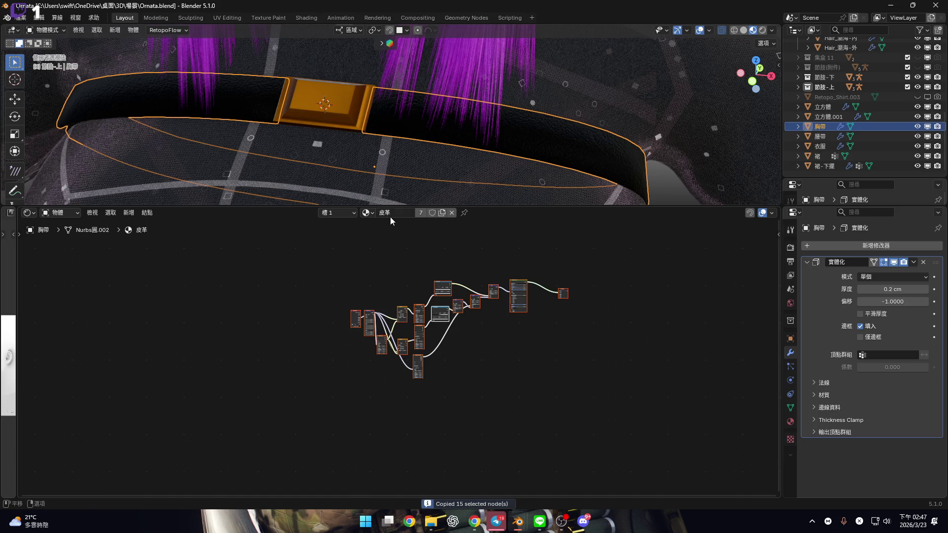
Replace 皮革 with a new material holding the pasted leather nodes, named 皮帶.
{"action": "scroll", "coordinate": [493, 247], "scroll_direction": "up", "scroll_amount": 3}
{"action": "scroll", "coordinate": [468, 316], "scroll_direction": "up", "scroll_amount": 2}
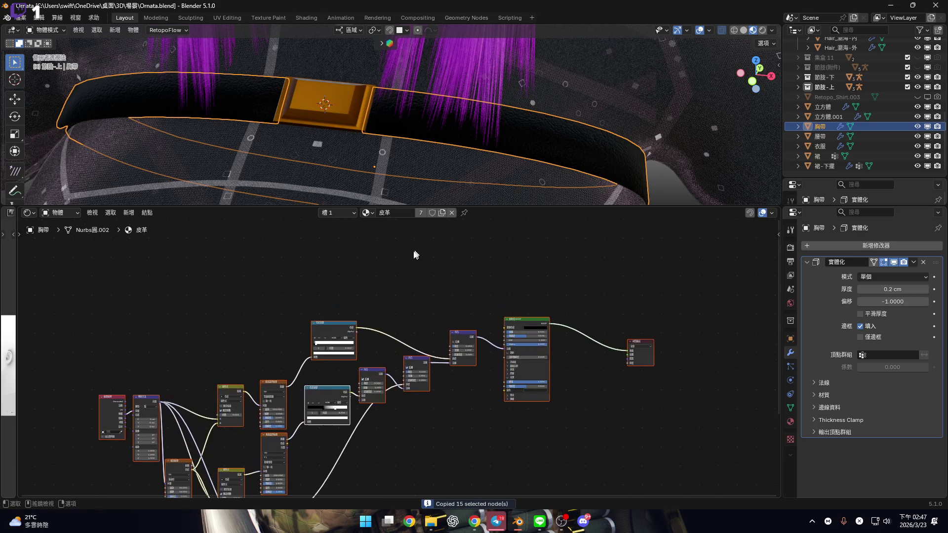
{"action": "left_click", "coordinate": [452, 212]}
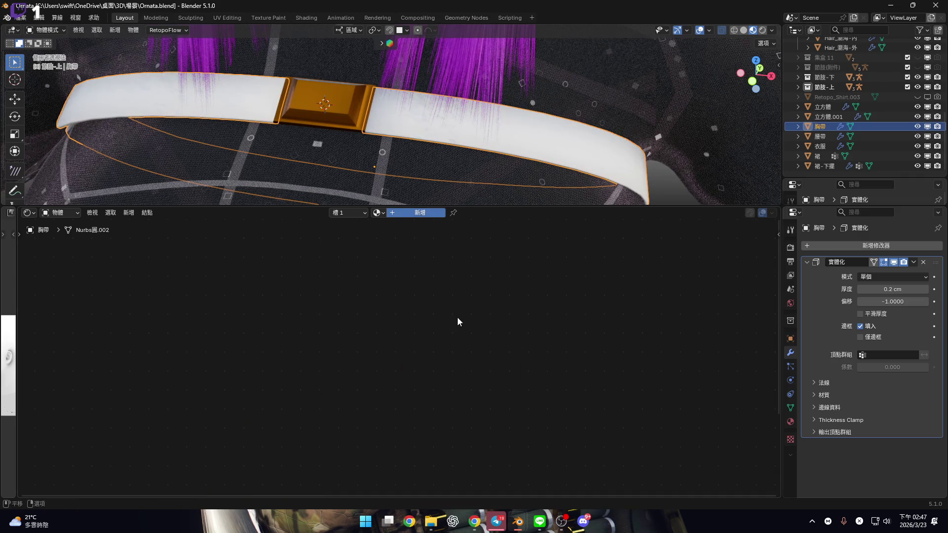
{"action": "left_click", "coordinate": [419, 212]}
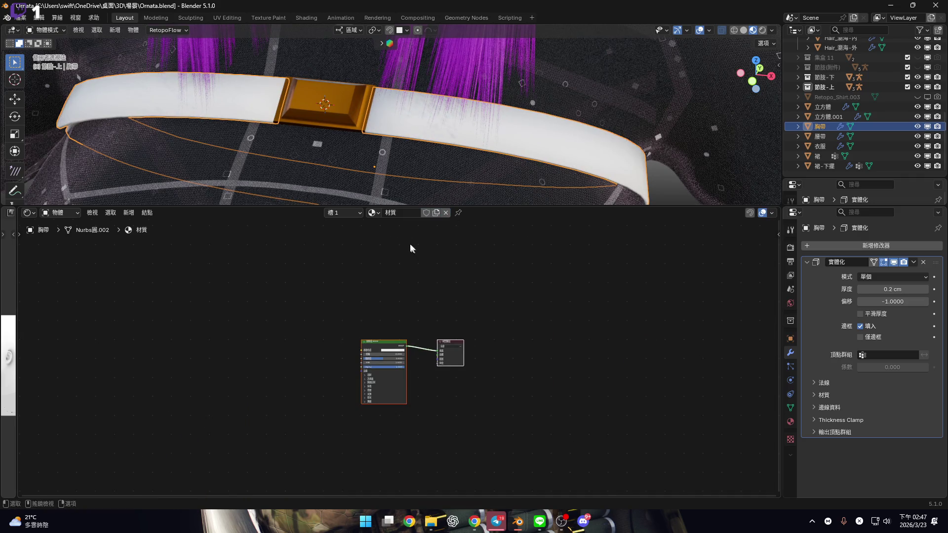
{"action": "key", "text": "x"}
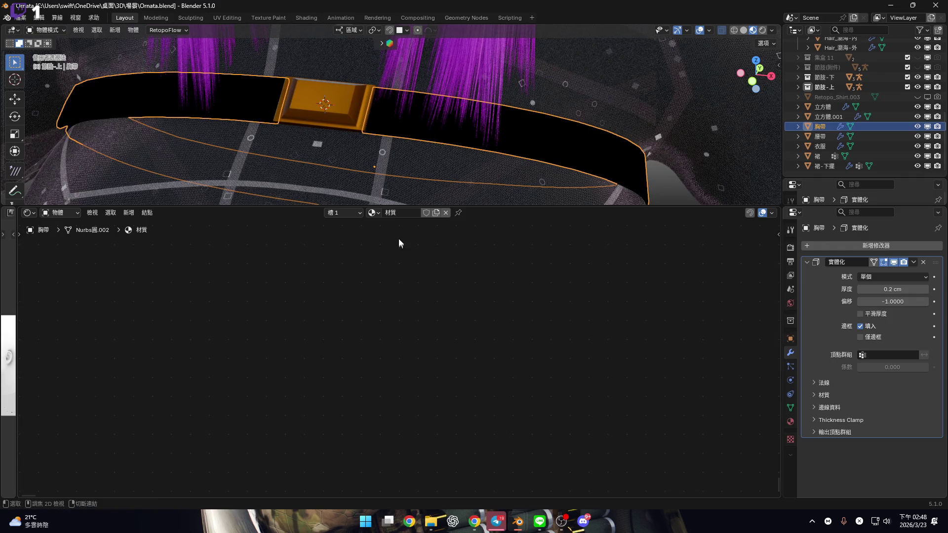
{"action": "key", "text": "ctrl+v"}
{"action": "double_click", "coordinate": [406, 213]}
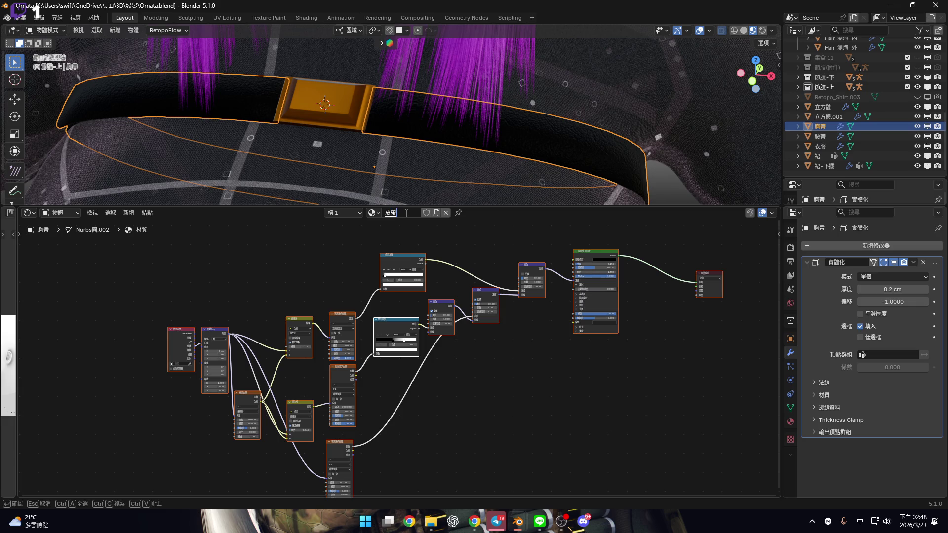
{"action": "key", "text": "Return"}
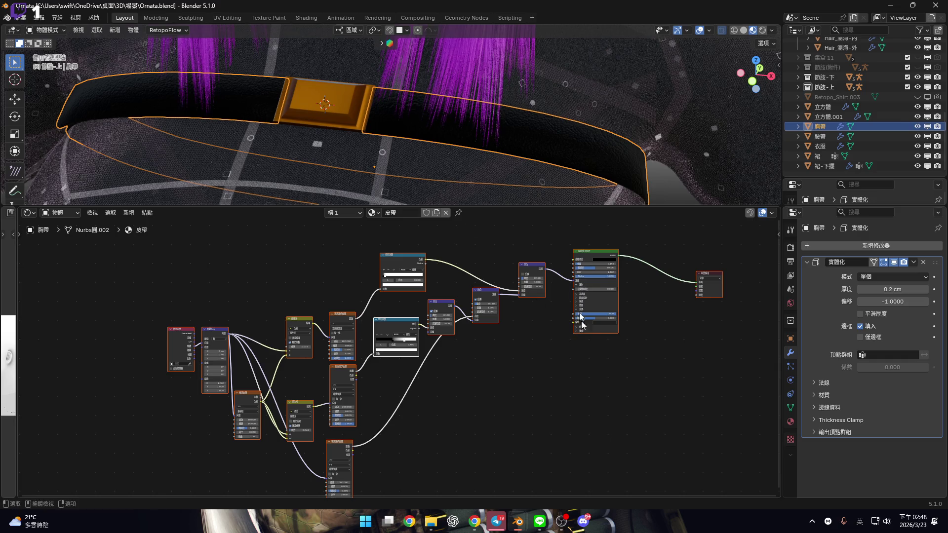
Lighten the 皮帶 base colour to grey #BFBFBF, then select the waist belt.
{"action": "middle_click_drag", "start_coordinate": [621, 178], "coordinate": [541, 152]}
{"action": "key", "text": "KP_1"}
{"action": "mouse_move", "coordinate": [600, 207]}
{"action": "left_mouse_down"}
{"action": "mouse_move", "coordinate": [568, 296]}
{"action": "mouse_move", "coordinate": [543, 327]}
{"action": "left_mouse_up"}
{"action": "key", "text": "Home"}
{"action": "scroll", "coordinate": [495, 381], "scroll_direction": "up", "scroll_amount": 3}
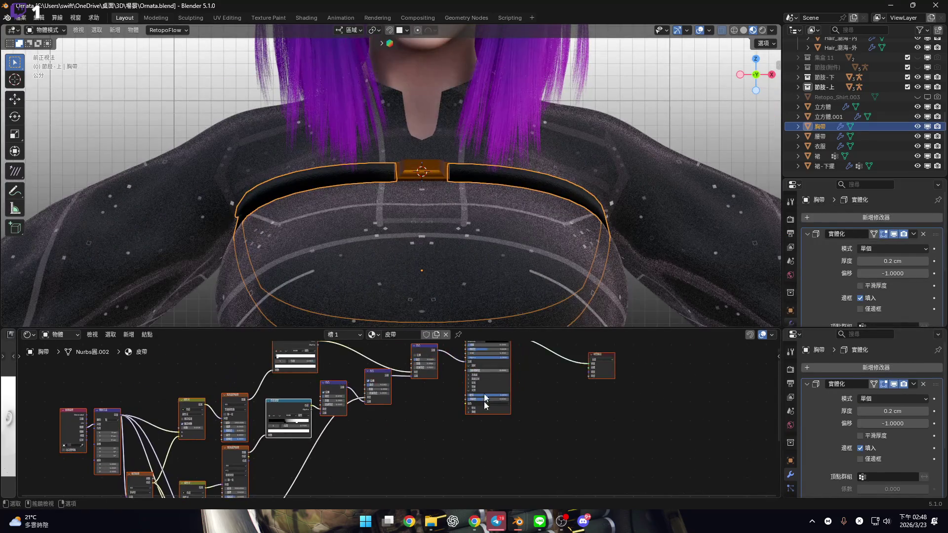
{"action": "scroll", "coordinate": [467, 414], "scroll_direction": "up", "scroll_amount": 6}
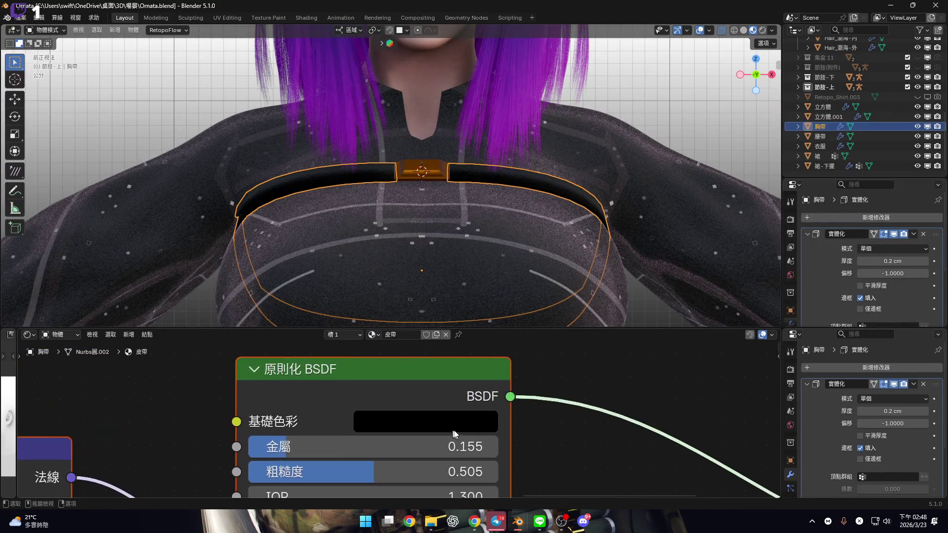
{"action": "left_click", "coordinate": [453, 425]}
{"action": "mouse_move", "coordinate": [563, 198]}
{"action": "left_mouse_down"}
{"action": "mouse_move", "coordinate": [563, 73]}
{"action": "mouse_move", "coordinate": [563, 89]}
{"action": "left_mouse_up"}
{"action": "mouse_move", "coordinate": [294, 215]}
{"action": "middle_mouse_down", "text": "shift"}
{"action": "mouse_move", "coordinate": [389, 218]}
{"action": "mouse_move", "coordinate": [398, 268]}
{"action": "mouse_move", "coordinate": [377, 203]}
{"action": "mouse_move", "coordinate": [387, 176]}
{"action": "mouse_move", "coordinate": [396, 269]}
{"action": "middle_mouse_up", "text": "shift"}
{"action": "scroll", "coordinate": [390, 264], "scroll_direction": "up", "scroll_amount": 3}
{"action": "left_click", "coordinate": [384, 261]}
{"action": "left_click", "coordinate": [368, 334]}
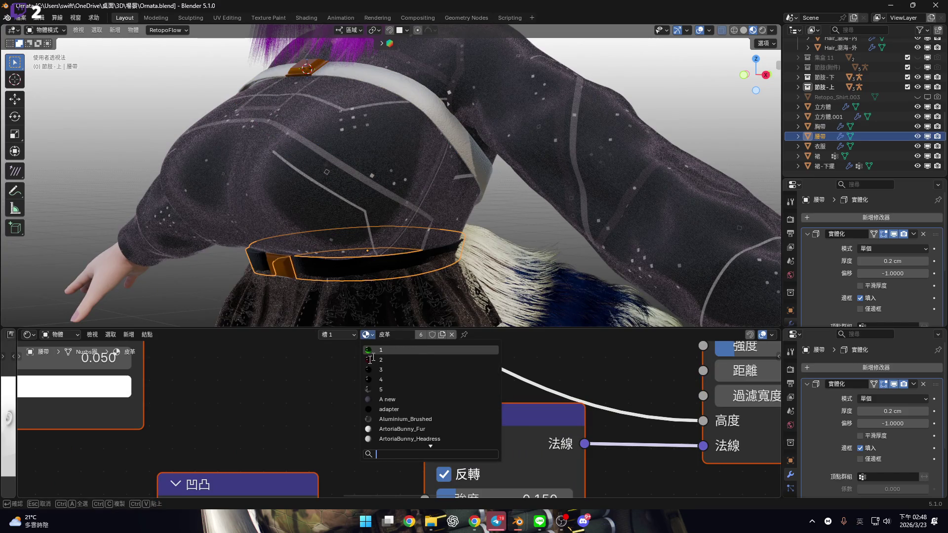
Select the chest strap on the back and turn off viewport overlays.
{"action": "left_click", "coordinate": [367, 334]}
{"action": "scroll", "coordinate": [398, 352], "scroll_direction": "down", "scroll_amount": 10}
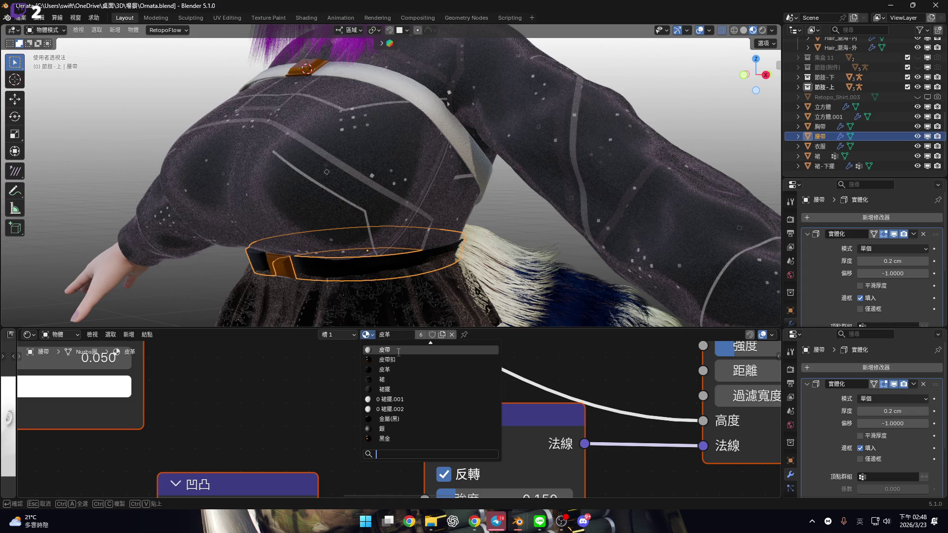
{"action": "left_click", "coordinate": [384, 369]}
{"action": "middle_click_drag", "start_coordinate": [445, 207], "coordinate": [501, 185]}
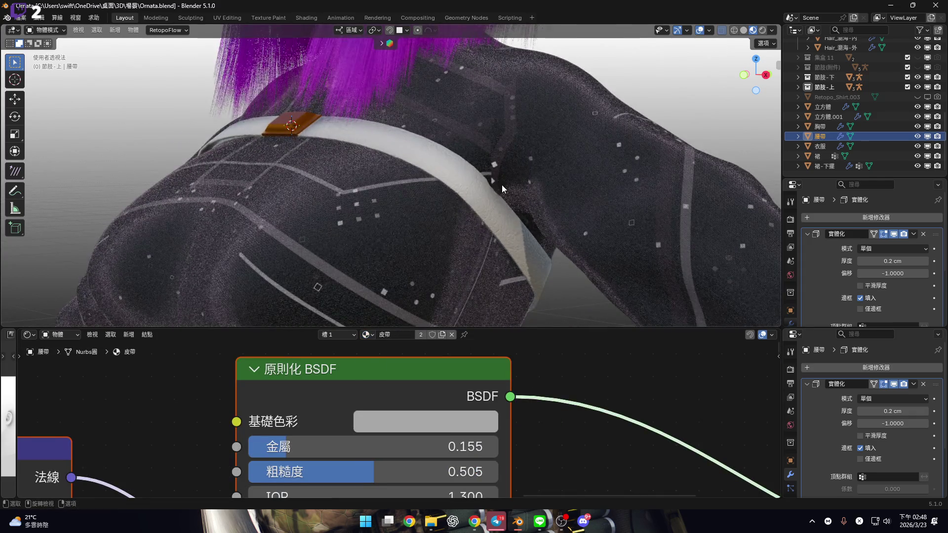
{"action": "left_click", "coordinate": [501, 184]}
{"action": "left_click", "coordinate": [709, 31]}
{"action": "scroll", "coordinate": [470, 407], "scroll_direction": "down", "scroll_amount": 3}
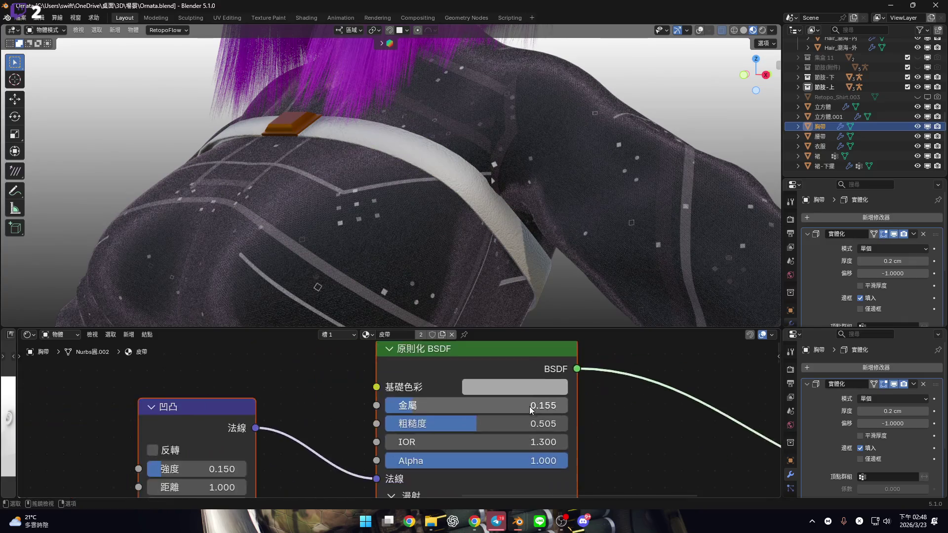
Set the strap's base colour to dark brown #584125, then re-enable overlays.
{"action": "left_click", "coordinate": [546, 389]}
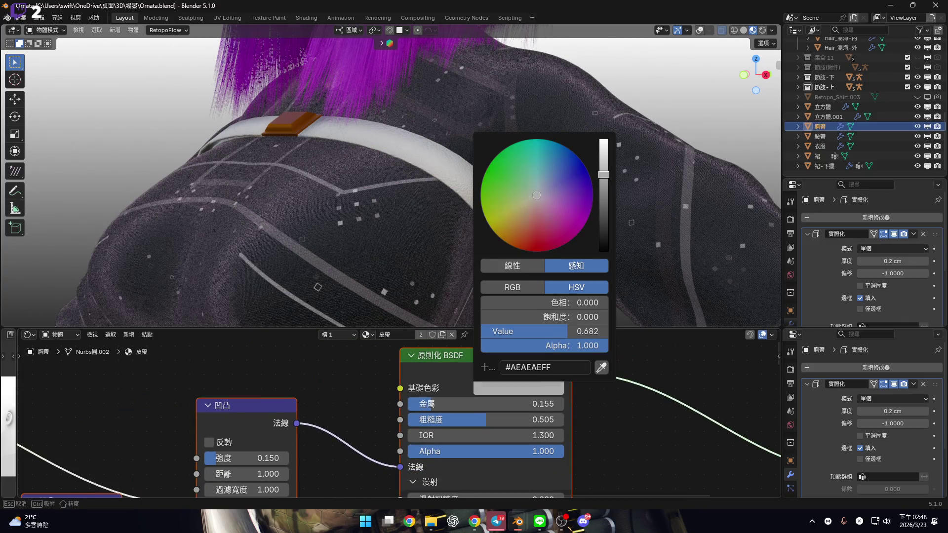
{"action": "left_click_drag", "start_coordinate": [604, 177], "coordinate": [603, 139]}
{"action": "left_click", "coordinate": [535, 194]}
{"action": "mouse_move", "coordinate": [535, 194]}
{"action": "left_mouse_down"}
{"action": "mouse_move", "coordinate": [517, 193]}
{"action": "mouse_move", "coordinate": [508, 207]}
{"action": "mouse_move", "coordinate": [523, 233]}
{"action": "left_mouse_up"}
{"action": "left_click_drag", "start_coordinate": [604, 144], "coordinate": [603, 212]}
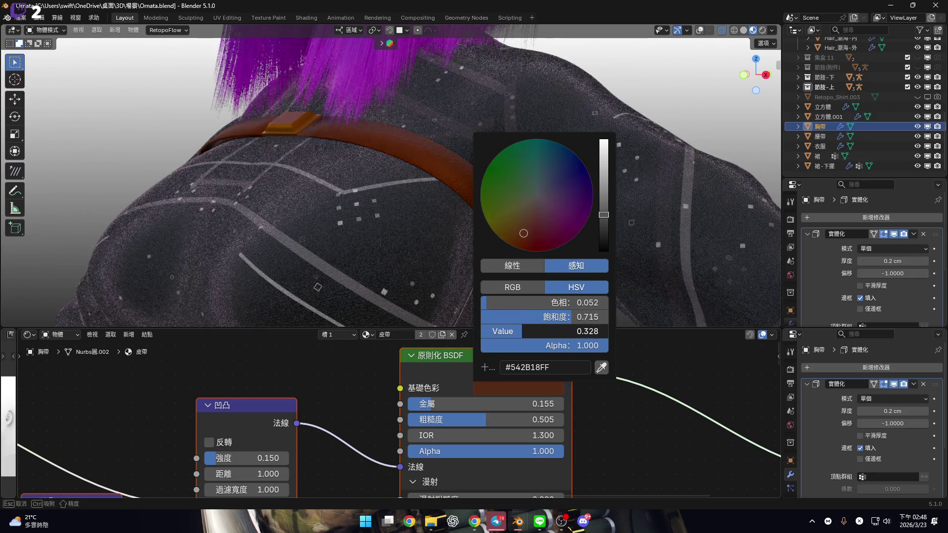
{"action": "left_click_drag", "start_coordinate": [563, 326], "coordinate": [553, 303]}
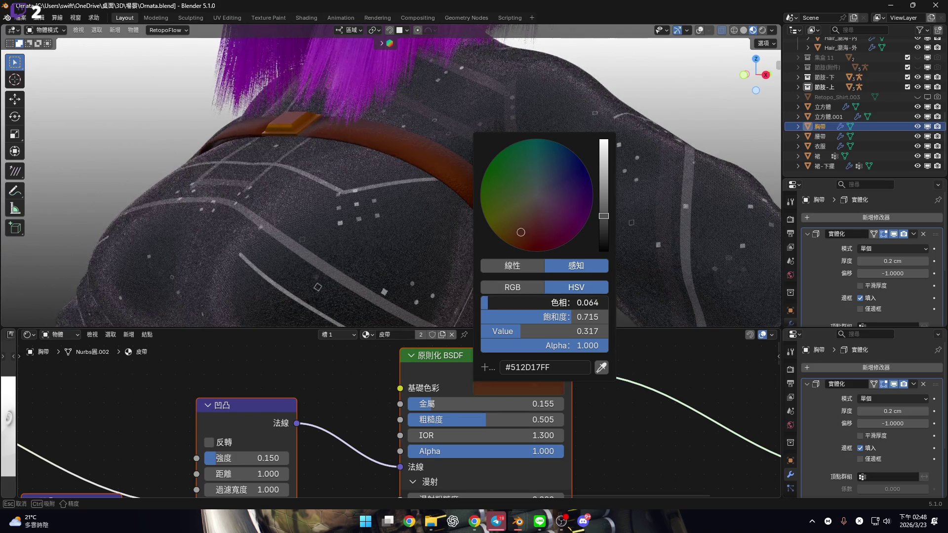
{"action": "left_click_drag", "start_coordinate": [552, 303], "coordinate": [552, 303]}
{"action": "left_click_drag", "start_coordinate": [553, 317], "coordinate": [557, 317]}
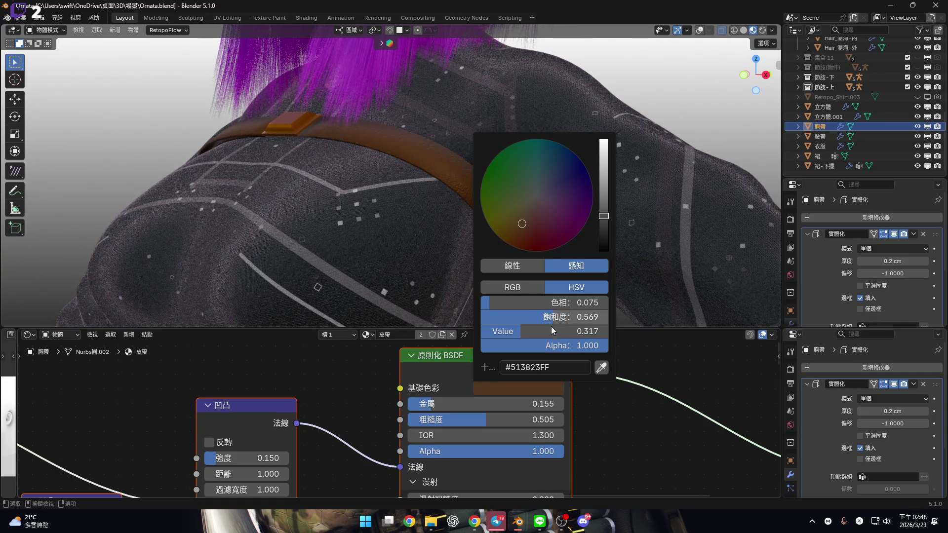
{"action": "left_click_drag", "start_coordinate": [543, 332], "coordinate": [549, 331]}
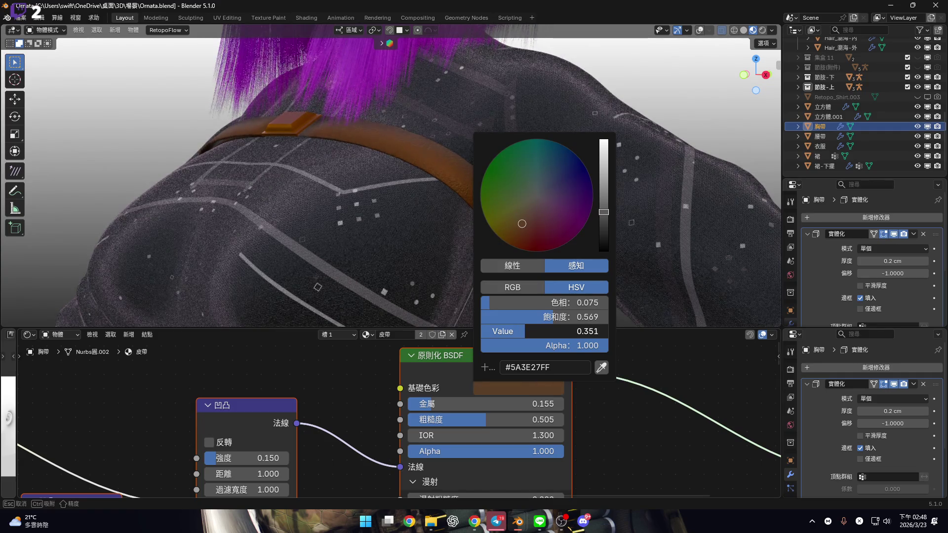
{"action": "left_click_drag", "start_coordinate": [567, 317], "coordinate": [541, 302]}
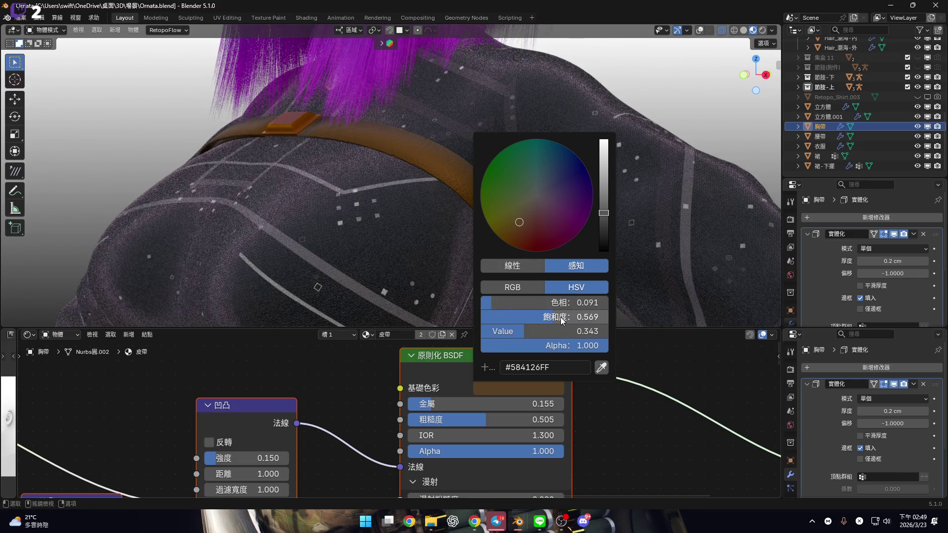
{"action": "left_click_drag", "start_coordinate": [556, 317], "coordinate": [555, 317]}
{"action": "mouse_move", "coordinate": [407, 218]}
{"action": "middle_mouse_down"}
{"action": "mouse_move", "coordinate": [454, 214]}
{"action": "mouse_move", "coordinate": [497, 236]}
{"action": "mouse_move", "coordinate": [483, 227]}
{"action": "mouse_move", "coordinate": [463, 246]}
{"action": "mouse_move", "coordinate": [414, 199]}
{"action": "mouse_move", "coordinate": [384, 208]}
{"action": "mouse_move", "coordinate": [398, 211]}
{"action": "mouse_move", "coordinate": [398, 93]}
{"action": "mouse_move", "coordinate": [371, 119]}
{"action": "mouse_move", "coordinate": [502, 215]}
{"action": "mouse_move", "coordinate": [493, 197]}
{"action": "mouse_move", "coordinate": [418, 189]}
{"action": "mouse_move", "coordinate": [584, 155]}
{"action": "mouse_move", "coordinate": [507, 135]}
{"action": "mouse_move", "coordinate": [626, 176]}
{"action": "mouse_move", "coordinate": [737, 58]}
{"action": "middle_mouse_up"}
{"action": "left_click", "coordinate": [701, 30]}
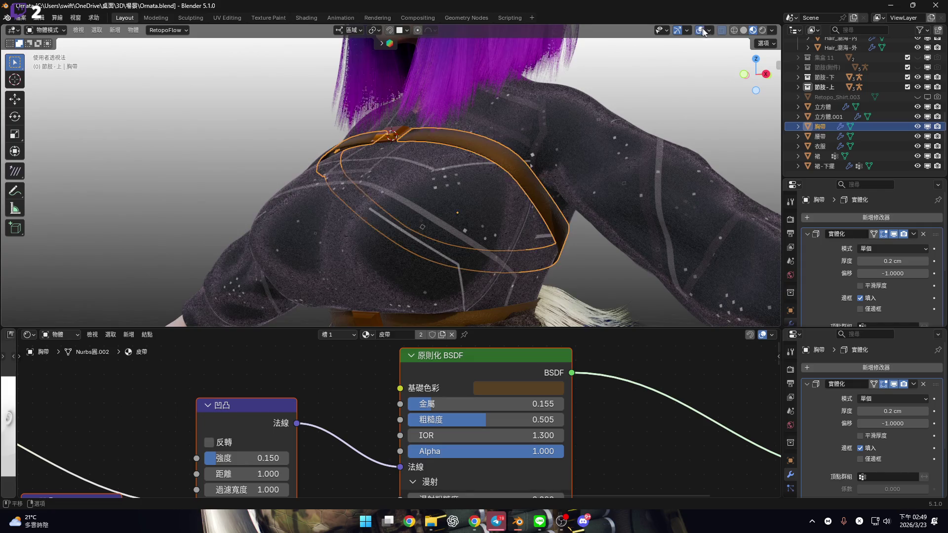
Turn Face Orientation on and off to check the normals, then hide the overlays.
{"action": "left_click", "coordinate": [709, 30]}
{"action": "left_click", "coordinate": [642, 270]}
{"action": "left_click", "coordinate": [642, 270]}
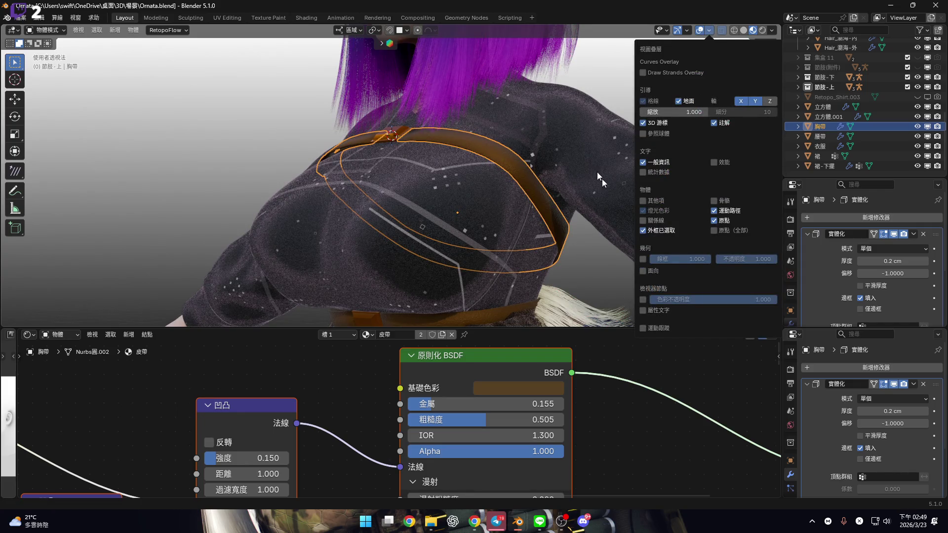
{"action": "left_click", "coordinate": [700, 30]}
Raise the strap leather's Metallic from 0.155 to 0.377.
{"action": "middle_click_drag", "start_coordinate": [496, 247], "coordinate": [493, 202], "text": "shift"}
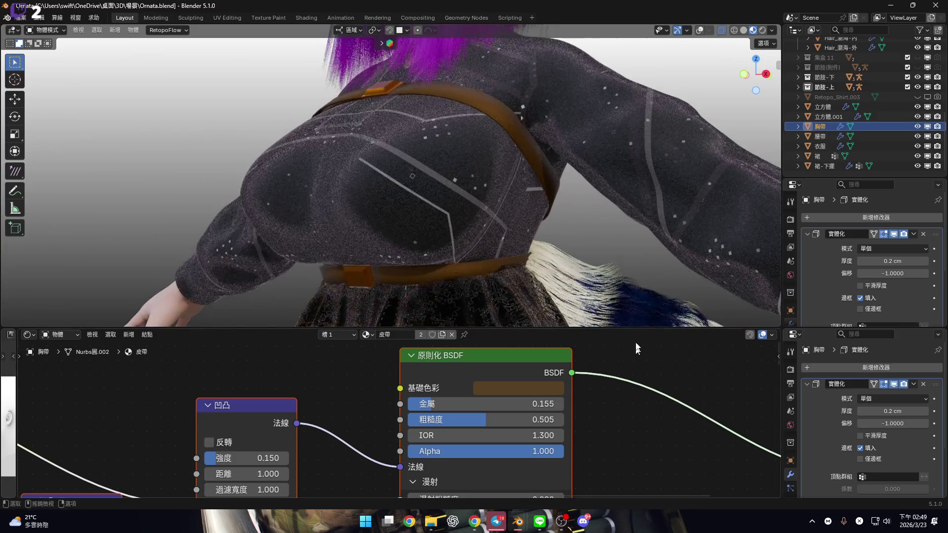
{"action": "scroll", "coordinate": [523, 420], "scroll_direction": "down", "scroll_amount": 2}
{"action": "scroll", "coordinate": [570, 402], "scroll_direction": "up", "scroll_amount": 3}
{"action": "scroll", "coordinate": [444, 397], "scroll_direction": "down", "scroll_amount": 4}
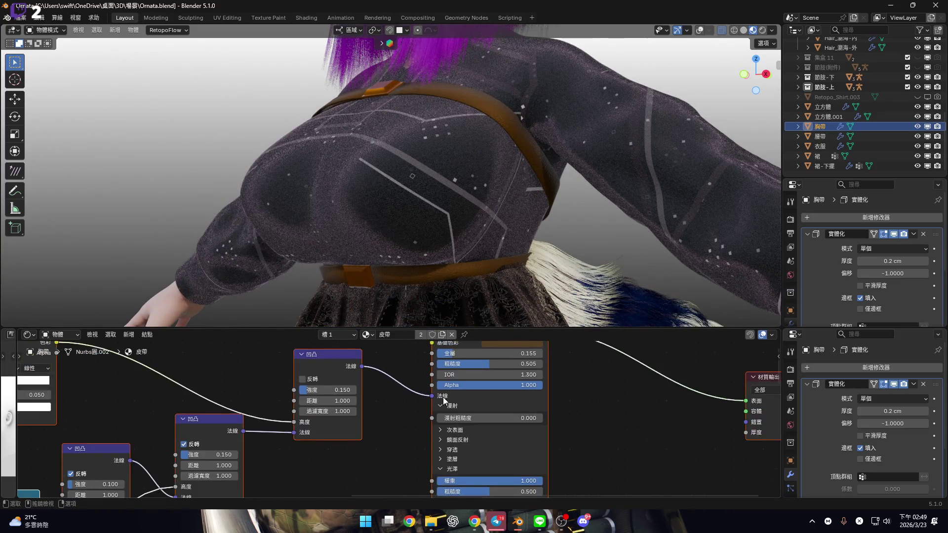
{"action": "scroll", "coordinate": [558, 383], "scroll_direction": "up", "scroll_amount": 2}
{"action": "scroll", "coordinate": [547, 384], "scroll_direction": "up", "scroll_amount": 4}
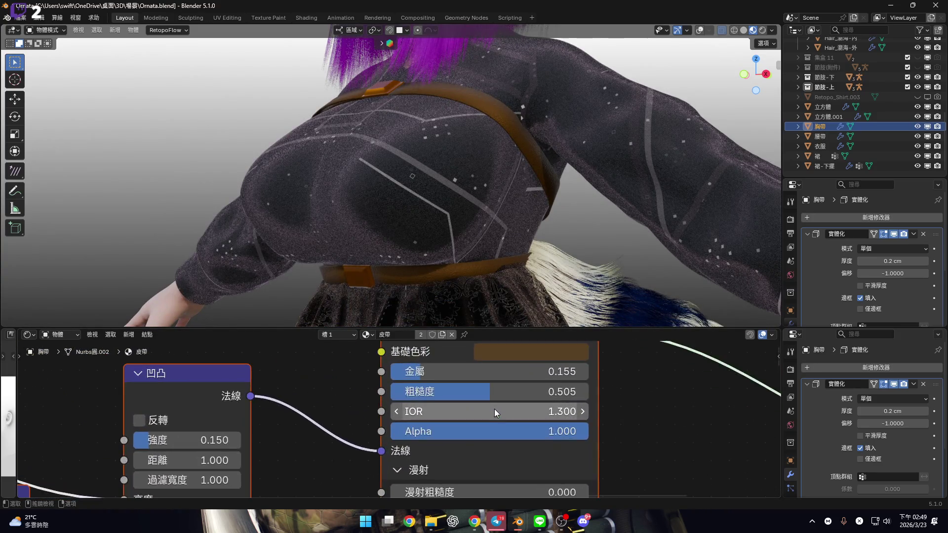
{"action": "mouse_move", "coordinate": [503, 158]}
{"action": "middle_mouse_down"}
{"action": "mouse_move", "coordinate": [537, 173]}
{"action": "mouse_move", "coordinate": [493, 192]}
{"action": "middle_mouse_up"}
{"action": "scroll", "coordinate": [493, 187], "scroll_direction": "up", "scroll_amount": 5}
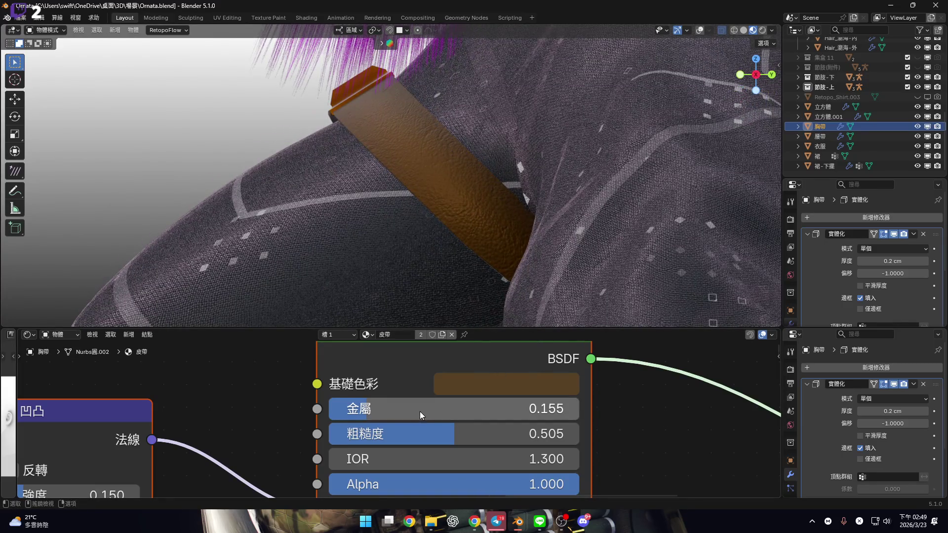
{"action": "mouse_move", "coordinate": [451, 412]}
{"action": "left_mouse_down"}
{"action": "mouse_move", "coordinate": [547, 412]}
{"action": "mouse_move", "coordinate": [493, 412]}
{"action": "mouse_move", "coordinate": [508, 412]}
{"action": "left_mouse_up"}
{"action": "mouse_move", "coordinate": [444, 207]}
{"action": "middle_mouse_down"}
{"action": "mouse_move", "coordinate": [431, 227]}
{"action": "mouse_move", "coordinate": [438, 220]}
{"action": "mouse_move", "coordinate": [445, 286]}
{"action": "middle_mouse_up"}
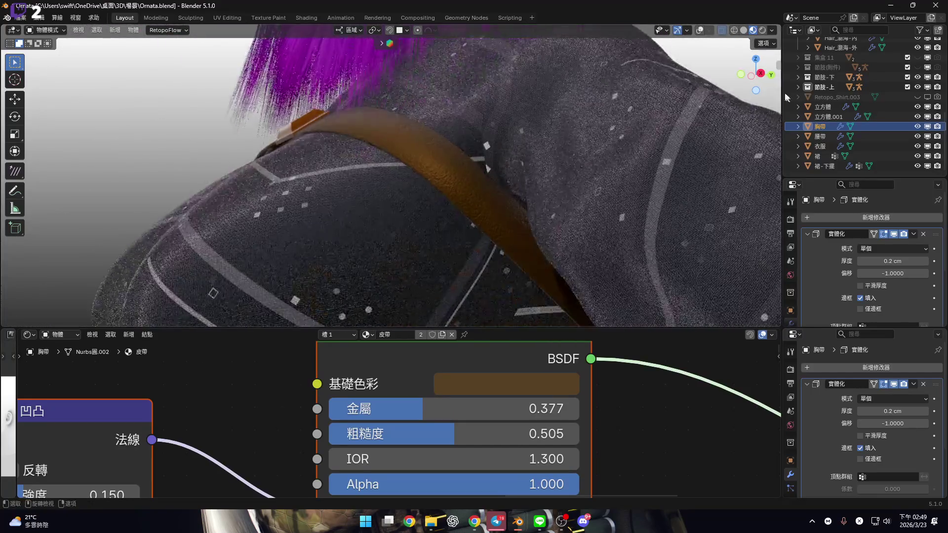
Snap the view along the X axis and bring the Sheen settings into view.
{"action": "left_click", "coordinate": [760, 74]}
{"action": "scroll", "coordinate": [476, 444], "scroll_direction": "down", "scroll_amount": 4}
{"action": "middle_click_drag", "start_coordinate": [476, 444], "coordinate": [438, 376]}
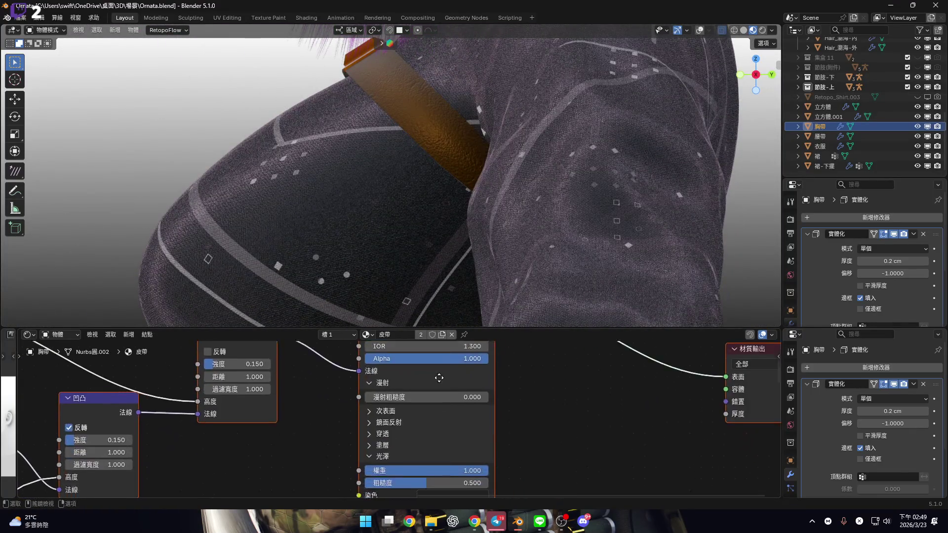
{"action": "scroll", "coordinate": [423, 453], "scroll_direction": "up", "scroll_amount": 2}
{"action": "middle_click_drag", "start_coordinate": [424, 453], "coordinate": [445, 379]}
{"action": "scroll", "coordinate": [444, 437], "scroll_direction": "up", "scroll_amount": 2}
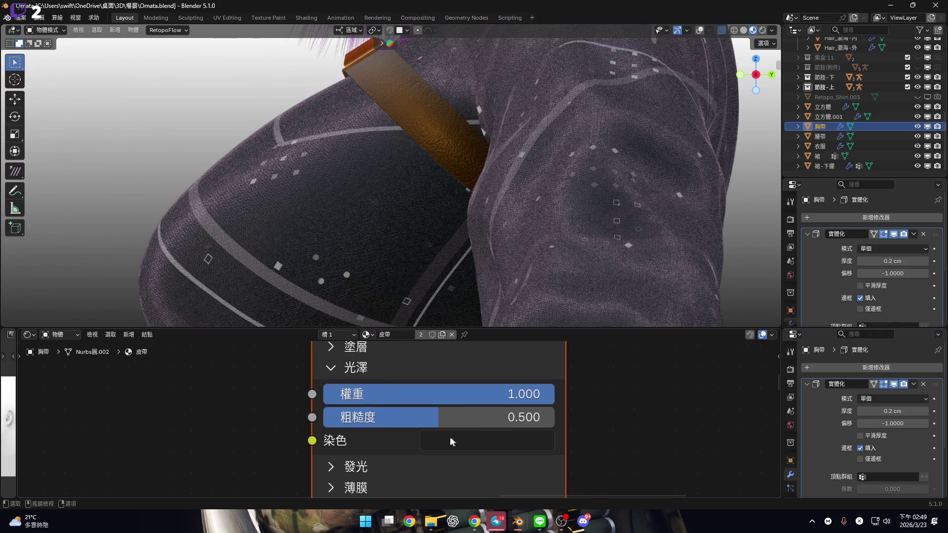
Set the strap's sheen tint to pure white and sheen weight to 0.1.
{"action": "left_click", "coordinate": [489, 450]}
{"action": "left_click_drag", "start_coordinate": [459, 356], "coordinate": [597, 356]}
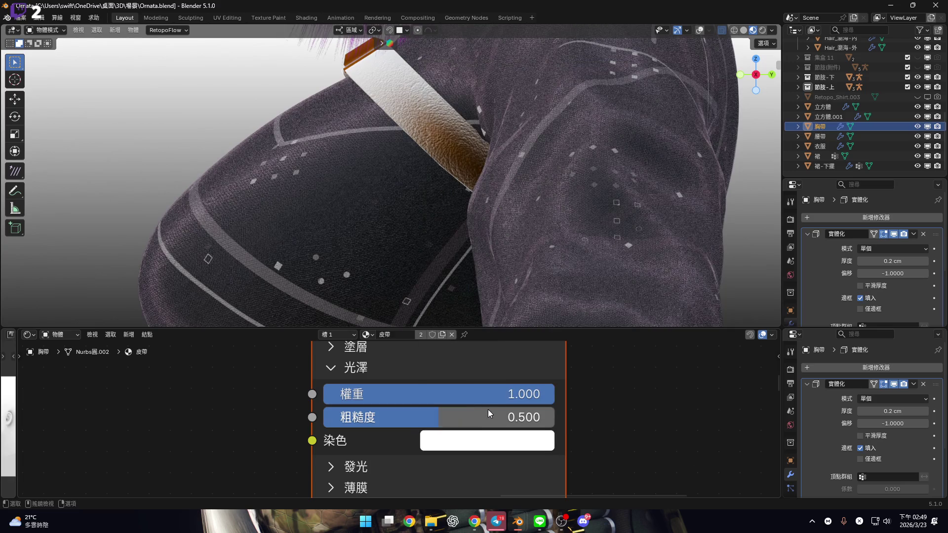
{"action": "double_click", "coordinate": [529, 393]}
{"action": "type", "text": "1"}
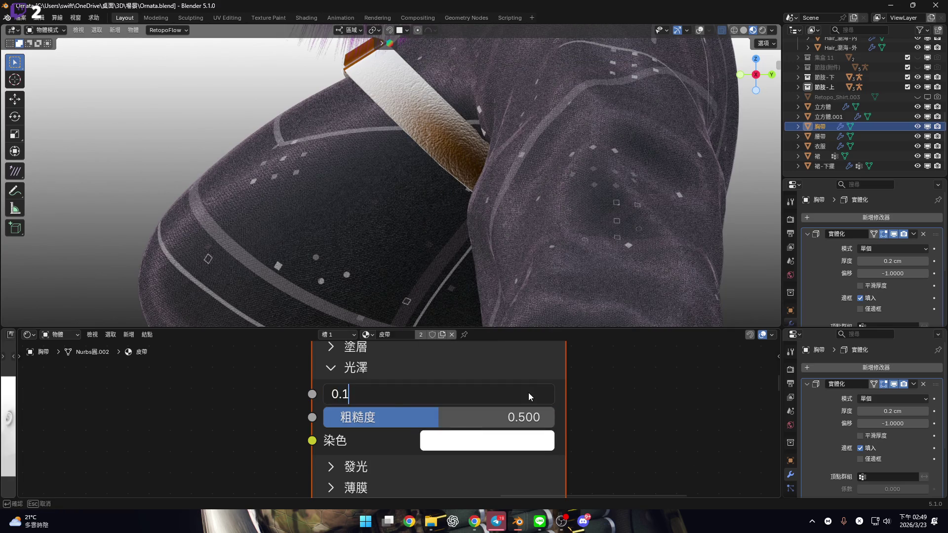
{"action": "key", "text": "Return"}
Set sheen roughness to 0.1, then fine-tune to weight 0.509 and roughness 0.160.
{"action": "mouse_move", "coordinate": [486, 416]}
{"action": "left_mouse_down"}
{"action": "mouse_move", "coordinate": [530, 416]}
{"action": "mouse_move", "coordinate": [392, 416]}
{"action": "mouse_move", "coordinate": [378, 396]}
{"action": "mouse_move", "coordinate": [472, 395]}
{"action": "mouse_move", "coordinate": [454, 395]}
{"action": "mouse_move", "coordinate": [463, 395]}
{"action": "left_mouse_up"}
{"action": "left_click", "coordinate": [391, 418]}
{"action": "type", "text": "0.100"}
{"action": "key", "text": "Return"}
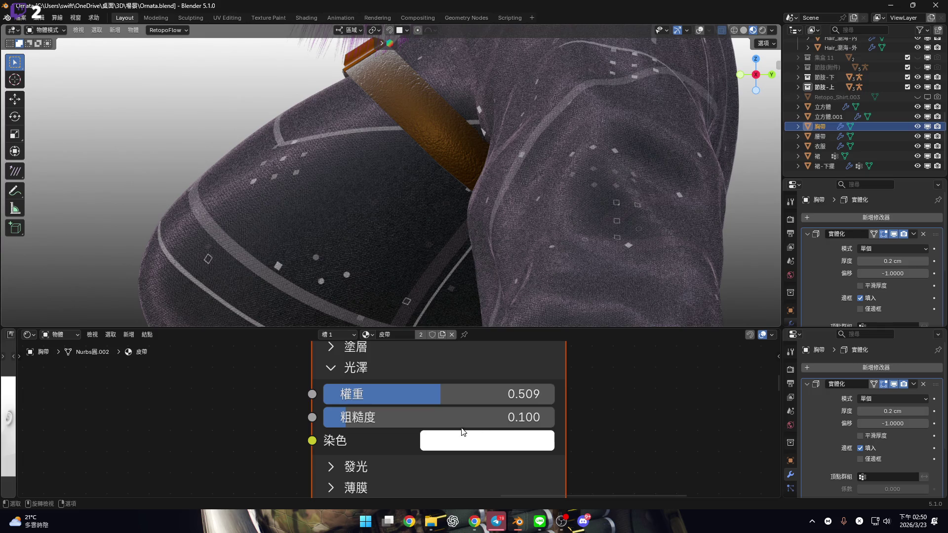
{"action": "scroll", "coordinate": [453, 432], "scroll_direction": "up", "scroll_amount": 1}
{"action": "left_click_drag", "start_coordinate": [453, 432], "coordinate": [460, 432]}
{"action": "mouse_move", "coordinate": [484, 196]}
{"action": "middle_mouse_down"}
{"action": "mouse_move", "coordinate": [495, 190]}
{"action": "mouse_move", "coordinate": [468, 190]}
{"action": "mouse_move", "coordinate": [489, 172]}
{"action": "mouse_move", "coordinate": [562, 318]}
{"action": "mouse_move", "coordinate": [645, 331]}
{"action": "middle_mouse_up"}
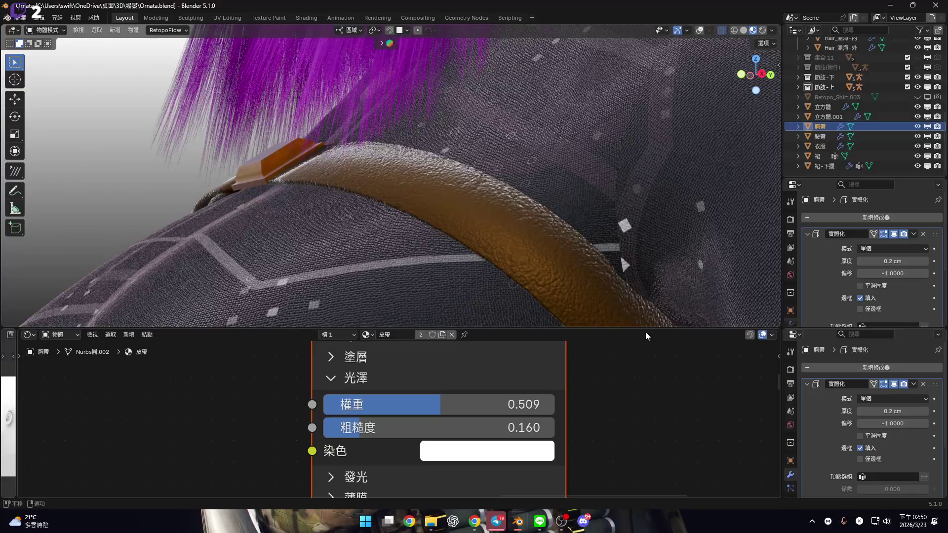
Enlarge the 3D view, orbit to the chest strap's front, and select the buckle.
{"action": "left_click_drag", "start_coordinate": [645, 330], "coordinate": [644, 486]}
{"action": "mouse_move", "coordinate": [545, 274]}
{"action": "middle_mouse_down"}
{"action": "mouse_move", "coordinate": [501, 196]}
{"action": "mouse_move", "coordinate": [562, 209]}
{"action": "mouse_move", "coordinate": [466, 218]}
{"action": "middle_mouse_up"}
{"action": "left_click", "coordinate": [465, 217]}
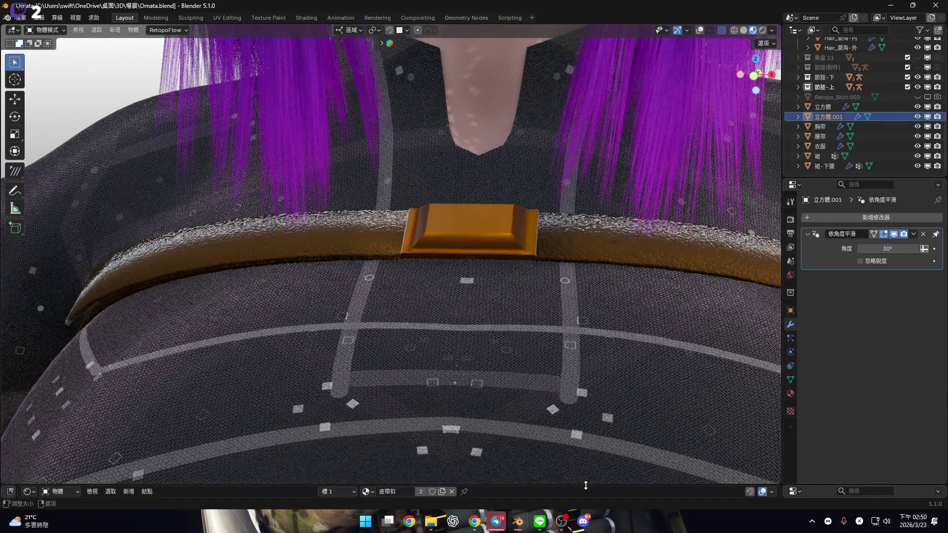
Reopen the shader editor for the buckle material and expand its Sheen settings.
{"action": "left_click_drag", "start_coordinate": [586, 485], "coordinate": [586, 234]}
{"action": "scroll", "coordinate": [547, 422], "scroll_direction": "down", "scroll_amount": 3}
{"action": "key", "text": "Home"}
{"action": "scroll", "coordinate": [506, 399], "scroll_direction": "up", "scroll_amount": 3}
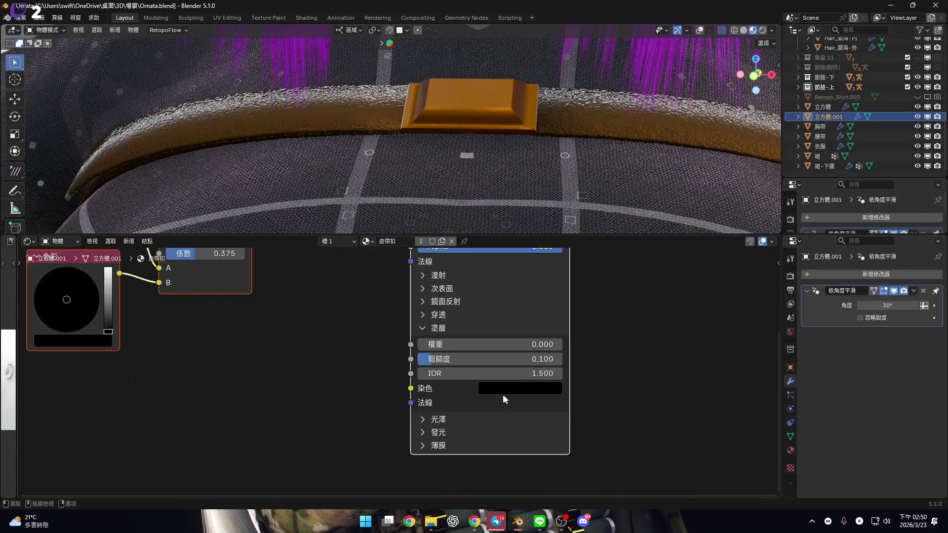
{"action": "scroll", "coordinate": [506, 399], "scroll_direction": "up", "scroll_amount": 2}
{"action": "left_click", "coordinate": [498, 429]}
{"action": "middle_click_drag", "start_coordinate": [558, 430], "coordinate": [541, 384]}
Give the buckle a sheen weight of about 0.2 and sheen roughness of 0.150.
{"action": "left_click", "coordinate": [451, 406]}
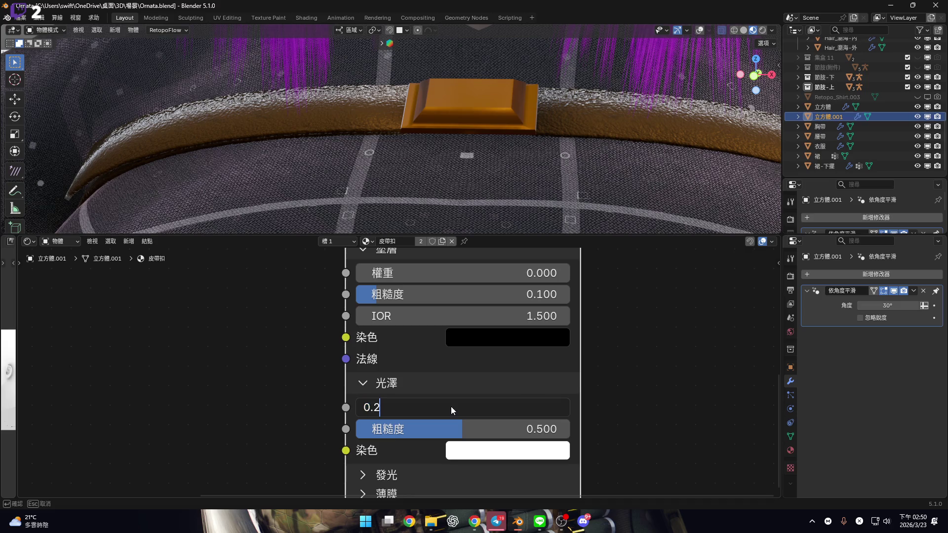
{"action": "key", "text": "Return"}
{"action": "middle_click_drag", "start_coordinate": [501, 125], "coordinate": [542, 208]}
{"action": "left_click", "coordinate": [505, 429]}
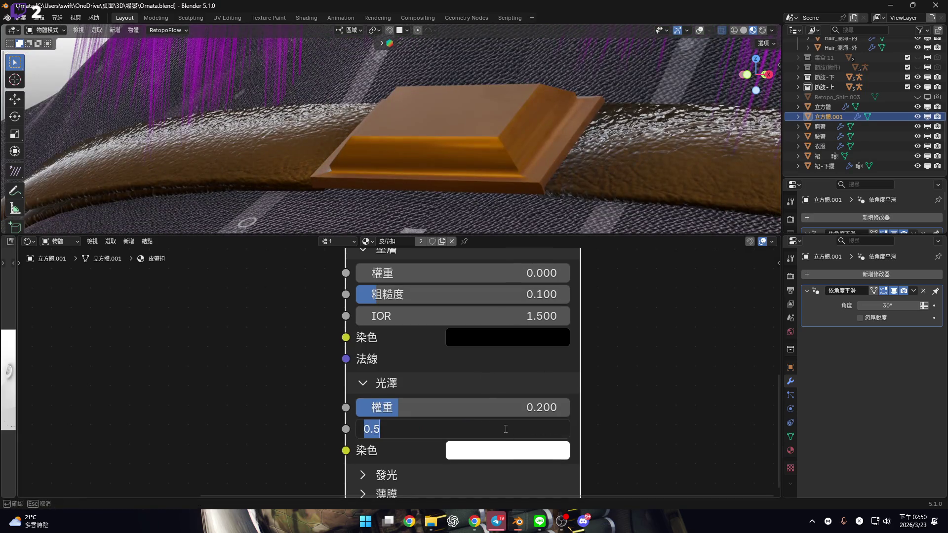
{"action": "type", "text": "0.15"}
{"action": "key", "text": "Return"}
{"action": "mouse_move", "coordinate": [503, 203]}
{"action": "middle_mouse_down"}
{"action": "mouse_move", "coordinate": [454, 148]}
{"action": "mouse_move", "coordinate": [453, 176]}
{"action": "middle_mouse_up"}
{"action": "left_click_drag", "start_coordinate": [414, 409], "coordinate": [420, 409]}
Frame the node tree, then enlarge the 3D view to see the belt across the torso.
{"action": "key", "text": "Home"}
{"action": "middle_click_drag", "start_coordinate": [479, 192], "coordinate": [513, 174]}
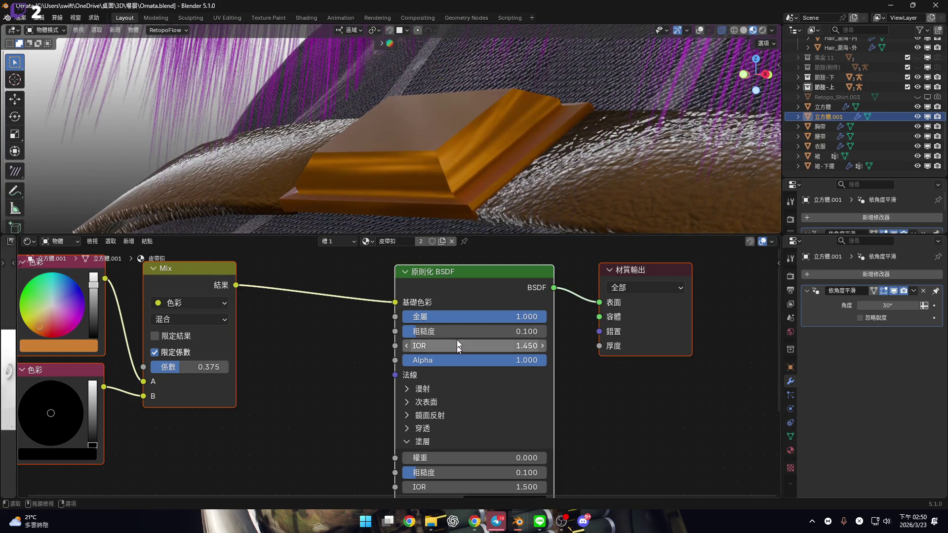
{"action": "left_click_drag", "start_coordinate": [457, 235], "coordinate": [457, 483]}
{"action": "middle_click_drag", "start_coordinate": [469, 328], "coordinate": [720, 99]}
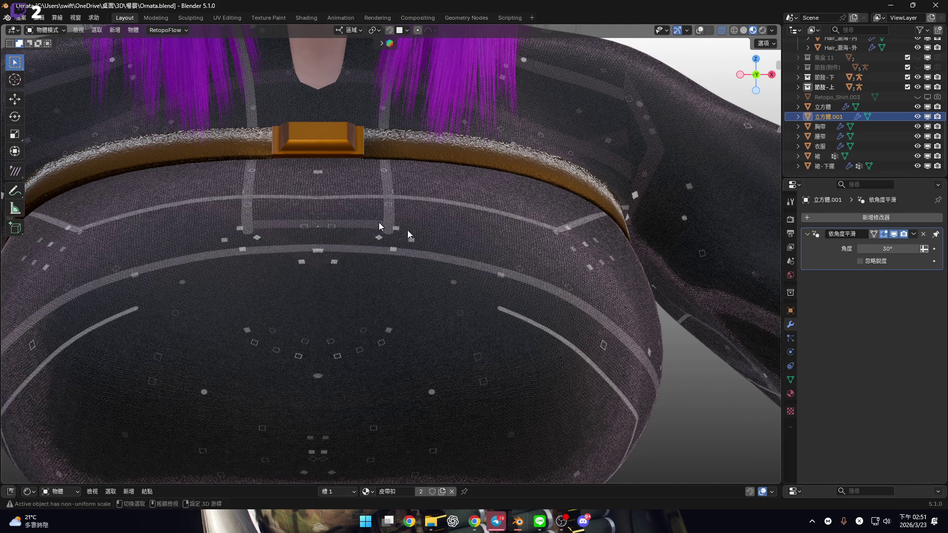
{"action": "middle_click_drag", "start_coordinate": [278, 202], "coordinate": [401, 237], "text": "shift"}
{"action": "scroll", "coordinate": [476, 215], "scroll_direction": "up", "scroll_amount": 5}
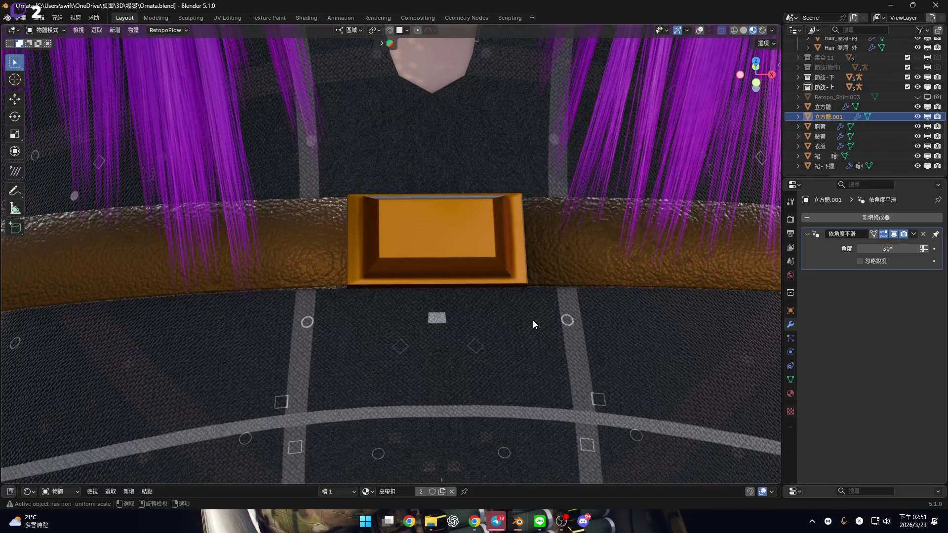
{"action": "left_click", "coordinate": [812, 522]}
{"action": "left_click", "coordinate": [773, 472]}
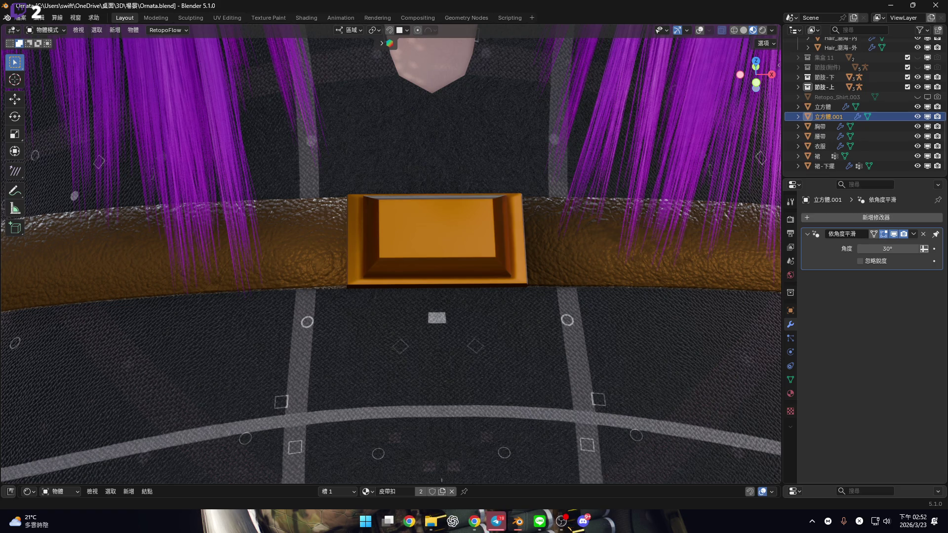
Raise the Shader Editor beneath the 3D view and zoom in on the buckle's nodes.
{"action": "scroll", "coordinate": [399, 232], "scroll_direction": "down", "scroll_amount": 6}
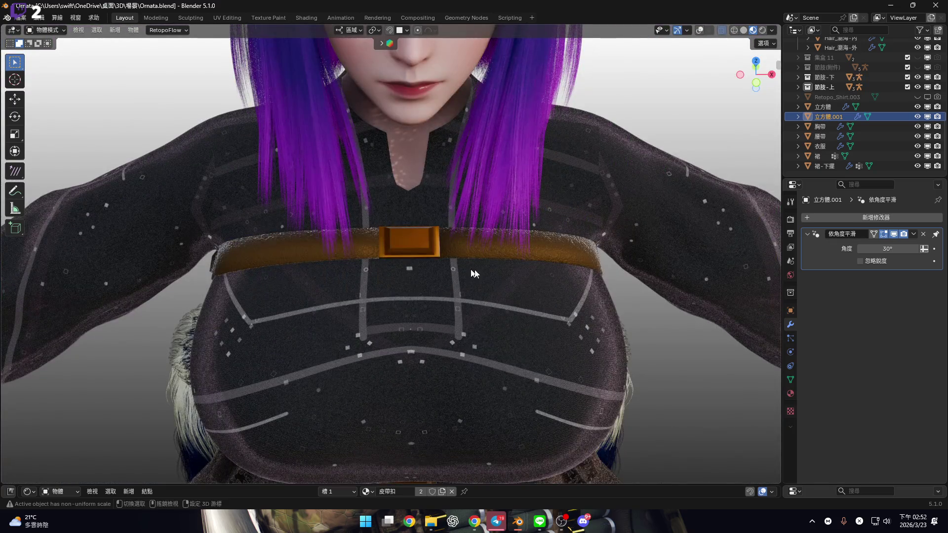
{"action": "scroll", "coordinate": [469, 273], "scroll_direction": "up", "scroll_amount": 6}
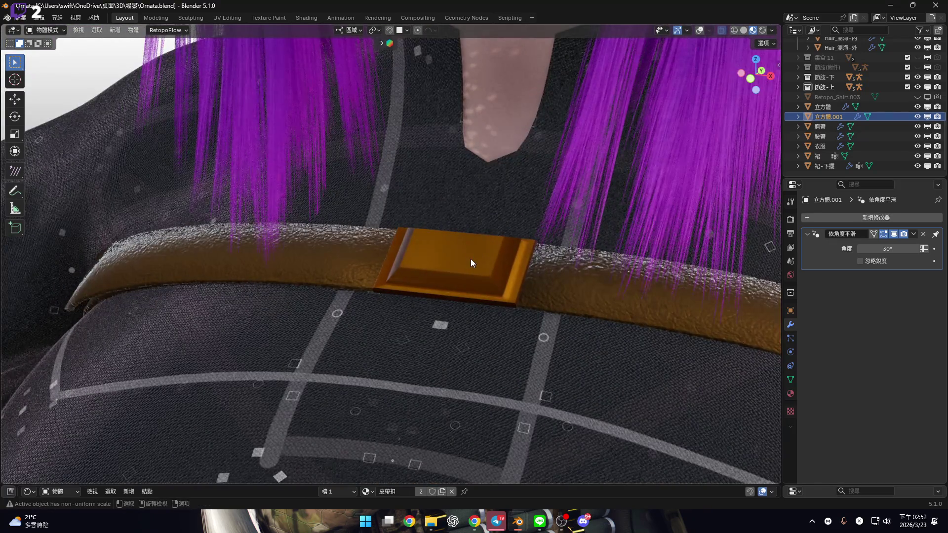
{"action": "scroll", "coordinate": [493, 274], "scroll_direction": "up", "scroll_amount": 2}
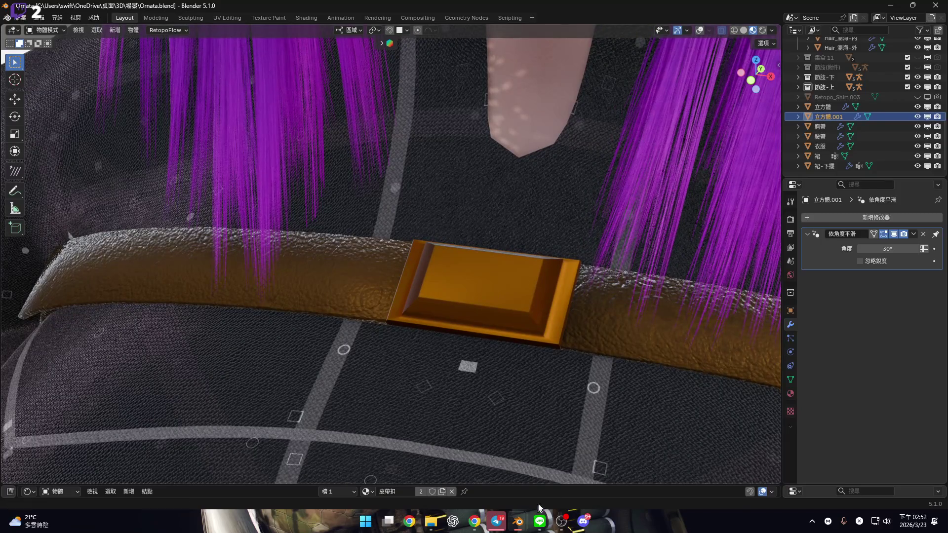
{"action": "left_click_drag", "start_coordinate": [566, 485], "coordinate": [584, 308]}
{"action": "middle_click_drag", "start_coordinate": [545, 366], "coordinate": [410, 366], "text": "ctrl"}
Box-select the colour and Mix nodes and move them aside with G.
{"action": "mouse_move", "coordinate": [270, 352]}
{"action": "left_mouse_down"}
{"action": "mouse_move", "coordinate": [485, 425]}
{"action": "mouse_move", "coordinate": [480, 414]}
{"action": "left_mouse_up"}
{"action": "key", "text": "g"}
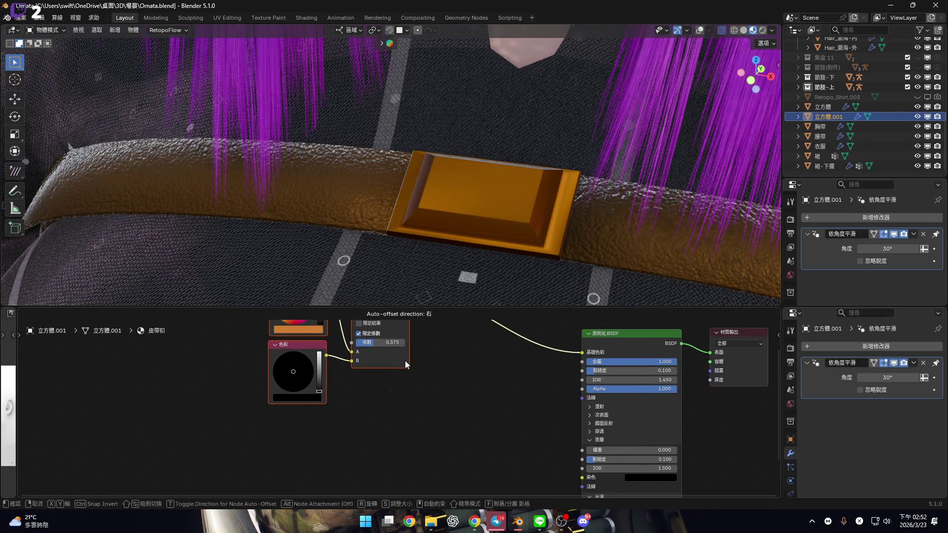
{"action": "left_click", "coordinate": [405, 360]}
{"action": "scroll", "coordinate": [560, 373], "scroll_direction": "down", "scroll_amount": 2}
{"action": "scroll", "coordinate": [563, 390], "scroll_direction": "up", "scroll_amount": 5}
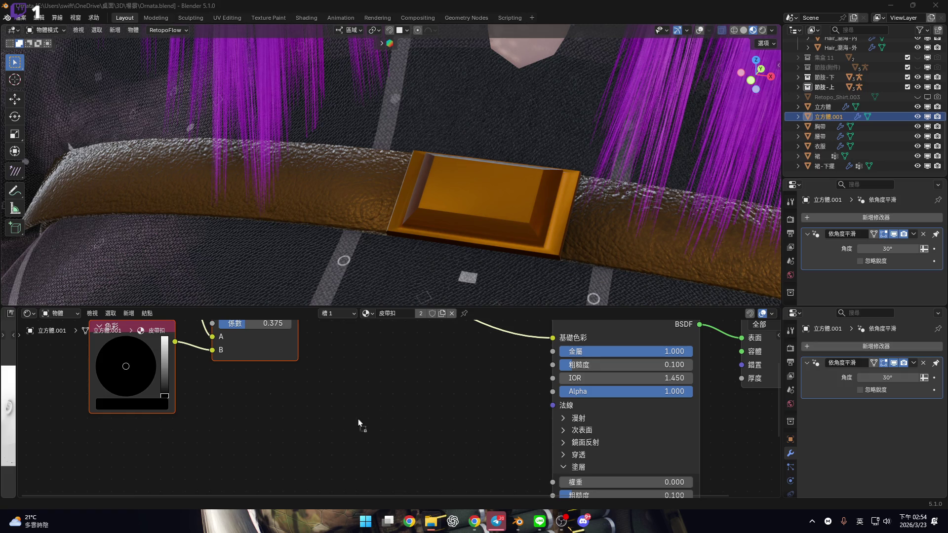
Add text-1713110765548.png as an image texture node and show it in an image view on the left.
{"action": "left_click_drag", "start_coordinate": [345, 420], "coordinate": [345, 421]}
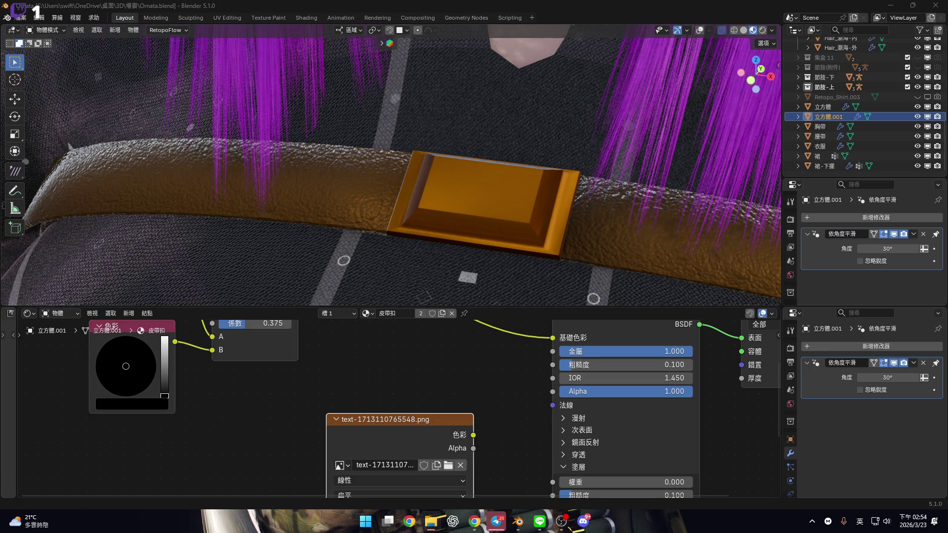
{"action": "scroll", "coordinate": [387, 424], "scroll_direction": "down", "scroll_amount": 3}
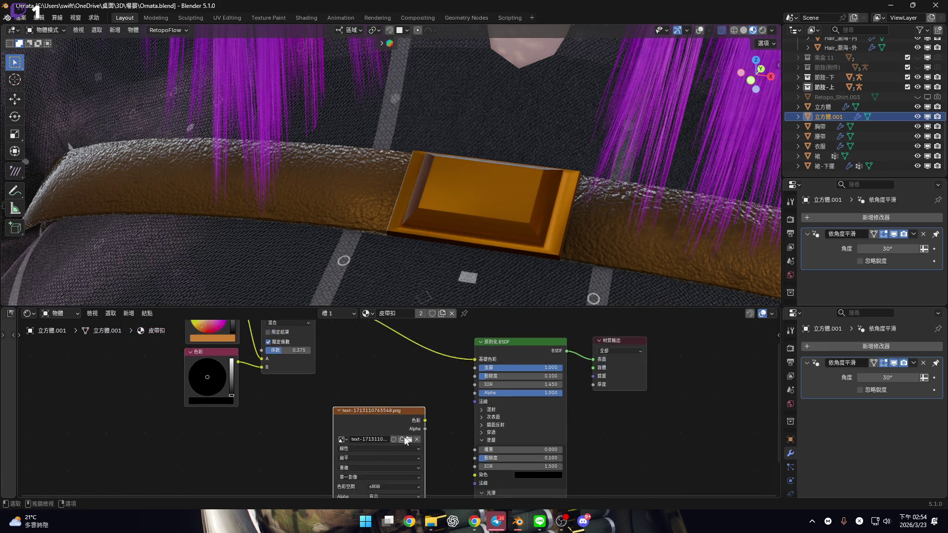
{"action": "scroll", "coordinate": [414, 402], "scroll_direction": "up", "scroll_amount": 3}
{"action": "left_click_drag", "start_coordinate": [429, 370], "coordinate": [301, 372]}
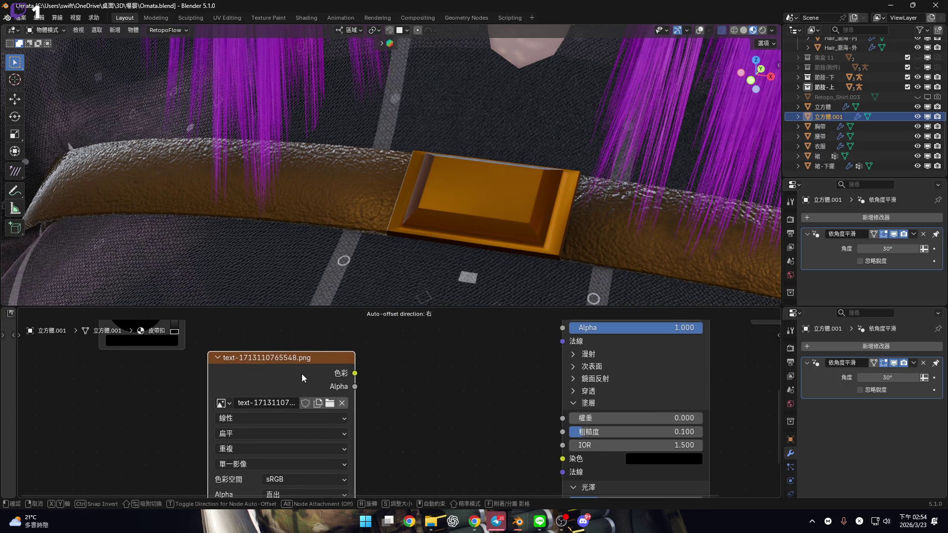
{"action": "scroll", "coordinate": [331, 374], "scroll_direction": "down", "scroll_amount": 2}
{"action": "mouse_move", "coordinate": [20, 383]}
{"action": "left_mouse_down"}
{"action": "mouse_move", "coordinate": [264, 385]}
{"action": "mouse_move", "coordinate": [248, 394]}
{"action": "left_mouse_up"}
{"action": "scroll", "coordinate": [103, 431], "scroll_direction": "up", "scroll_amount": 5}
{"action": "scroll", "coordinate": [446, 398], "scroll_direction": "up", "scroll_amount": 3}
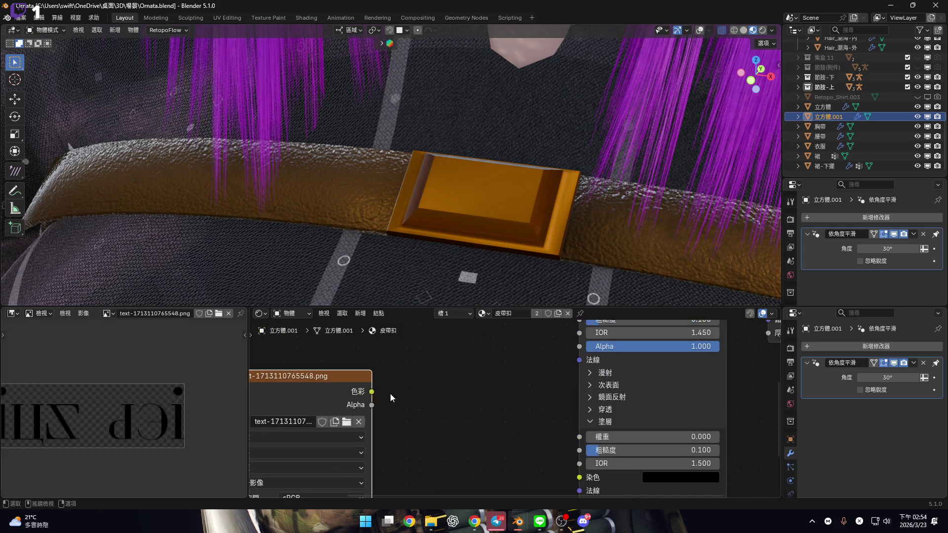
Test linking the image's Alpha to the Principled BSDF, then to its base colour.
{"action": "mouse_move", "coordinate": [341, 413]}
{"action": "left_mouse_down"}
{"action": "mouse_move", "coordinate": [499, 398]}
{"action": "mouse_move", "coordinate": [546, 378]}
{"action": "mouse_move", "coordinate": [560, 346]}
{"action": "left_mouse_up"}
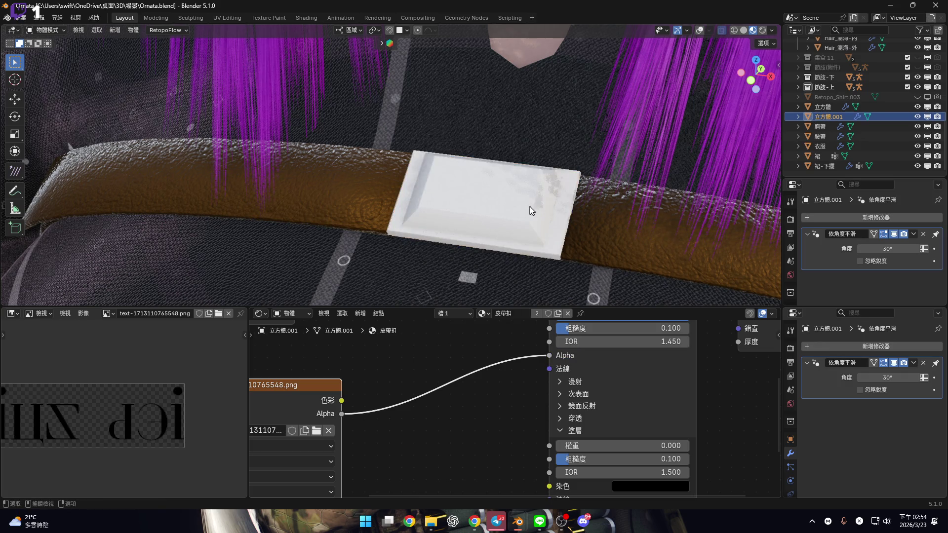
{"action": "mouse_move", "coordinate": [535, 218]}
{"action": "middle_mouse_down"}
{"action": "mouse_move", "coordinate": [518, 227]}
{"action": "mouse_move", "coordinate": [524, 244]}
{"action": "middle_mouse_up"}
{"action": "mouse_move", "coordinate": [464, 221]}
{"action": "middle_mouse_down"}
{"action": "mouse_move", "coordinate": [454, 150]}
{"action": "mouse_move", "coordinate": [463, 194]}
{"action": "mouse_move", "coordinate": [444, 247]}
{"action": "middle_mouse_up"}
{"action": "scroll", "coordinate": [445, 375], "scroll_direction": "down", "scroll_amount": 3}
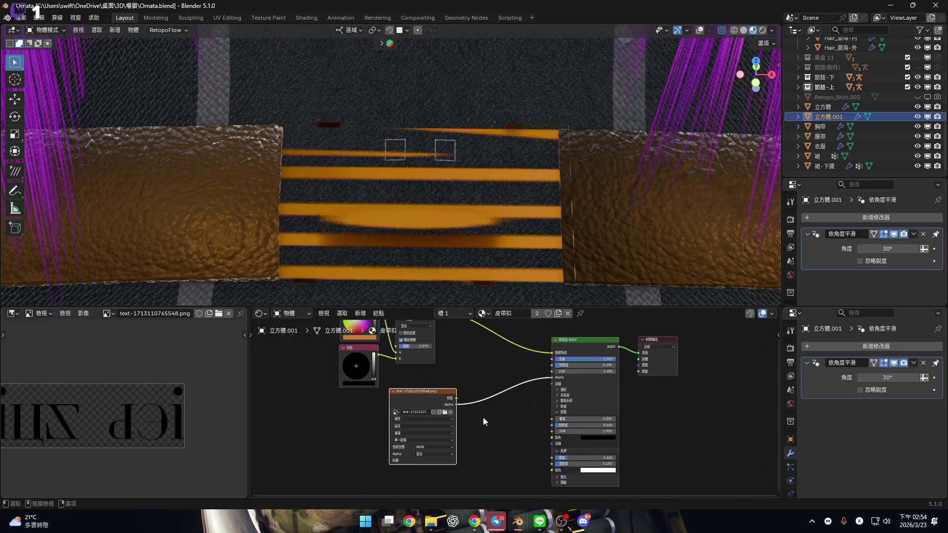
{"action": "scroll", "coordinate": [561, 387], "scroll_direction": "up", "scroll_amount": 3}
{"action": "scroll", "coordinate": [561, 387], "scroll_direction": "down", "scroll_amount": 3}
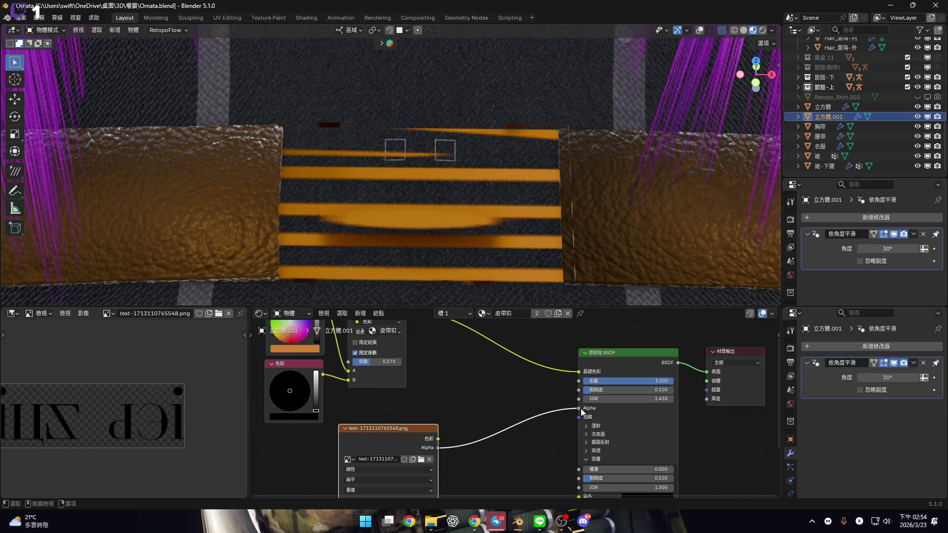
{"action": "left_click_drag", "start_coordinate": [579, 408], "coordinate": [582, 374]}
{"action": "left_click_drag", "start_coordinate": [499, 432], "coordinate": [513, 415]}
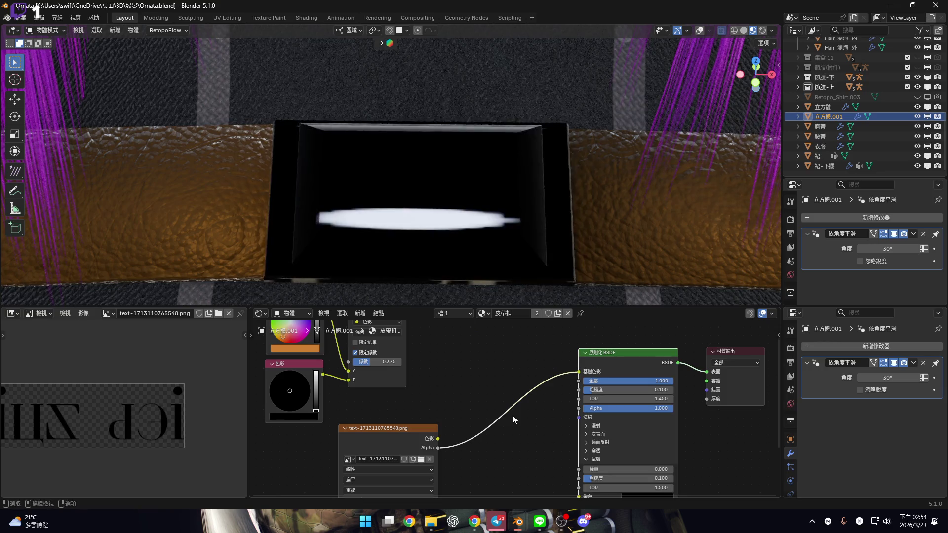
Undo and disconnect the image links so the buckle stays orange, and move the texture node lower left.
{"action": "middle_click_drag", "start_coordinate": [548, 404], "coordinate": [536, 393]}
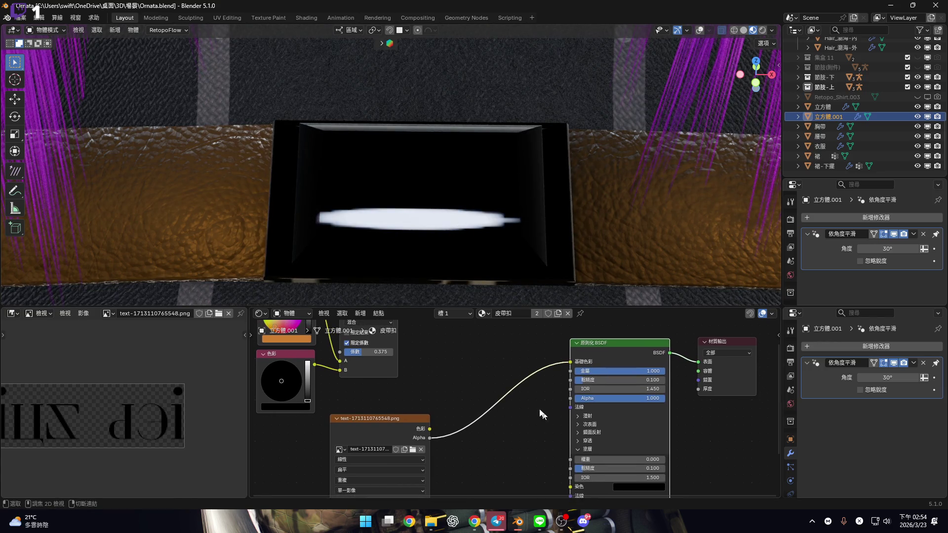
{"action": "key", "text": "ctrl+z"}
{"action": "scroll", "coordinate": [567, 404], "scroll_direction": "up", "scroll_amount": 2}
{"action": "mouse_move", "coordinate": [571, 409]}
{"action": "left_mouse_down"}
{"action": "mouse_move", "coordinate": [550, 419]}
{"action": "mouse_move", "coordinate": [572, 419]}
{"action": "left_mouse_up"}
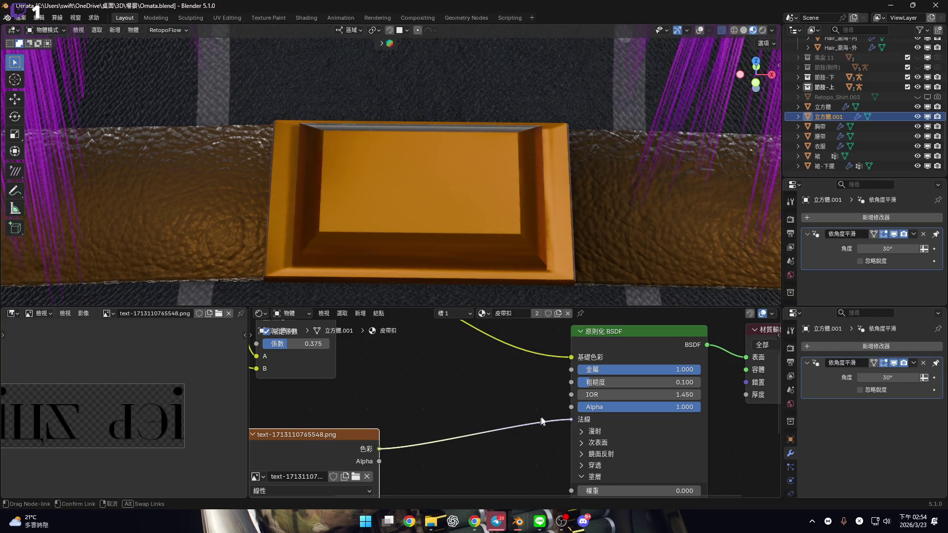
{"action": "middle_click_drag", "start_coordinate": [461, 247], "coordinate": [472, 240]}
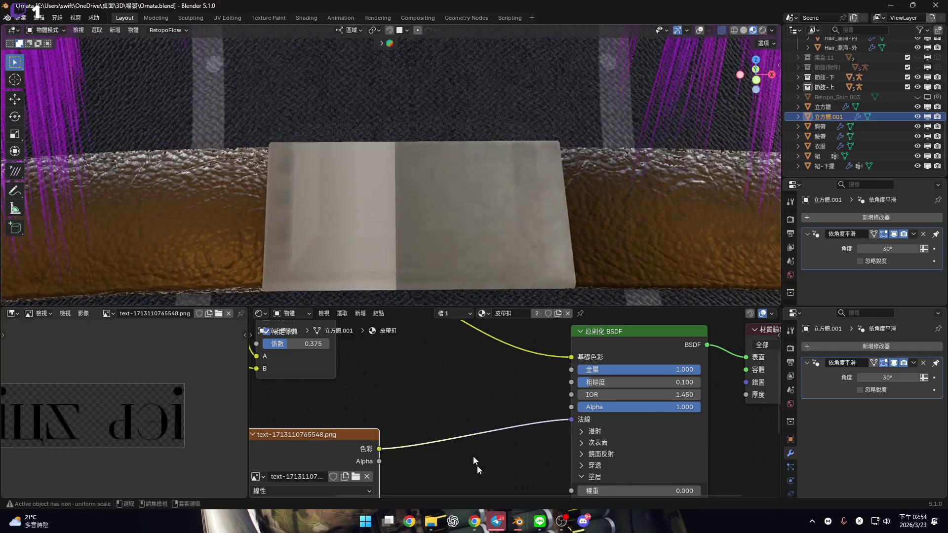
{"action": "left_click_drag", "start_coordinate": [378, 449], "coordinate": [378, 451], "text": "ctrl"}
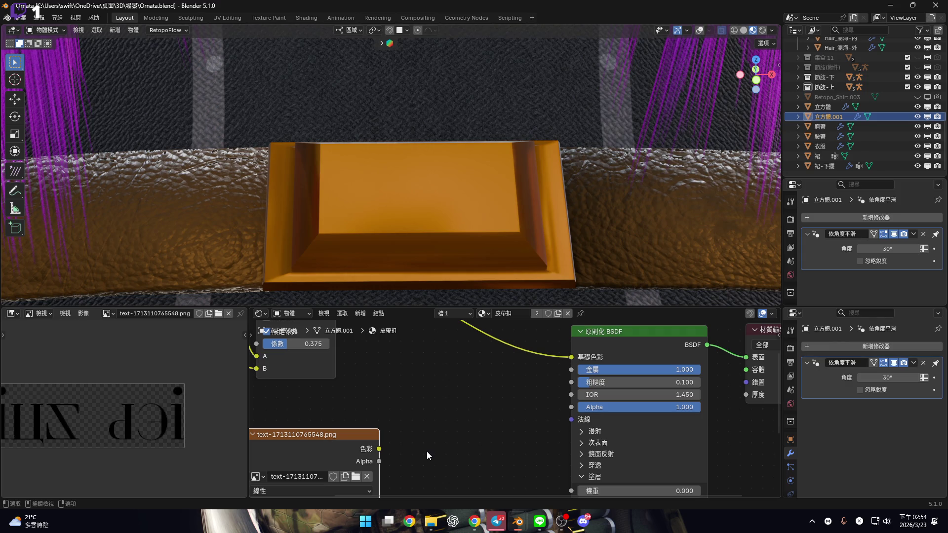
{"action": "scroll", "coordinate": [403, 450], "scroll_direction": "down", "scroll_amount": 2}
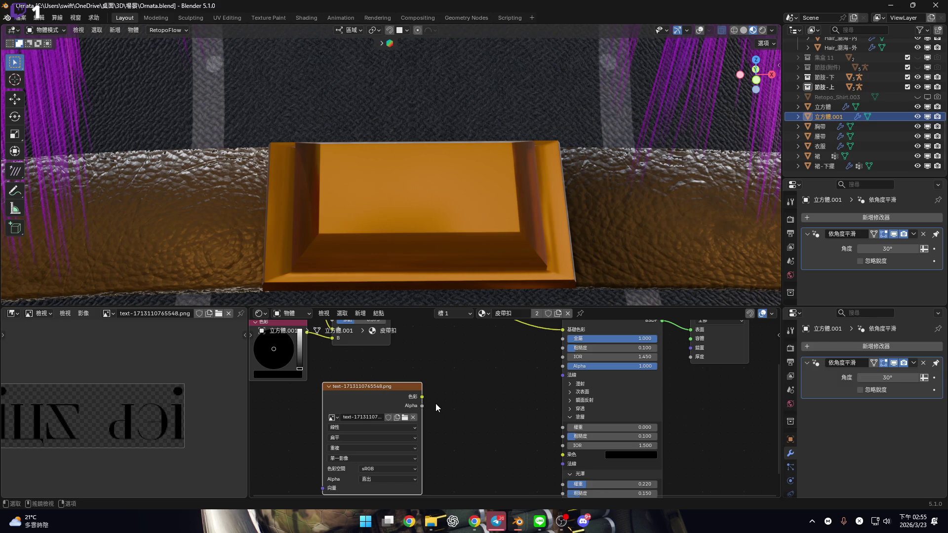
{"action": "left_click_drag", "start_coordinate": [387, 398], "coordinate": [279, 444]}
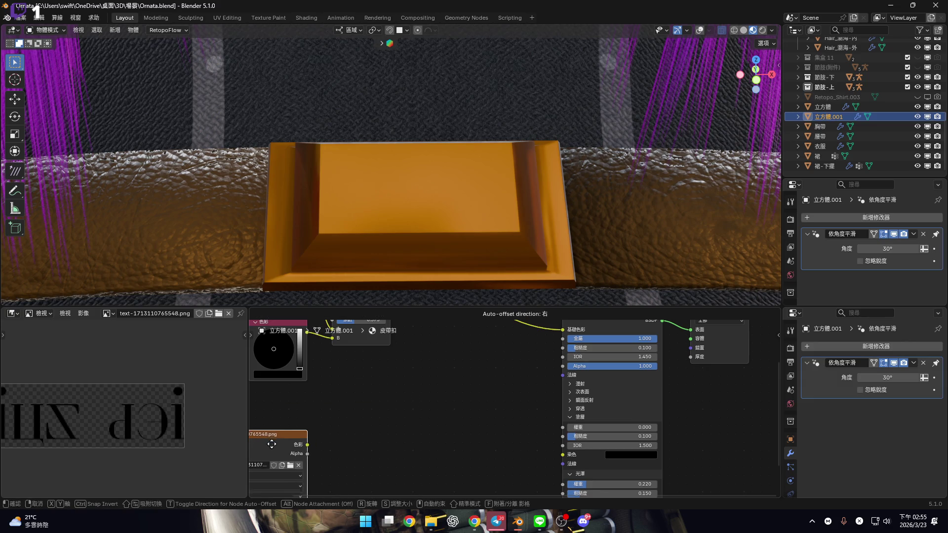
Add a Bump node via the Shift+A search and feed the image colour into its height.
{"action": "scroll", "coordinate": [403, 412], "scroll_direction": "up", "scroll_amount": 1}
{"action": "key", "text": "shift+a"}
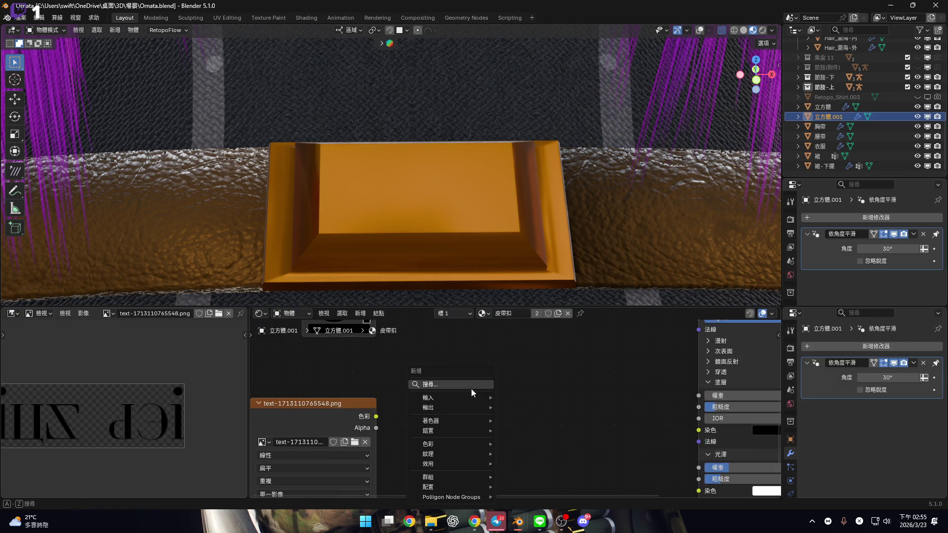
{"action": "type", "text": "h"}
{"action": "key", "text": "BackSpace"}
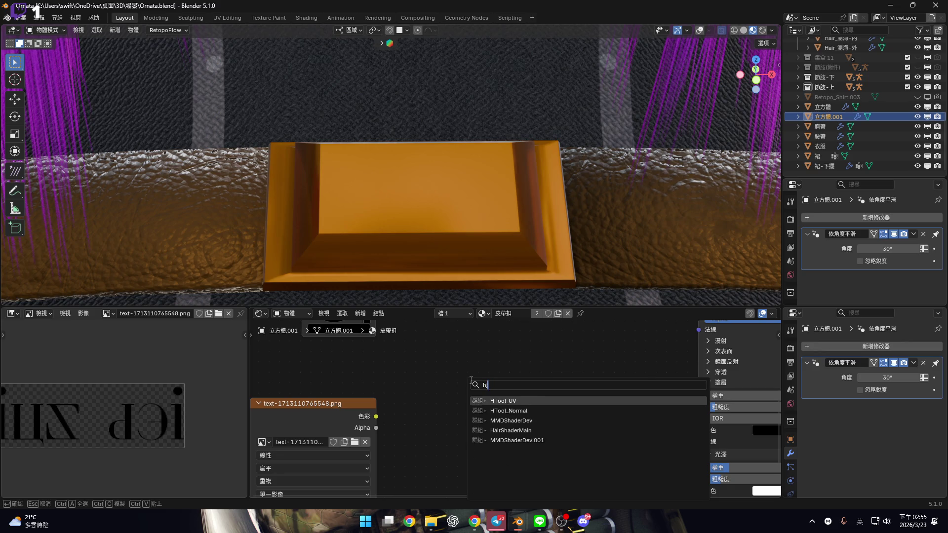
{"action": "type", "text": "置"}
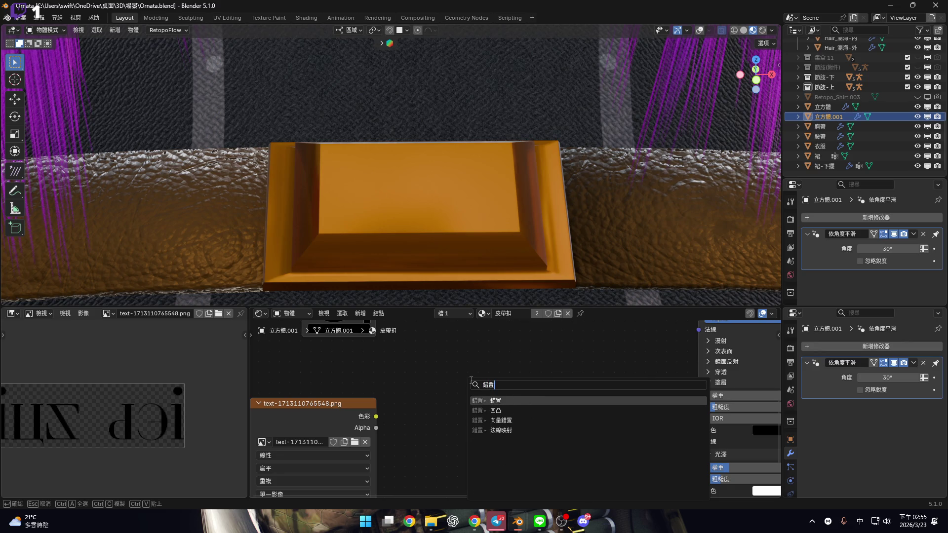
{"action": "key", "text": "Down"}
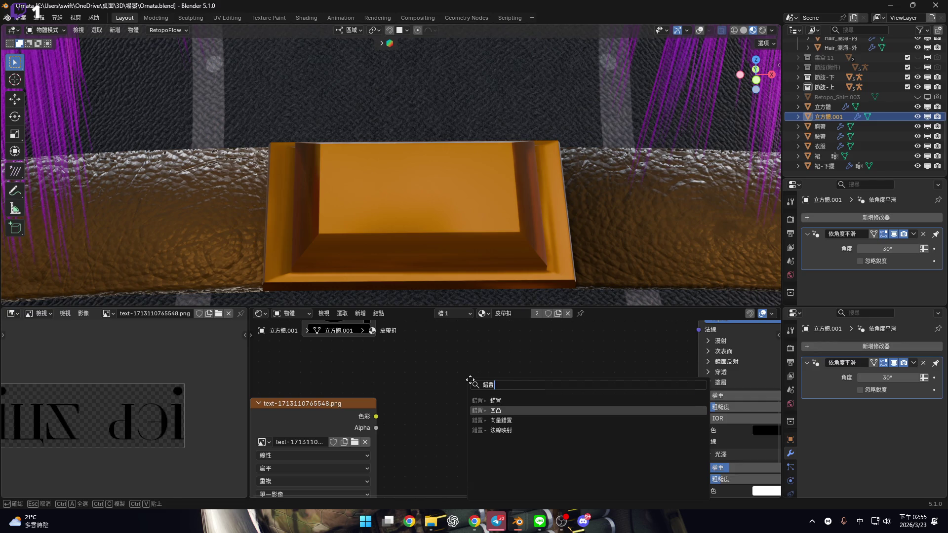
{"action": "key", "text": "Return"}
{"action": "left_click", "coordinate": [452, 433]}
{"action": "scroll", "coordinate": [387, 415], "scroll_direction": "up", "scroll_amount": 2}
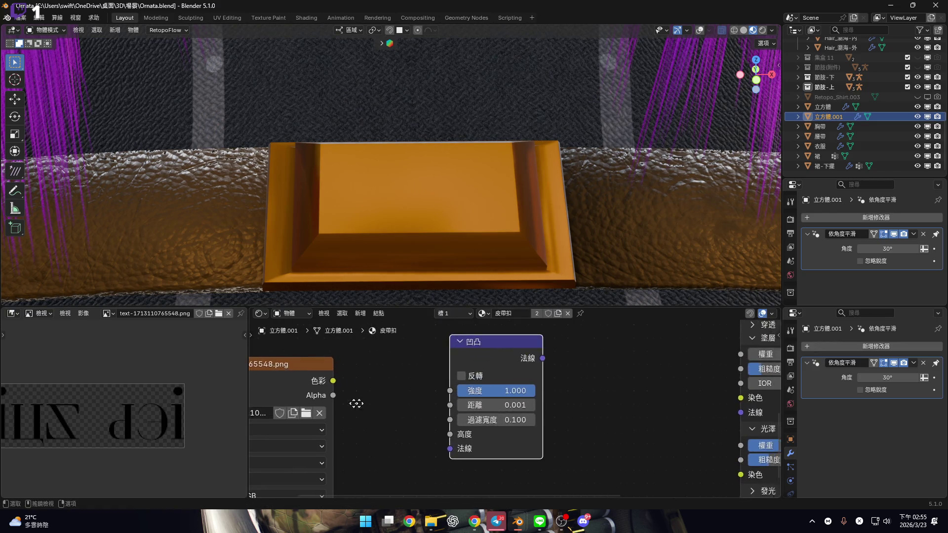
{"action": "mouse_move", "coordinate": [293, 386]}
{"action": "left_mouse_down"}
{"action": "mouse_move", "coordinate": [420, 452]}
{"action": "mouse_move", "coordinate": [412, 439]}
{"action": "left_mouse_up"}
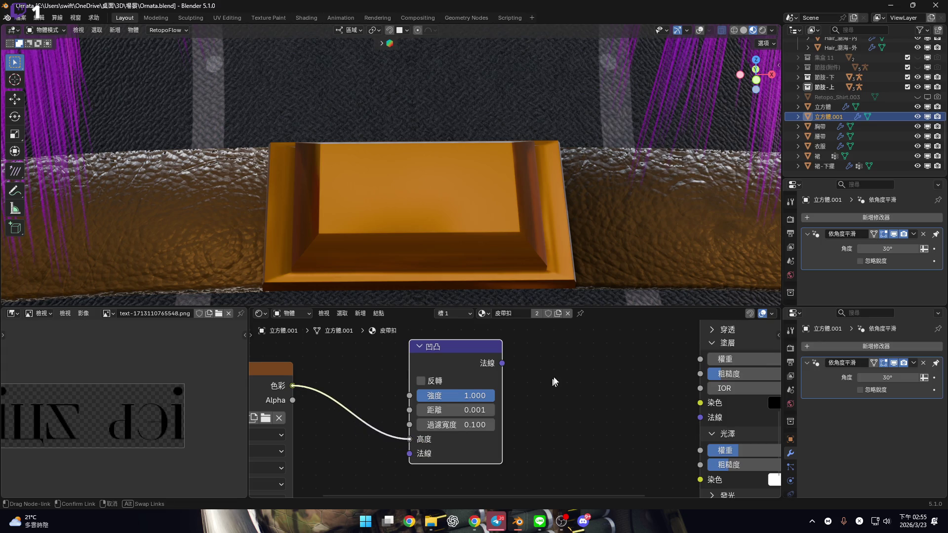
Connect the Bump output to the shader's normal, test distance and strength, and invert it.
{"action": "middle_click_drag", "start_coordinate": [505, 356], "coordinate": [433, 426]}
{"action": "mouse_move", "coordinate": [430, 433]}
{"action": "left_mouse_down"}
{"action": "mouse_move", "coordinate": [621, 377]}
{"action": "mouse_move", "coordinate": [637, 352]}
{"action": "left_mouse_up"}
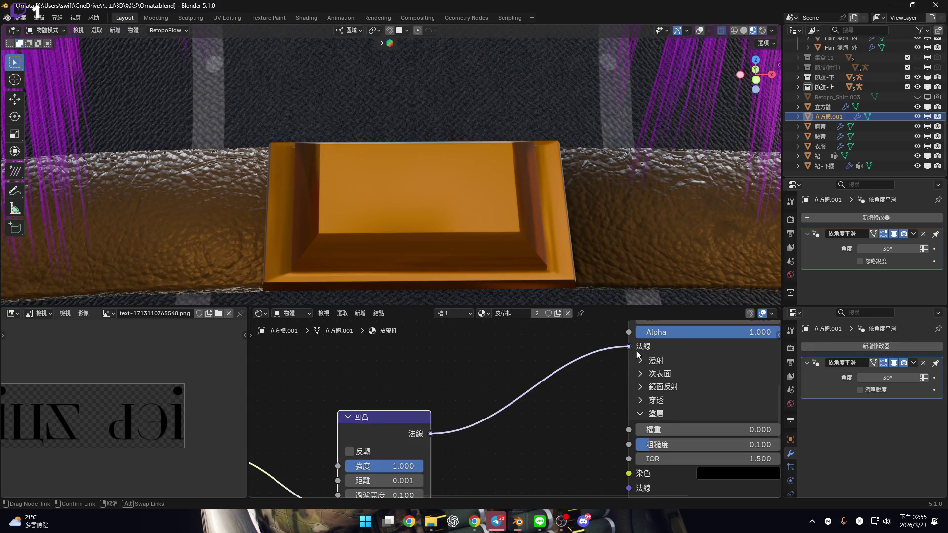
{"action": "mouse_move", "coordinate": [482, 236]}
{"action": "middle_mouse_down"}
{"action": "mouse_move", "coordinate": [504, 241]}
{"action": "mouse_move", "coordinate": [549, 203]}
{"action": "mouse_move", "coordinate": [488, 219]}
{"action": "mouse_move", "coordinate": [523, 247]}
{"action": "middle_mouse_up"}
{"action": "scroll", "coordinate": [428, 441], "scroll_direction": "up", "scroll_amount": 5}
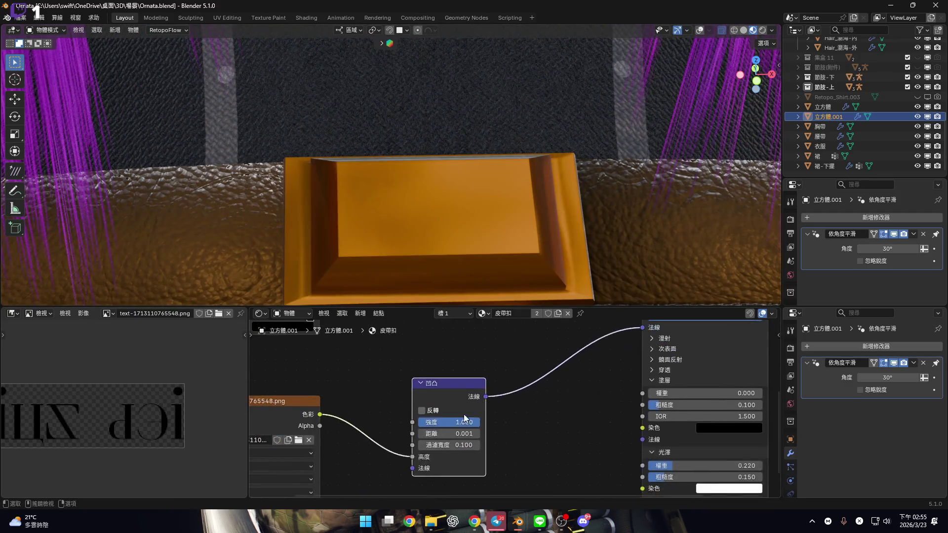
{"action": "left_click_drag", "start_coordinate": [428, 440], "coordinate": [464, 441]}
{"action": "key", "text": "Escape"}
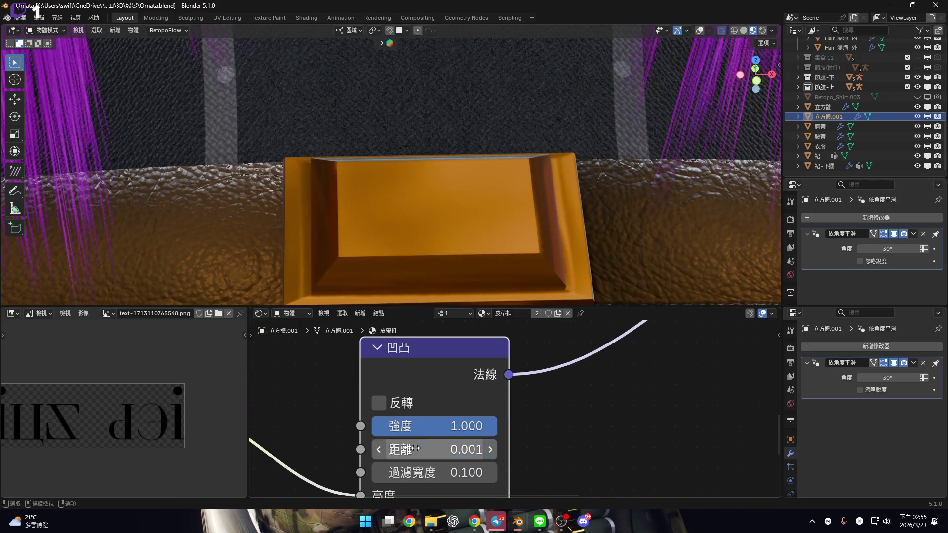
{"action": "left_click_drag", "start_coordinate": [373, 426], "coordinate": [374, 426]}
{"action": "key", "text": "Escape"}
{"action": "left_click", "coordinate": [379, 403]}
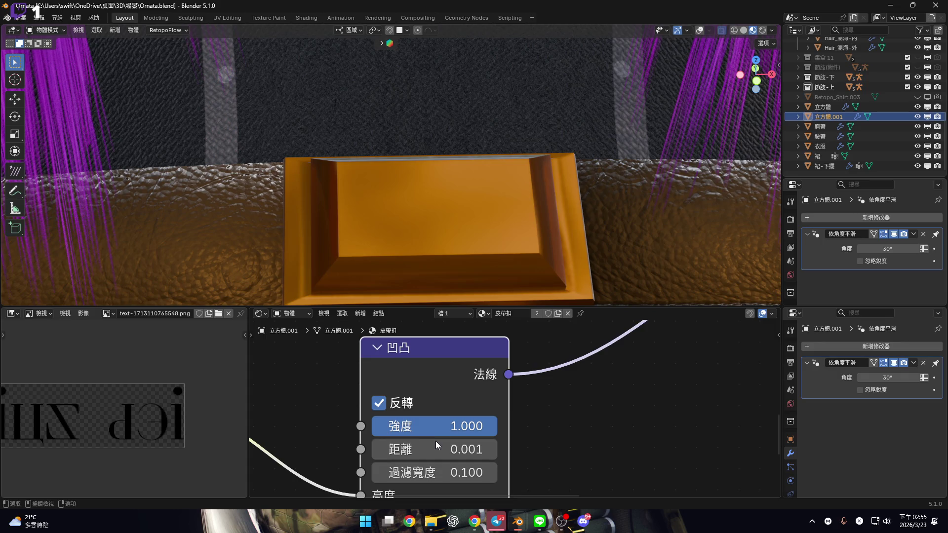
Try Bump filter width values, then delete the Bump node to restore the plain orange buckle.
{"action": "scroll", "coordinate": [434, 443], "scroll_direction": "down", "scroll_amount": 1}
{"action": "mouse_move", "coordinate": [430, 443]}
{"action": "left_mouse_down"}
{"action": "mouse_move", "coordinate": [493, 443]}
{"action": "mouse_move", "coordinate": [419, 443]}
{"action": "mouse_move", "coordinate": [479, 443]}
{"action": "left_mouse_up"}
{"action": "key", "text": "Escape"}
{"action": "scroll", "coordinate": [493, 444], "scroll_direction": "down", "scroll_amount": 2}
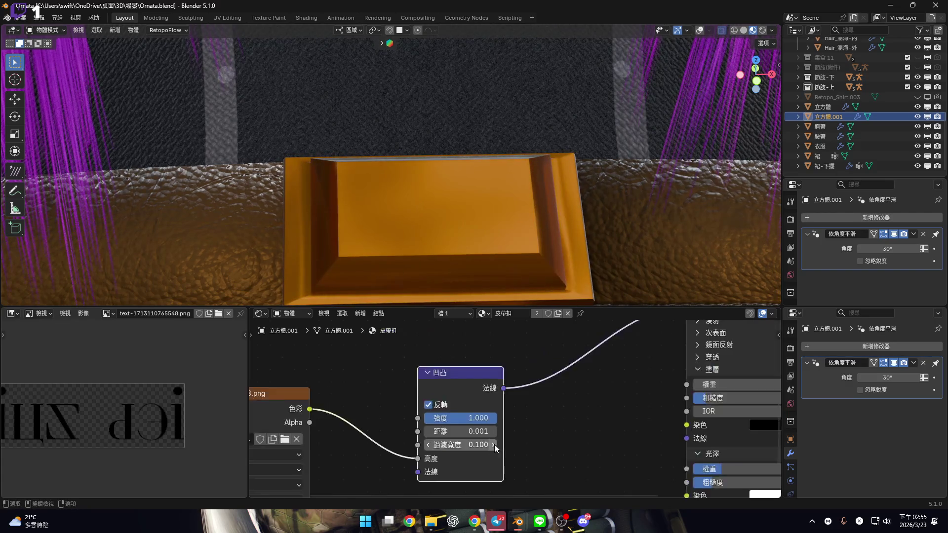
{"action": "scroll", "coordinate": [494, 444], "scroll_direction": "up", "scroll_amount": 1}
{"action": "left_click_drag", "start_coordinate": [420, 459], "coordinate": [420, 475]}
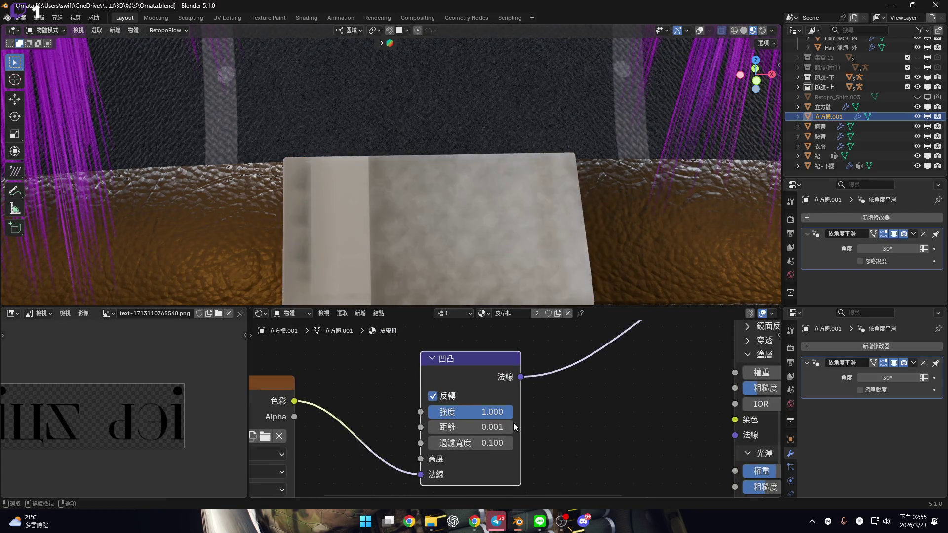
{"action": "scroll", "coordinate": [474, 425], "scroll_direction": "down", "scroll_amount": 2}
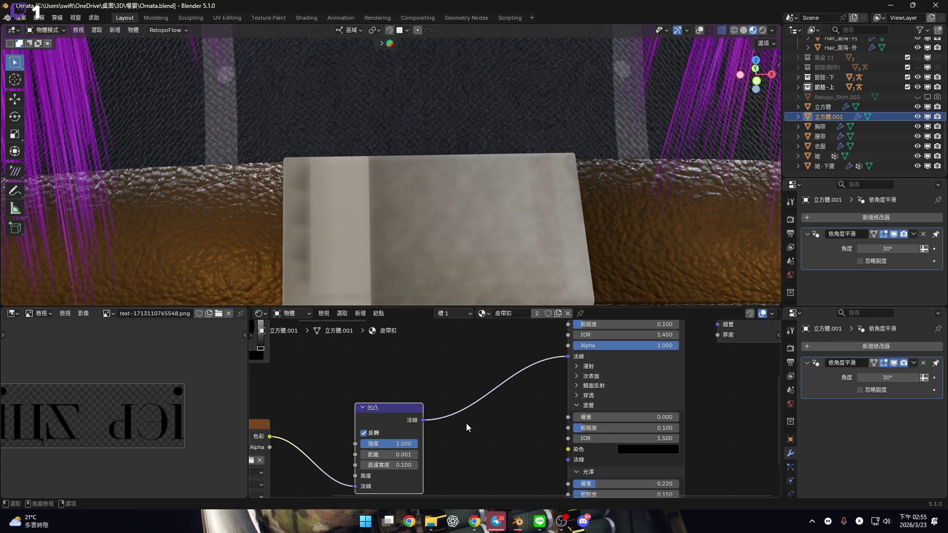
{"action": "middle_click_drag", "start_coordinate": [466, 424], "coordinate": [480, 417]}
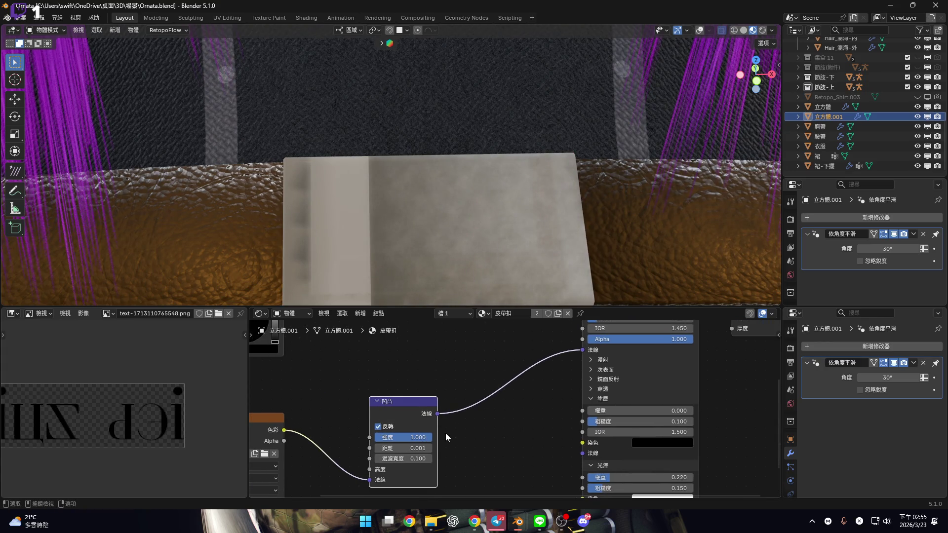
{"action": "key", "text": "x"}
{"action": "left_click_drag", "start_coordinate": [285, 430], "coordinate": [382, 429]}
Add a Displacement node via the 置 search and link it to the Material Output's Displacement.
{"action": "type", "text": "置"}
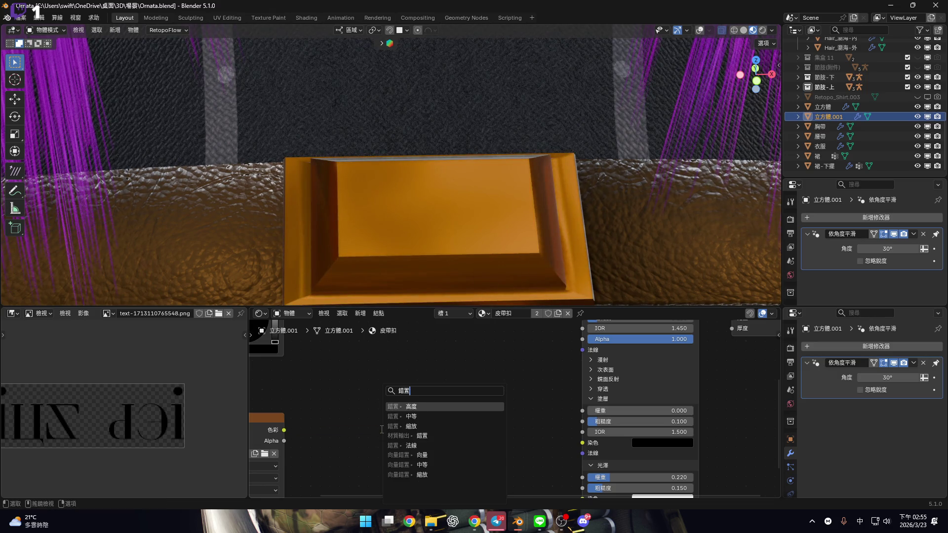
{"action": "left_click", "coordinate": [420, 407]}
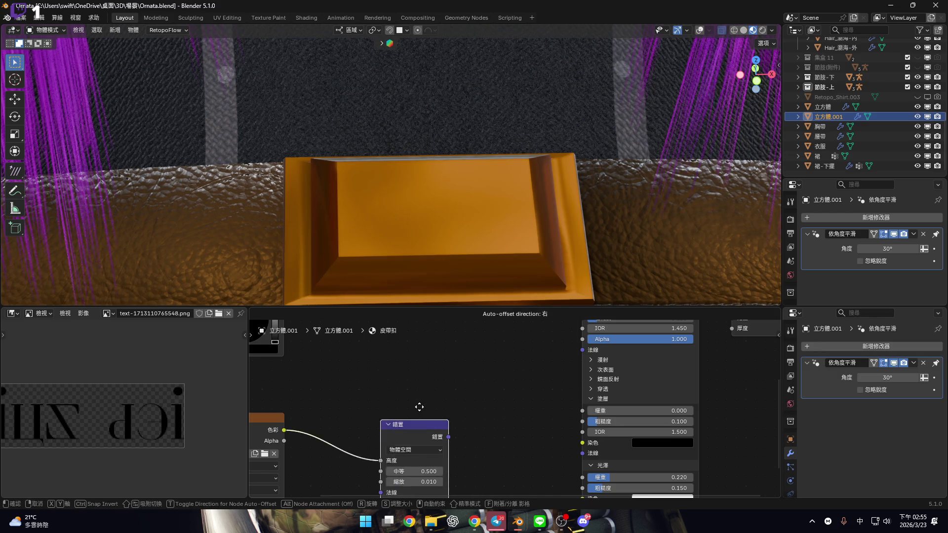
{"action": "left_click", "coordinate": [402, 390]}
{"action": "middle_click_drag", "start_coordinate": [466, 424], "coordinate": [338, 426]}
{"action": "mouse_move", "coordinate": [332, 425]}
{"action": "left_mouse_down"}
{"action": "mouse_move", "coordinate": [580, 374]}
{"action": "mouse_move", "coordinate": [634, 340]}
{"action": "mouse_move", "coordinate": [640, 348]}
{"action": "left_mouse_up"}
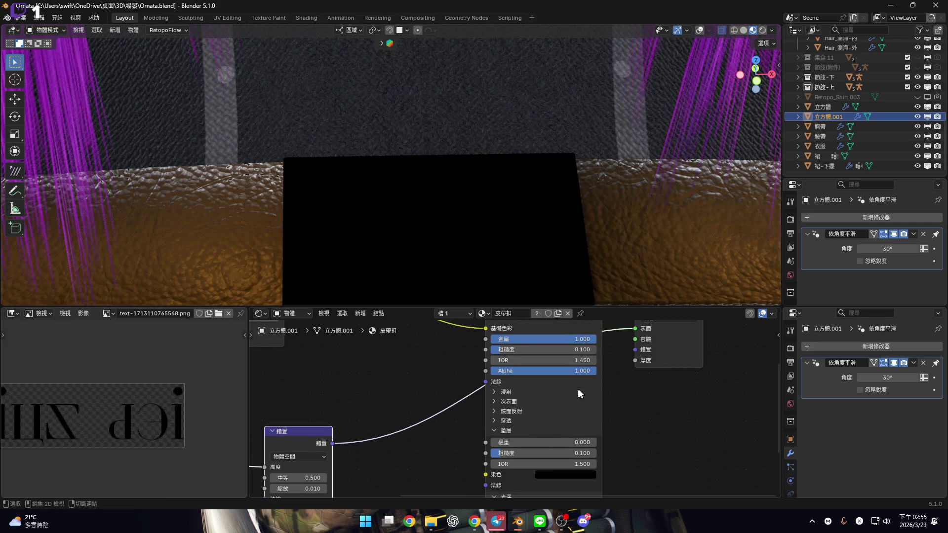
{"action": "key", "text": "ctrl+z"}
{"action": "mouse_move", "coordinate": [332, 443]}
{"action": "left_mouse_down"}
{"action": "mouse_move", "coordinate": [548, 368]}
{"action": "mouse_move", "coordinate": [636, 358]}
{"action": "mouse_move", "coordinate": [636, 349]}
{"action": "left_mouse_up"}
{"action": "mouse_move", "coordinate": [482, 258]}
{"action": "middle_mouse_down"}
{"action": "mouse_move", "coordinate": [483, 213]}
{"action": "mouse_move", "coordinate": [457, 224]}
{"action": "mouse_move", "coordinate": [461, 232]}
{"action": "middle_mouse_up"}
Test higher Displacement midlevel and scale values, cancelling each change.
{"action": "middle_click_drag", "start_coordinate": [352, 453], "coordinate": [445, 434]}
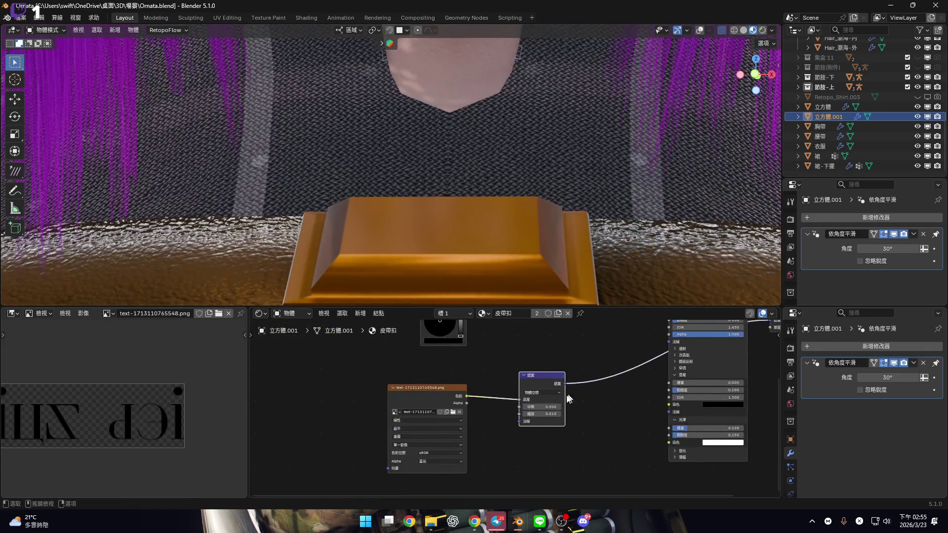
{"action": "scroll", "coordinate": [609, 401], "scroll_direction": "up", "scroll_amount": 3}
{"action": "scroll", "coordinate": [425, 424], "scroll_direction": "up", "scroll_amount": 3}
{"action": "left_click_drag", "start_coordinate": [426, 424], "coordinate": [474, 424]}
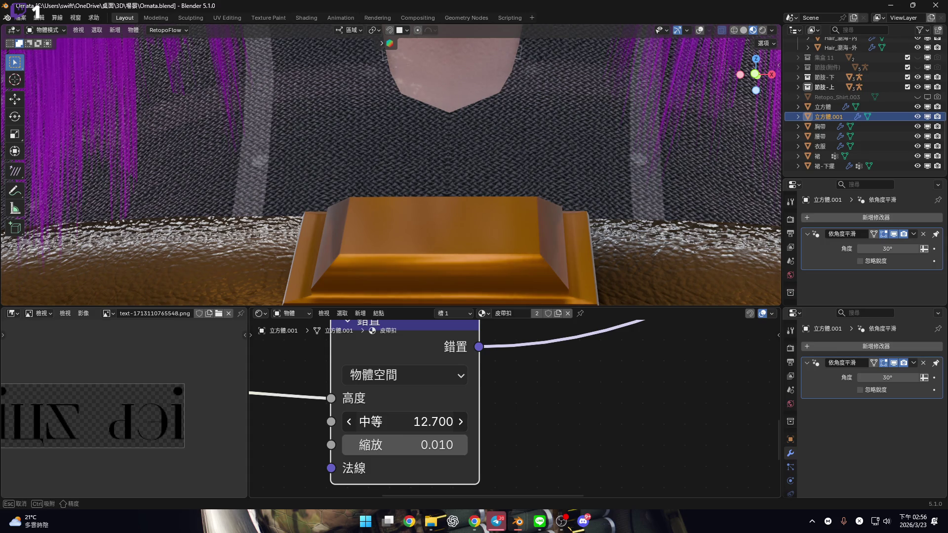
{"action": "key", "text": "Escape"}
{"action": "left_click_drag", "start_coordinate": [394, 445], "coordinate": [632, 445]}
{"action": "key", "text": "Escape"}
Inspect the buckle and revert displacement scale to 0.010, keeping midlevel at 0.500.
{"action": "scroll", "coordinate": [428, 209], "scroll_direction": "up", "scroll_amount": 6}
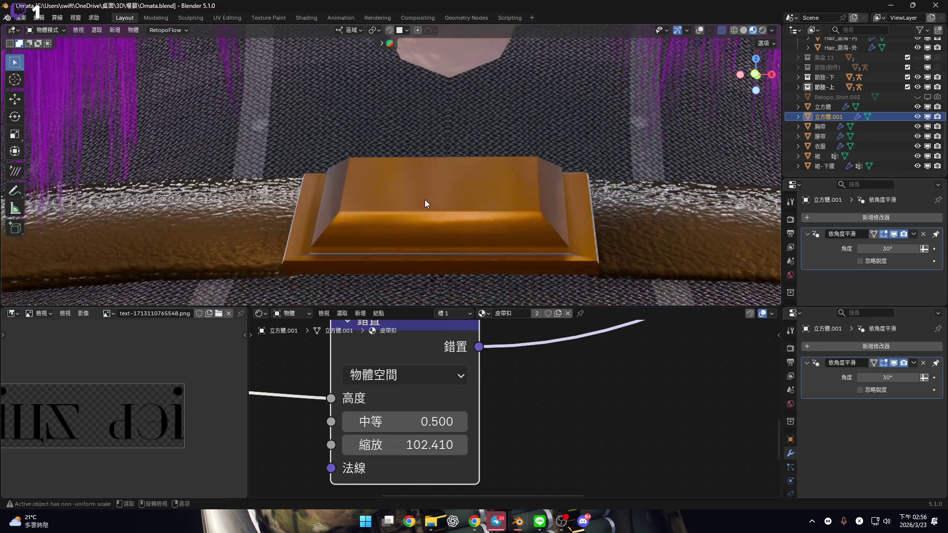
{"action": "mouse_move", "coordinate": [487, 259]}
{"action": "middle_mouse_down"}
{"action": "mouse_move", "coordinate": [459, 200]}
{"action": "mouse_move", "coordinate": [437, 216]}
{"action": "mouse_move", "coordinate": [459, 229]}
{"action": "mouse_move", "coordinate": [484, 220]}
{"action": "middle_mouse_up"}
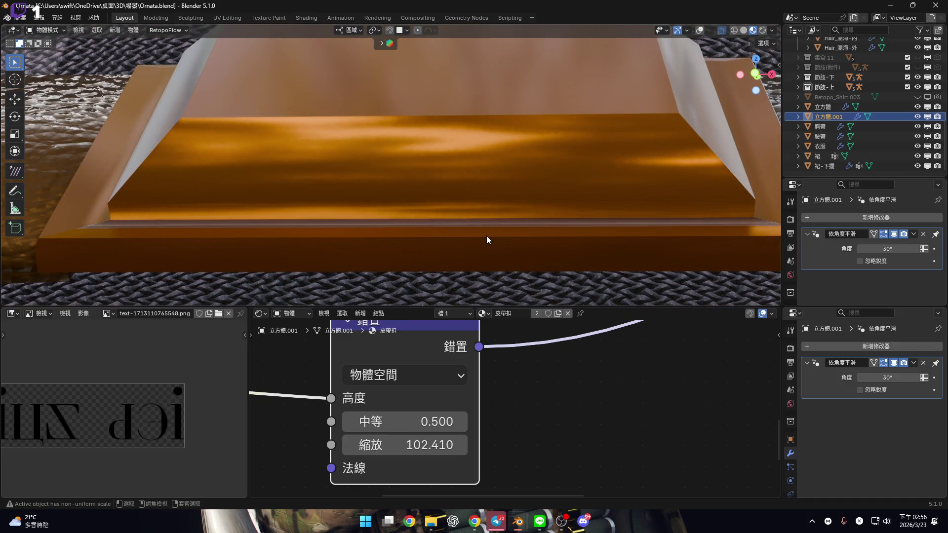
{"action": "key", "text": "ctrl+z"}
{"action": "scroll", "coordinate": [479, 212], "scroll_direction": "down", "scroll_amount": 5}
{"action": "scroll", "coordinate": [480, 173], "scroll_direction": "up", "scroll_amount": 3}
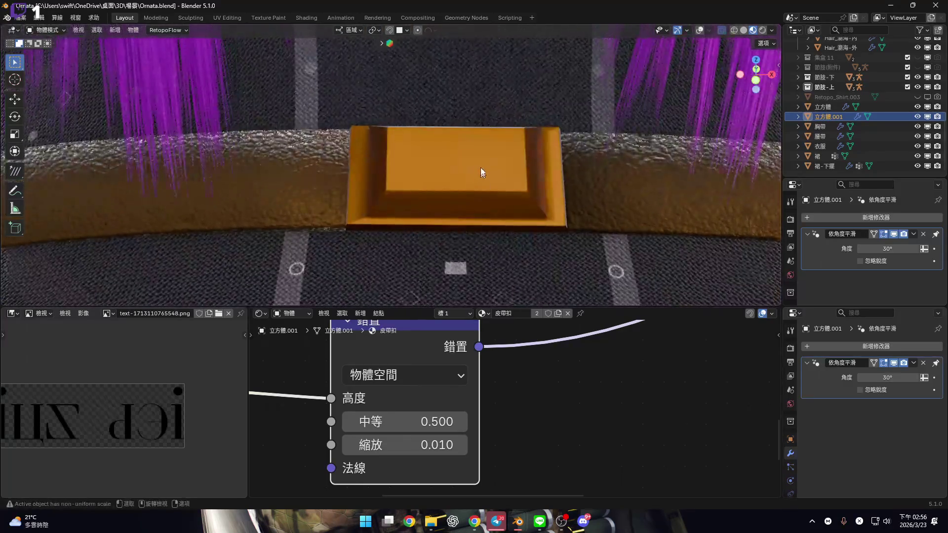
{"action": "scroll", "coordinate": [472, 172], "scroll_direction": "up", "scroll_amount": 3}
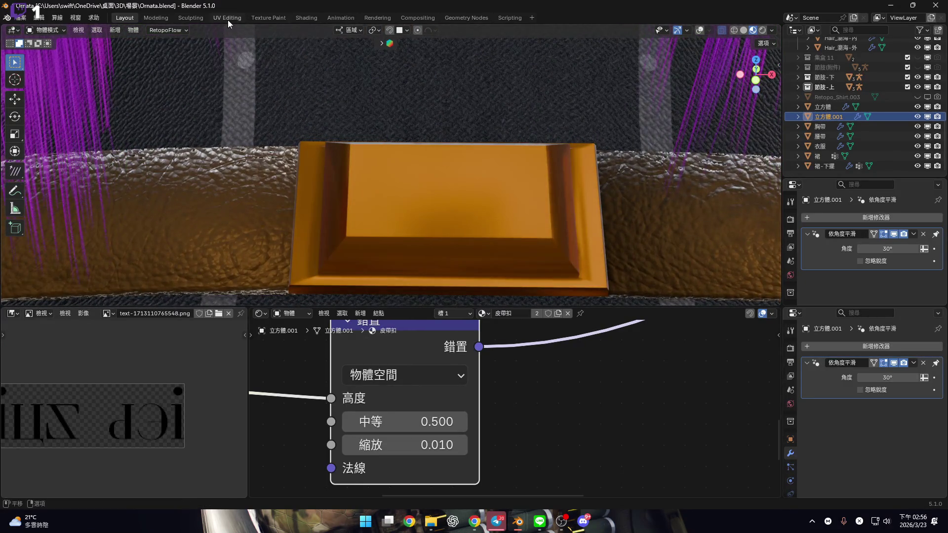
In the UV Editing workspace, display text-1713110765548.png as the UV background image.
{"action": "left_click", "coordinate": [227, 17]}
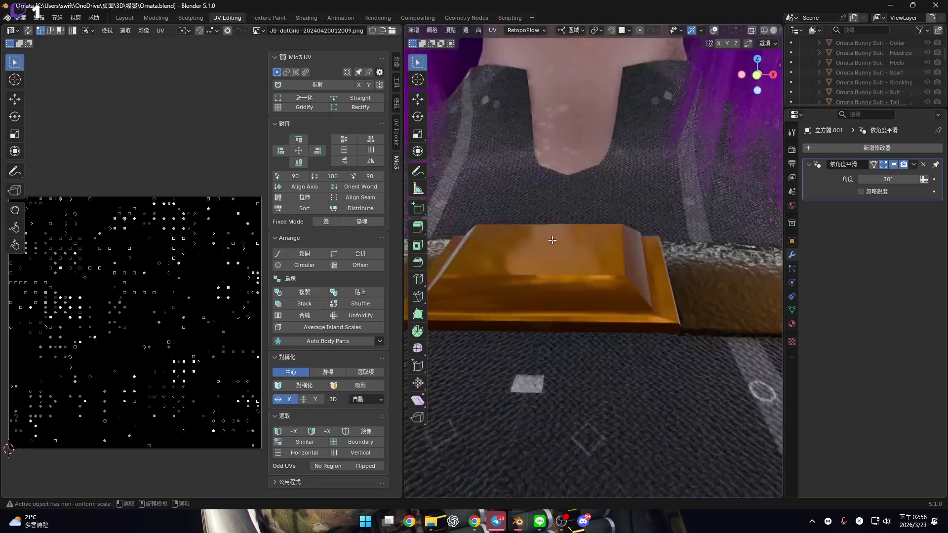
{"action": "scroll", "coordinate": [551, 240], "scroll_direction": "up", "scroll_amount": 5}
{"action": "left_click", "coordinate": [433, 522]}
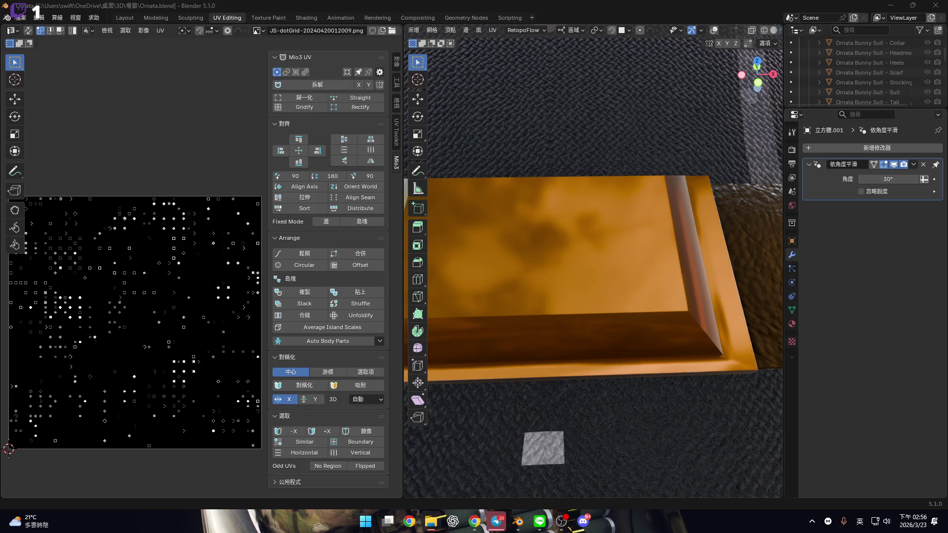
{"action": "left_click", "coordinate": [257, 30]}
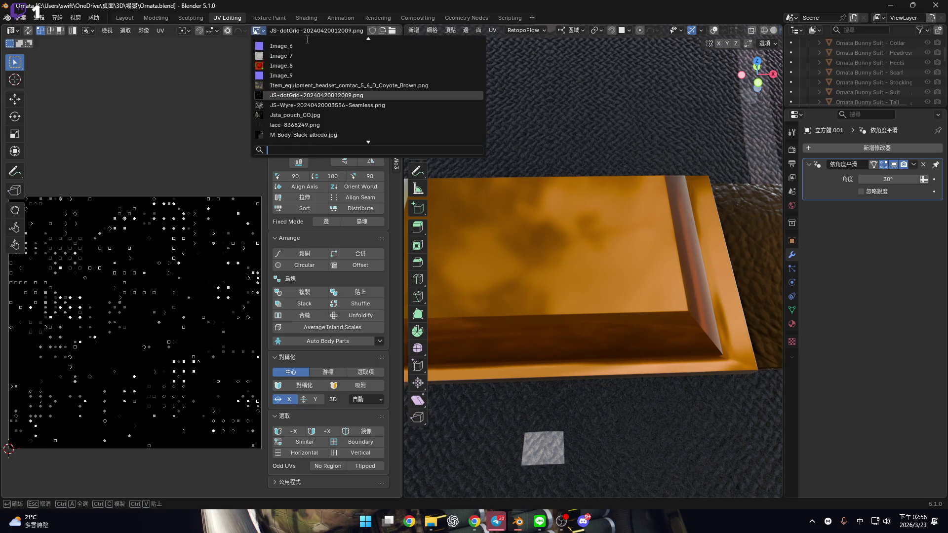
{"action": "left_click", "coordinate": [297, 131]}
{"action": "scroll", "coordinate": [154, 329], "scroll_direction": "up", "scroll_amount": 10}
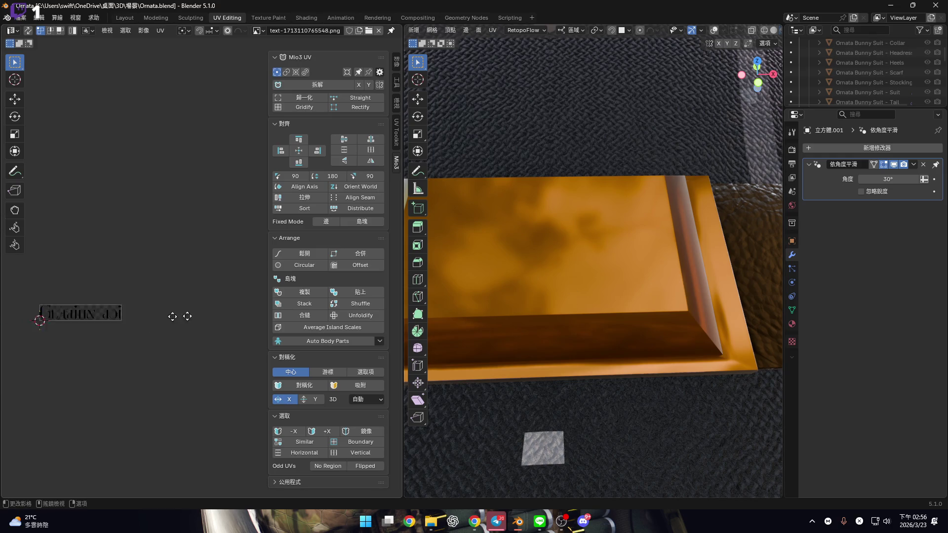
{"action": "scroll", "coordinate": [659, 253], "scroll_direction": "down", "scroll_amount": 4}
{"action": "scroll", "coordinate": [659, 254], "scroll_direction": "down", "scroll_amount": 4}
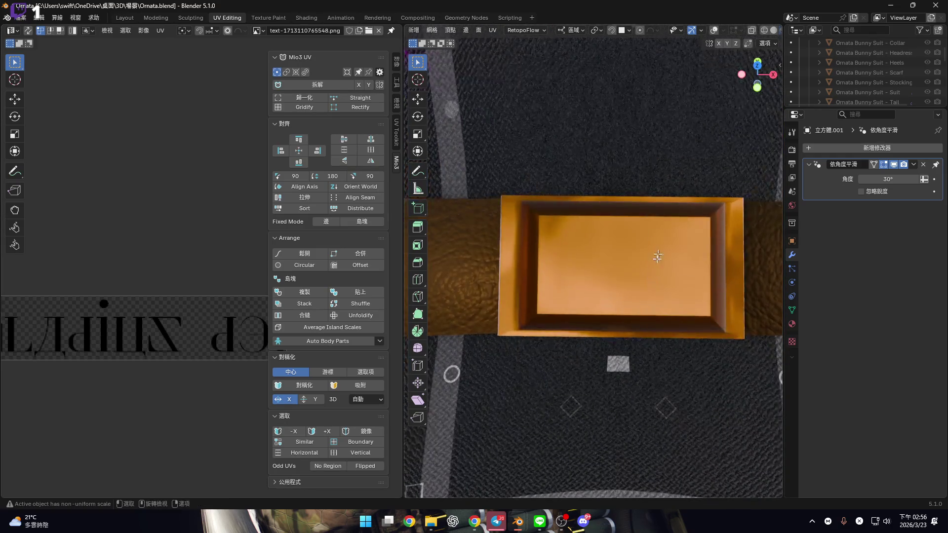
Select the buckle box to show its UVs and normalize its islands with Mio3 歸一化.
{"action": "left_click", "coordinate": [714, 34]}
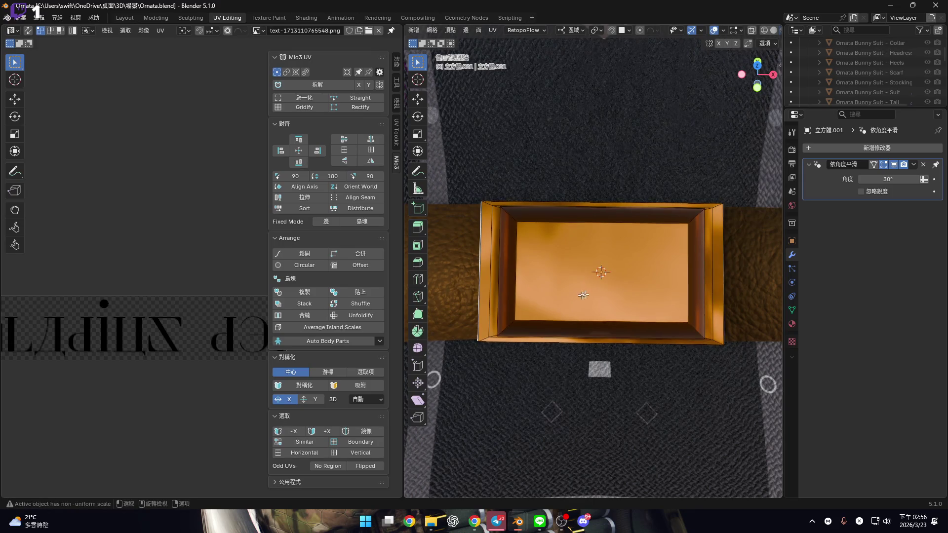
{"action": "scroll", "coordinate": [602, 274], "scroll_direction": "up", "scroll_amount": 2}
{"action": "left_click", "coordinate": [612, 286]}
{"action": "scroll", "coordinate": [612, 285], "scroll_direction": "down", "scroll_amount": 2}
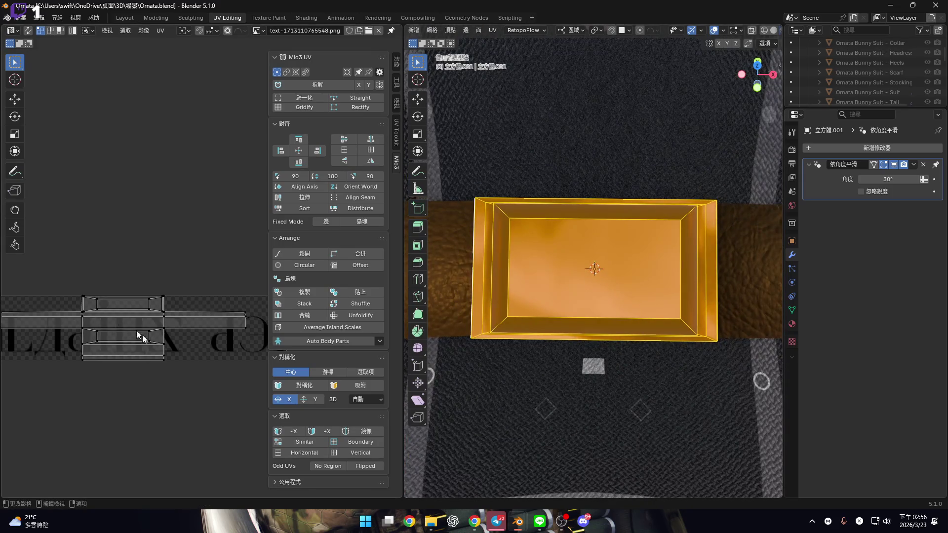
{"action": "scroll", "coordinate": [154, 330], "scroll_direction": "up", "scroll_amount": 2}
{"action": "scroll", "coordinate": [159, 330], "scroll_direction": "down", "scroll_amount": 2}
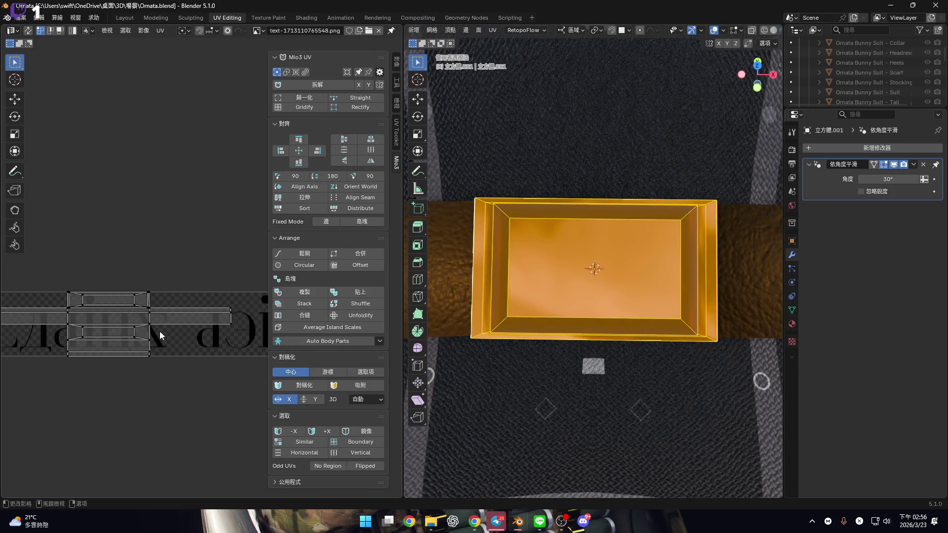
{"action": "left_click", "coordinate": [303, 97]}
{"action": "middle_click_drag", "start_coordinate": [129, 317], "coordinate": [145, 294]}
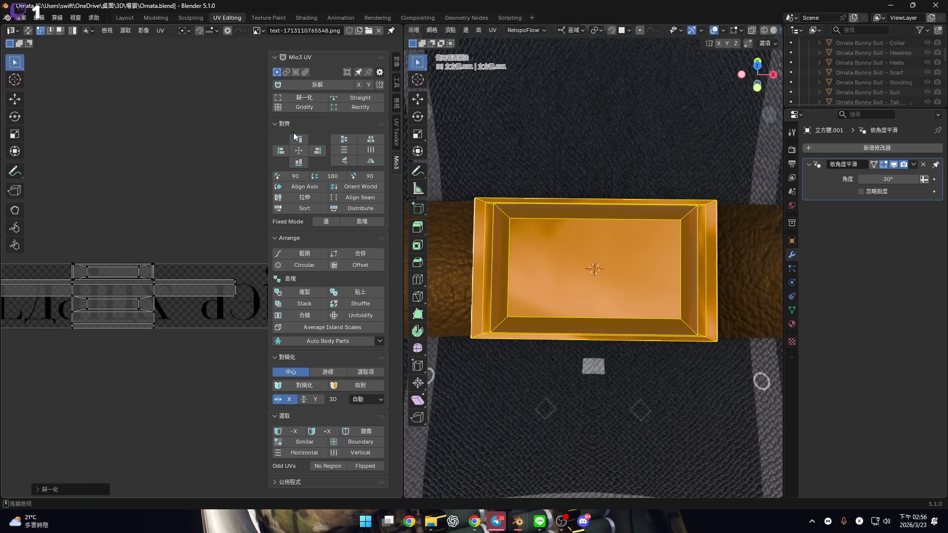
Select all the buckle's UVs, Gridify them, then go back to Layout.
{"action": "key", "text": "a"}
{"action": "left_click", "coordinate": [300, 98]}
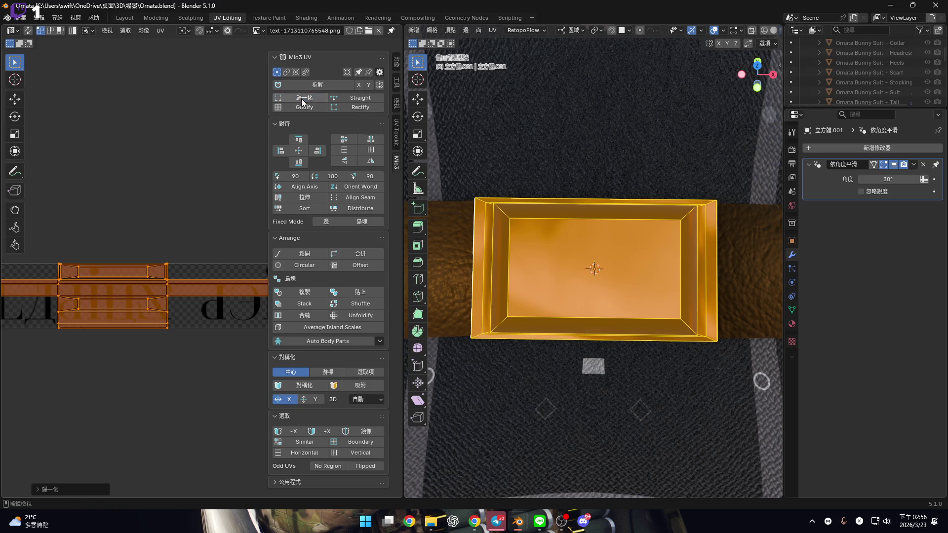
{"action": "scroll", "coordinate": [141, 296], "scroll_direction": "down", "scroll_amount": 4}
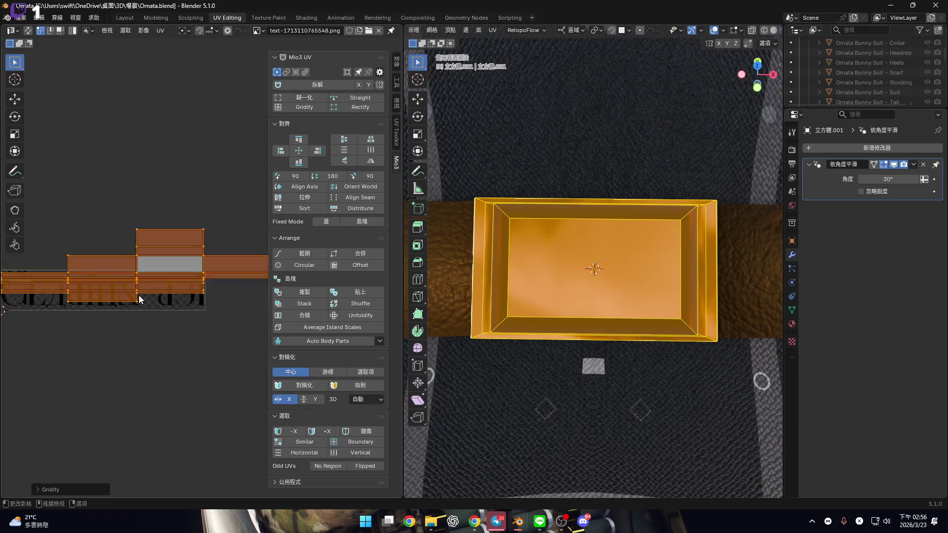
{"action": "scroll", "coordinate": [135, 300], "scroll_direction": "up", "scroll_amount": 9}
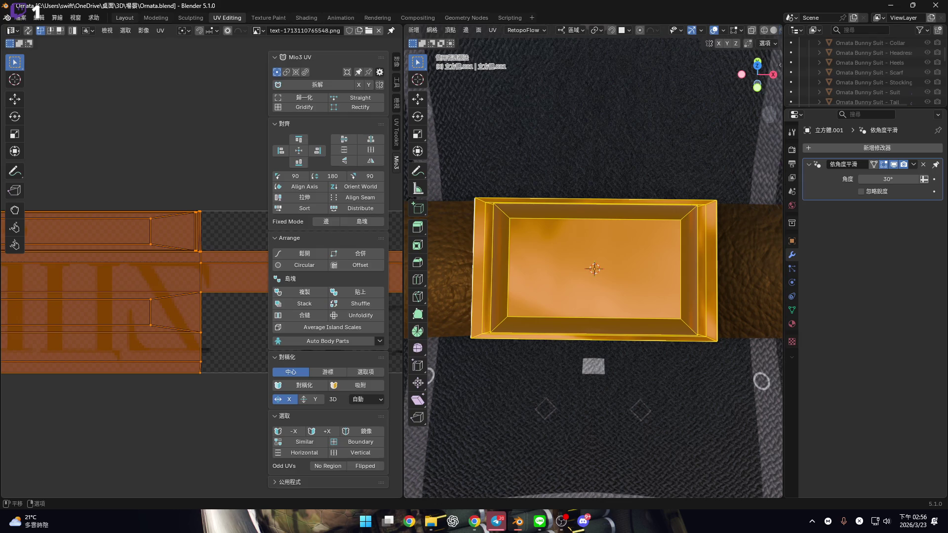
{"action": "left_click", "coordinate": [124, 17]}
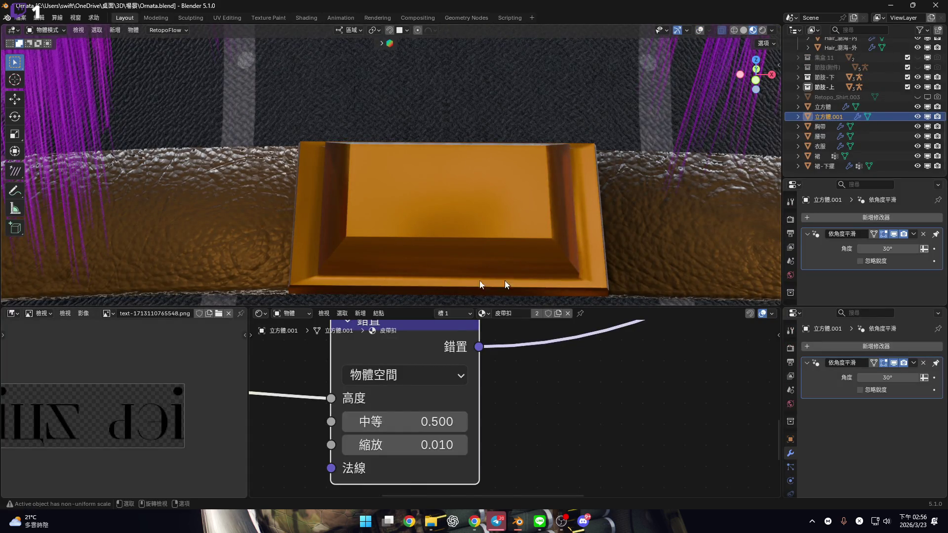
Delete the displacement node and wire the image colour straight into Base Color.
{"action": "scroll", "coordinate": [430, 401], "scroll_direction": "down", "scroll_amount": 6}
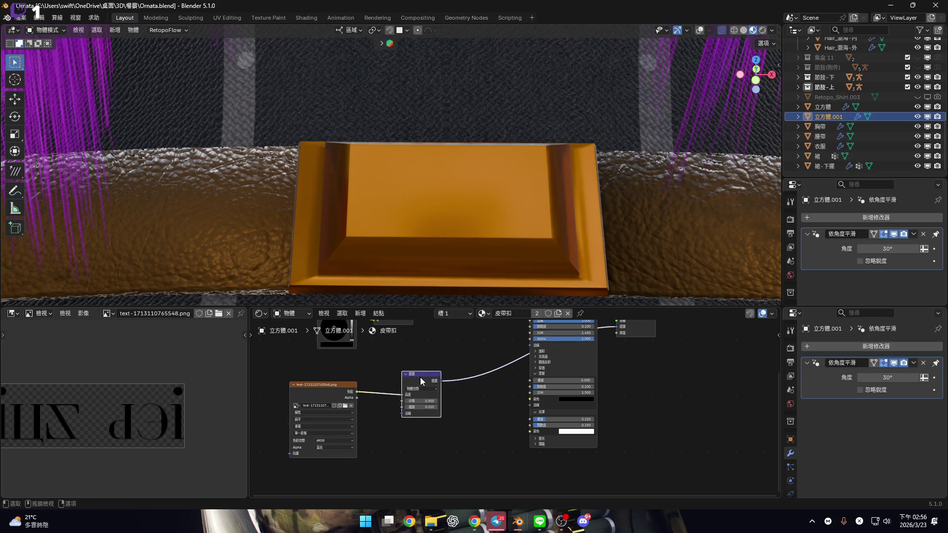
{"action": "key", "text": "Delete"}
{"action": "middle_click_drag", "start_coordinate": [368, 404], "coordinate": [361, 458]}
{"action": "left_click_drag", "start_coordinate": [349, 445], "coordinate": [522, 368]}
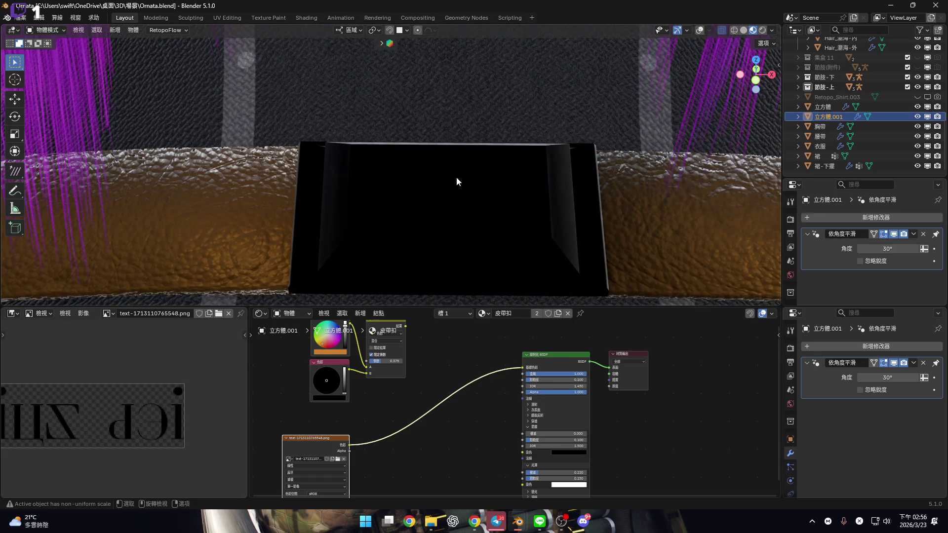
Preview scaling the buckle's UV island in UV Editing, cancel, and return to Layout.
{"action": "key", "text": "ctrl+Page_Down"}
{"action": "key", "text": "ctrl+Page_Down"}
{"action": "key", "text": "ctrl+Page_Down"}
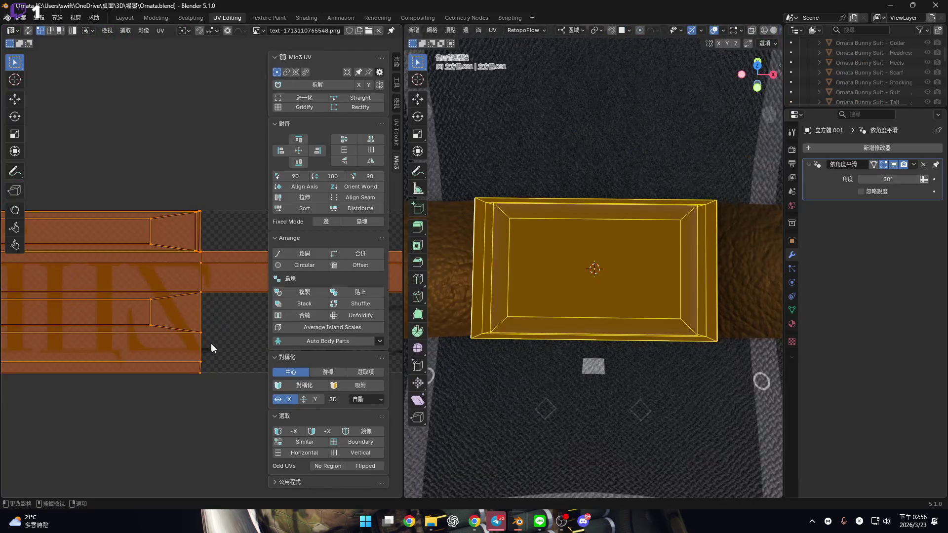
{"action": "key", "text": "s"}
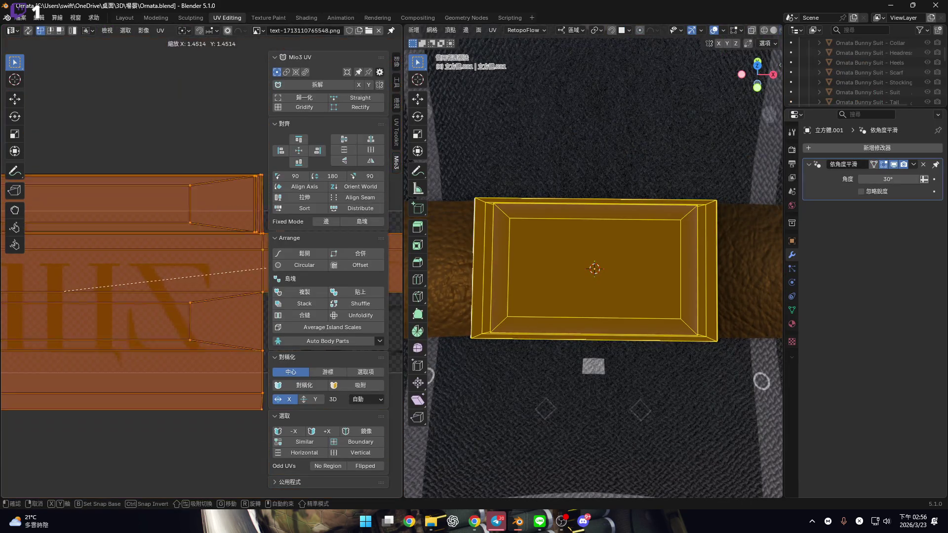
{"action": "key", "text": "Escape"}
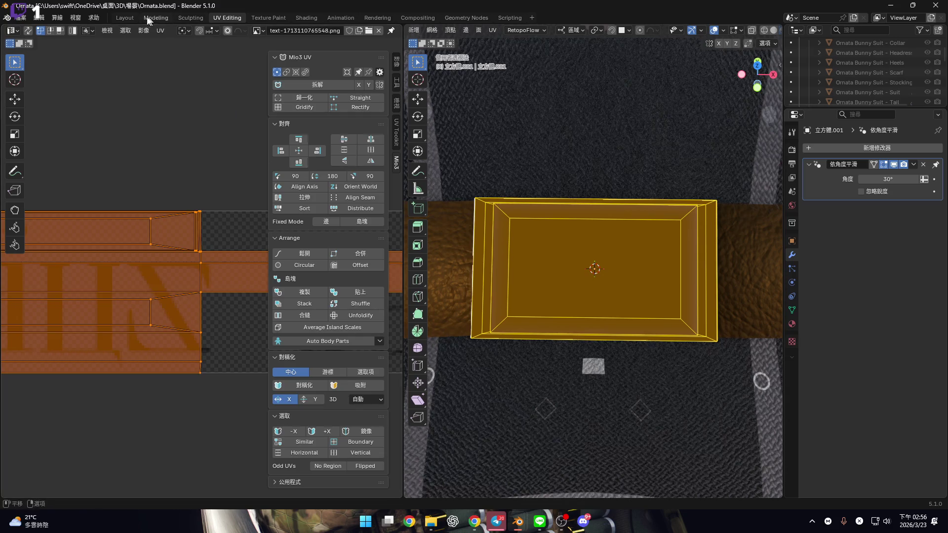
{"action": "key", "text": "ctrl+Page_Up"}
{"action": "key", "text": "ctrl+Page_Up"}
{"action": "key", "text": "ctrl+Page_Up"}
{"action": "scroll", "coordinate": [464, 366], "scroll_direction": "down", "scroll_amount": 3}
{"action": "scroll", "coordinate": [516, 371], "scroll_direction": "up", "scroll_amount": 5}
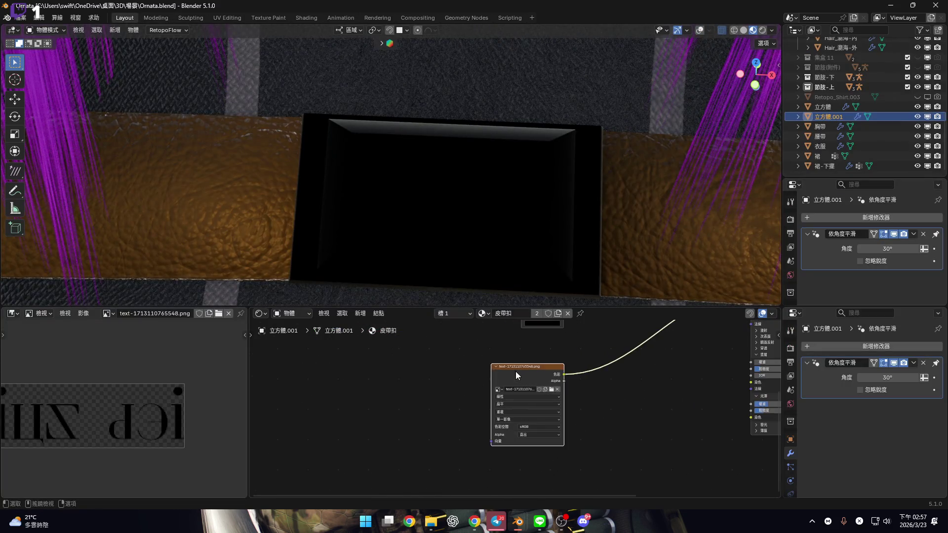
Add Texture Coordinate and Mapping nodes to the image node with Node Wrangler's Ctrl+T.
{"action": "key", "text": "ctrl+t"}
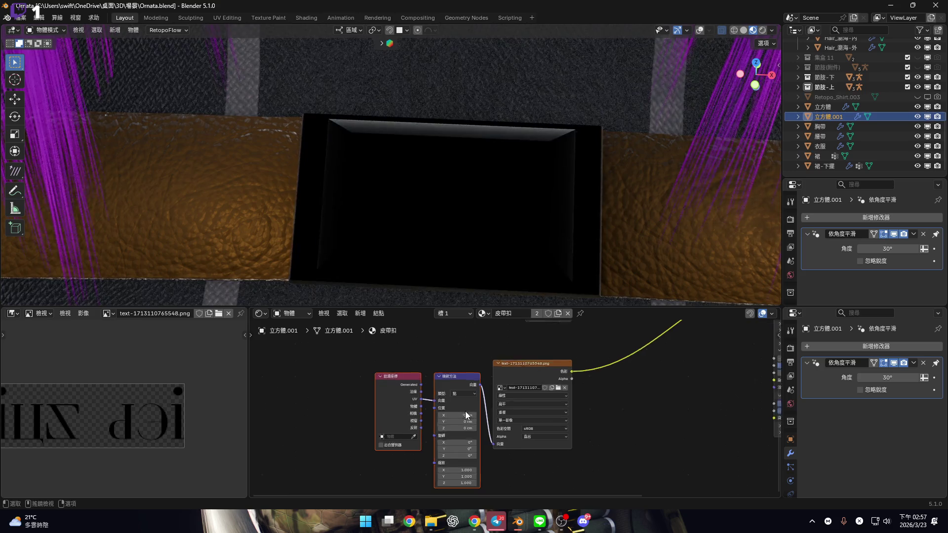
{"action": "scroll", "coordinate": [465, 410], "scroll_direction": "up", "scroll_amount": 4}
{"action": "scroll", "coordinate": [406, 402], "scroll_direction": "down", "scroll_amount": 3}
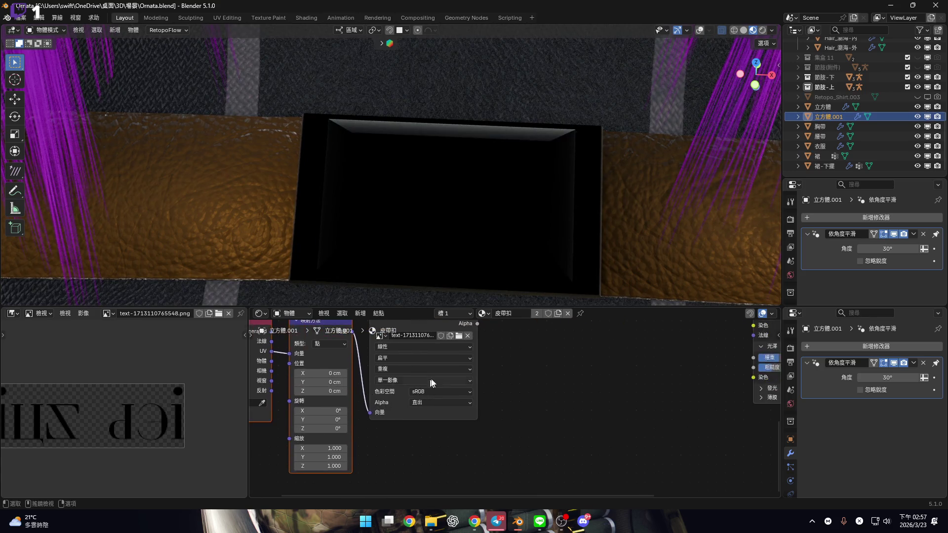
Inspect the buckle's UVs with viewport overlays hidden, cancel scaling, and go back to Layout.
{"action": "left_click", "coordinate": [234, 18]}
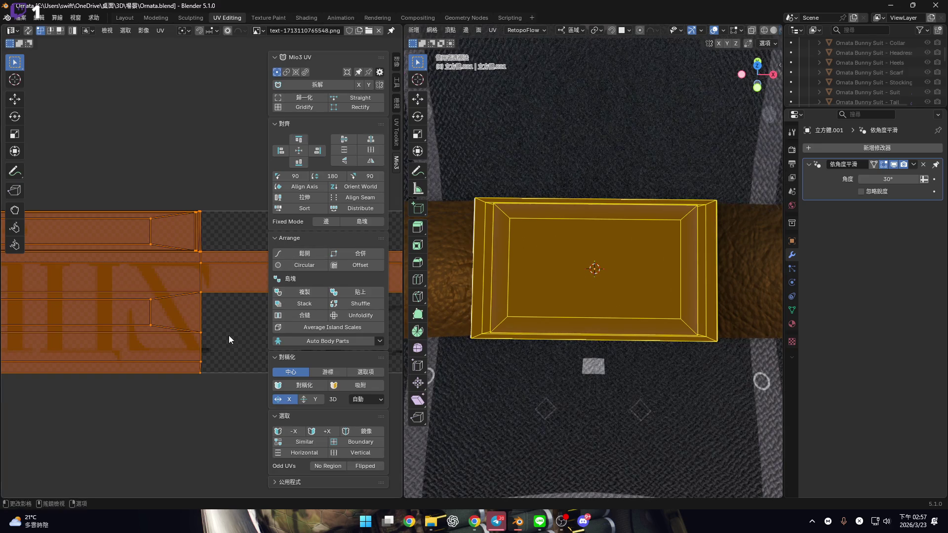
{"action": "left_click", "coordinate": [714, 31]}
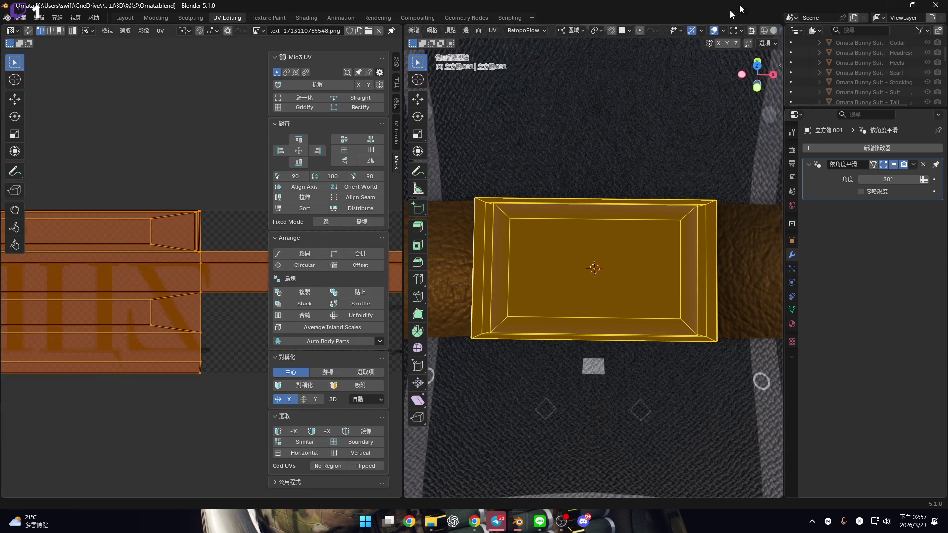
{"action": "key", "text": "s"}
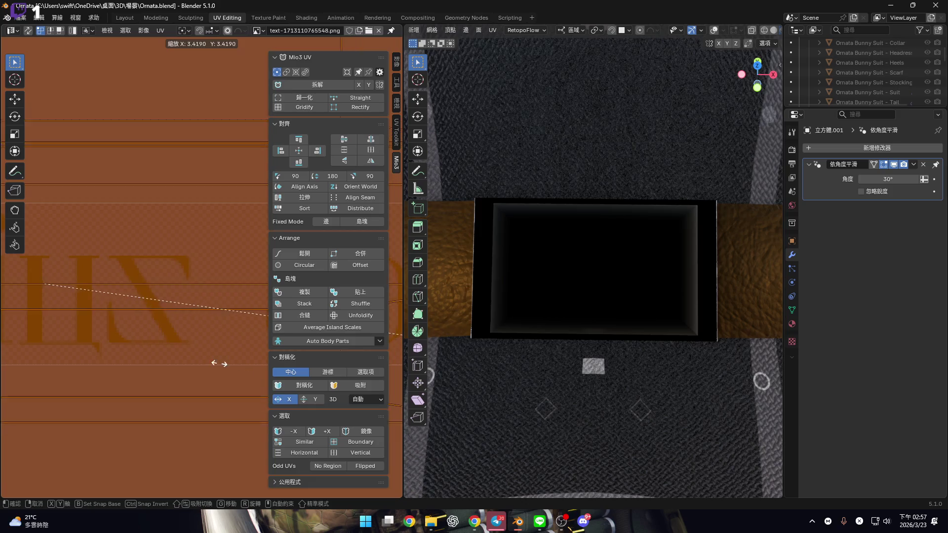
{"action": "right_click", "coordinate": [28, 340]}
{"action": "mouse_move", "coordinate": [474, 328]}
{"action": "middle_mouse_down"}
{"action": "mouse_move", "coordinate": [581, 327]}
{"action": "mouse_move", "coordinate": [573, 260]}
{"action": "mouse_move", "coordinate": [568, 293]}
{"action": "mouse_move", "coordinate": [535, 277]}
{"action": "mouse_move", "coordinate": [547, 311]}
{"action": "mouse_move", "coordinate": [518, 277]}
{"action": "middle_mouse_up"}
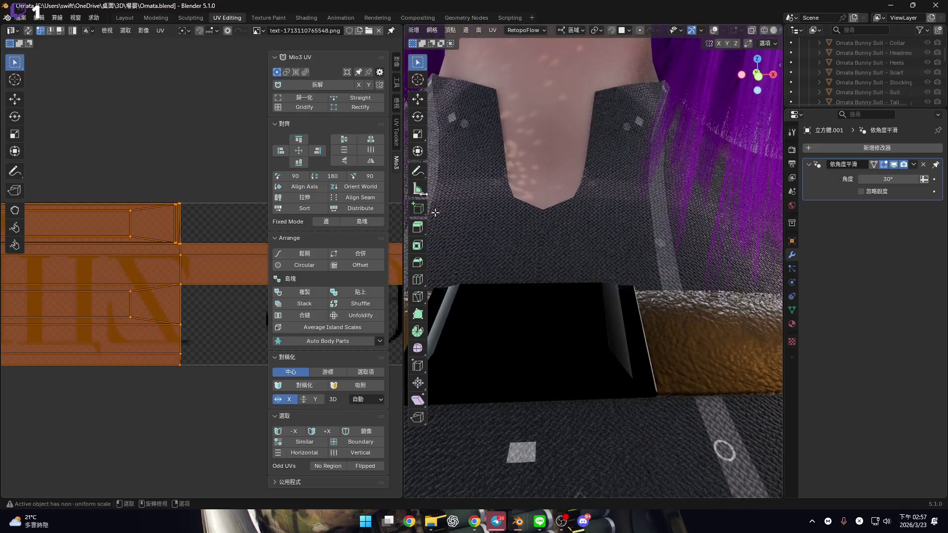
{"action": "left_click", "coordinate": [136, 19]}
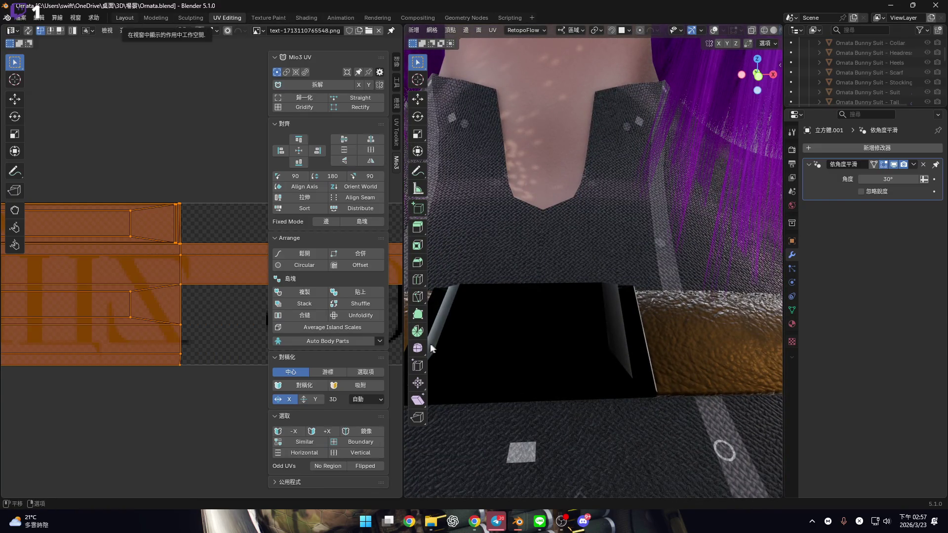
{"action": "scroll", "coordinate": [493, 391], "scroll_direction": "up", "scroll_amount": 3}
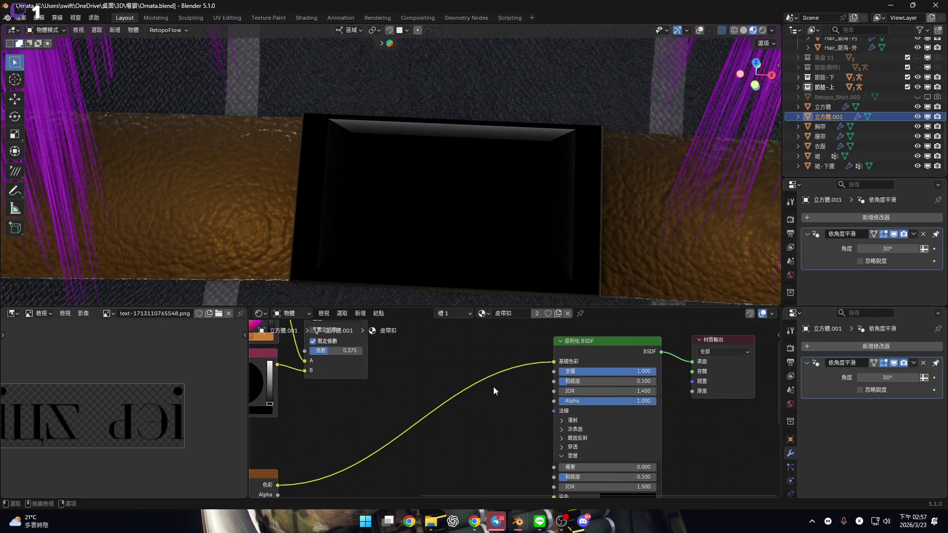
Locate the Texture Coordinate and Mapping nodes and try adjusting the Mapping X scale.
{"action": "scroll", "coordinate": [474, 406], "scroll_direction": "left", "scroll_amount": 3}
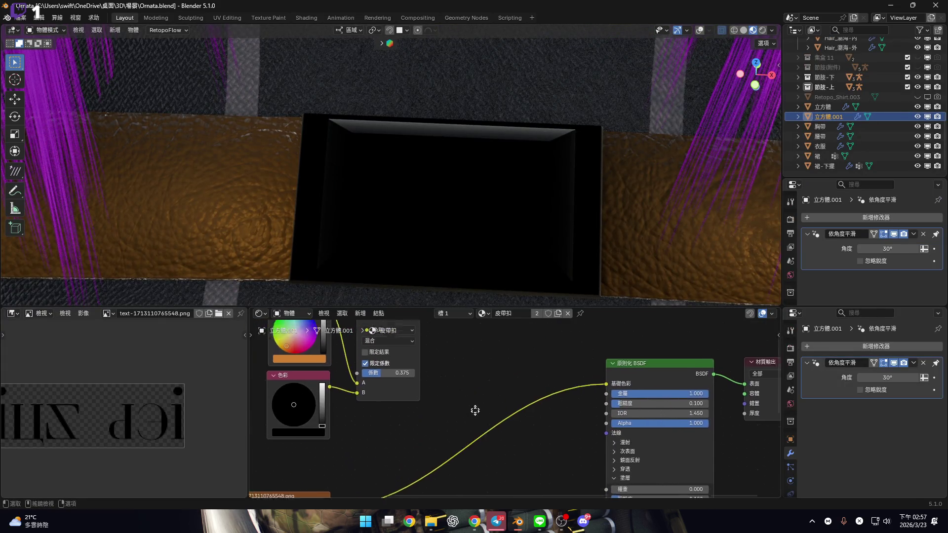
{"action": "scroll", "coordinate": [482, 375], "scroll_direction": "down", "scroll_amount": 3}
{"action": "scroll", "coordinate": [484, 384], "scroll_direction": "down", "scroll_amount": 3}
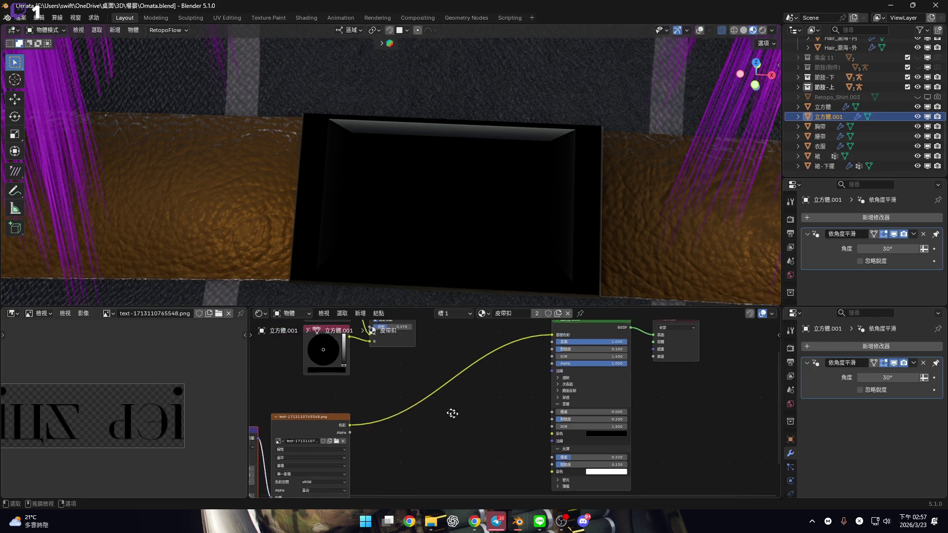
{"action": "scroll", "coordinate": [467, 430], "scroll_direction": "left", "scroll_amount": 3}
{"action": "middle_click_drag", "start_coordinate": [411, 465], "coordinate": [462, 405]}
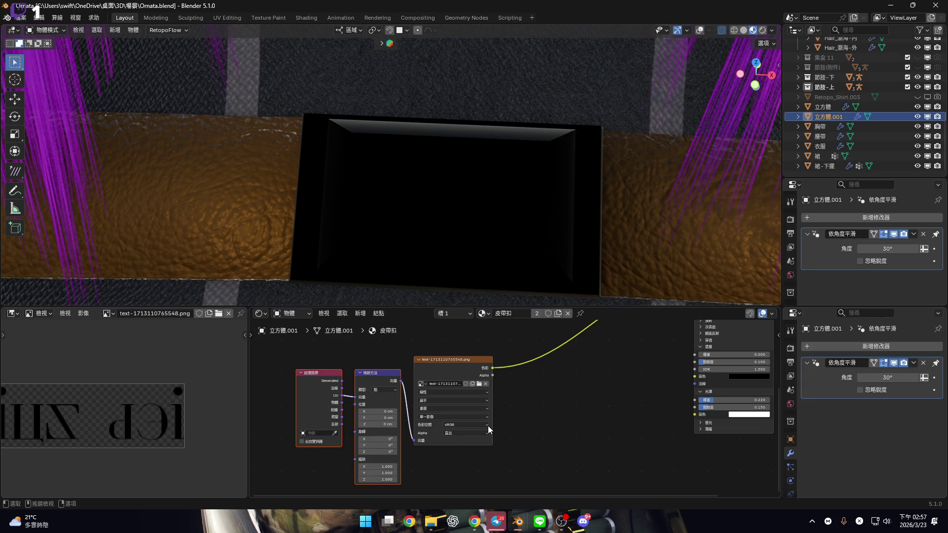
{"action": "scroll", "coordinate": [389, 453], "scroll_direction": "up", "scroll_amount": 2}
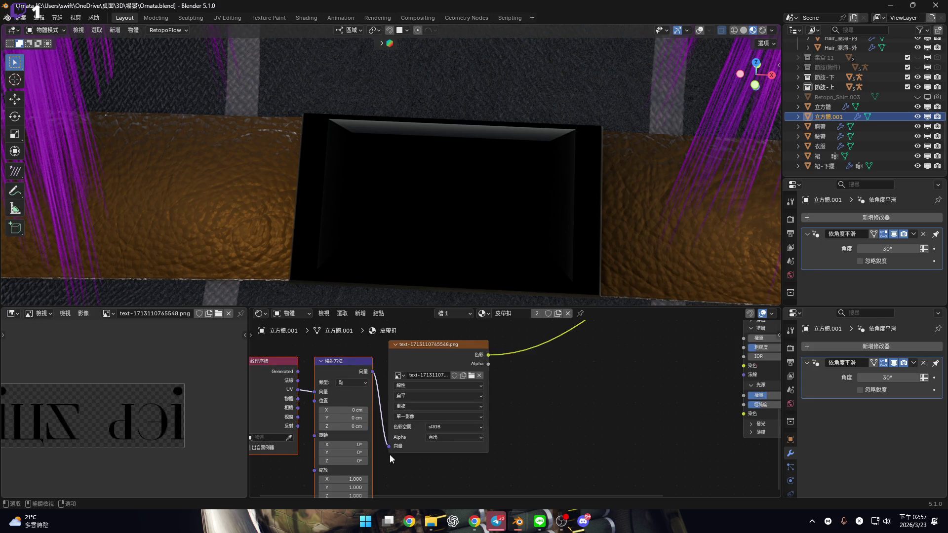
{"action": "scroll", "coordinate": [394, 454], "scroll_direction": "down", "scroll_amount": 2}
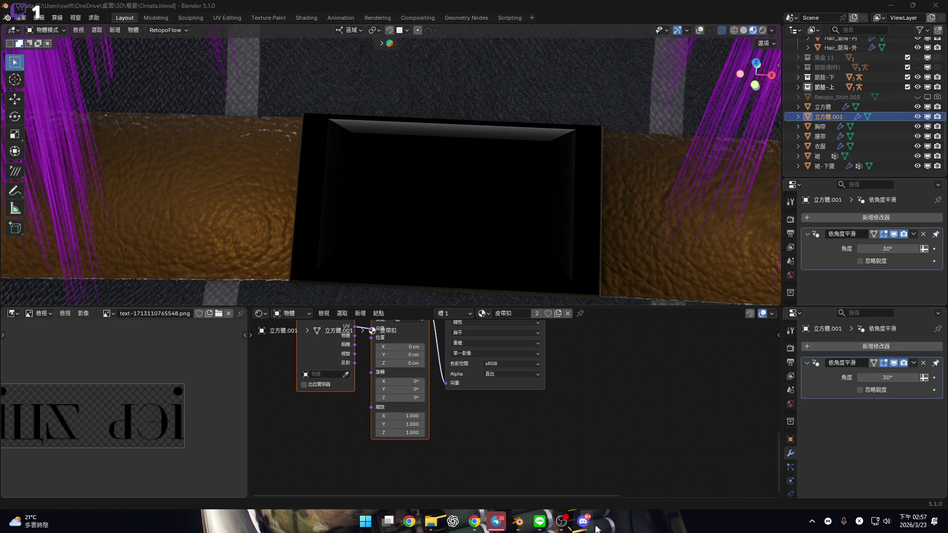
{"action": "left_click_drag", "start_coordinate": [389, 416], "coordinate": [419, 416]}
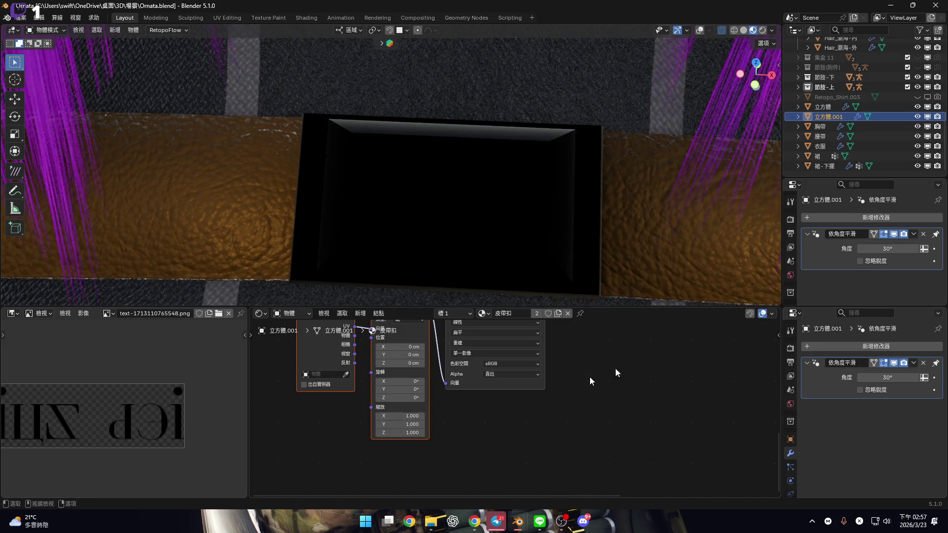
{"action": "scroll", "coordinate": [554, 387], "scroll_direction": "up", "scroll_amount": 3}
{"action": "scroll", "coordinate": [618, 394], "scroll_direction": "down", "scroll_amount": 2}
Reconnect the Mix node's Result to the Principled BSDF Base Color.
{"action": "mouse_move", "coordinate": [567, 444]}
{"action": "middle_mouse_down"}
{"action": "mouse_move", "coordinate": [413, 452]}
{"action": "mouse_move", "coordinate": [610, 431]}
{"action": "middle_mouse_up"}
{"action": "scroll", "coordinate": [451, 433], "scroll_direction": "up", "scroll_amount": 2}
{"action": "scroll", "coordinate": [601, 435], "scroll_direction": "down", "scroll_amount": 3}
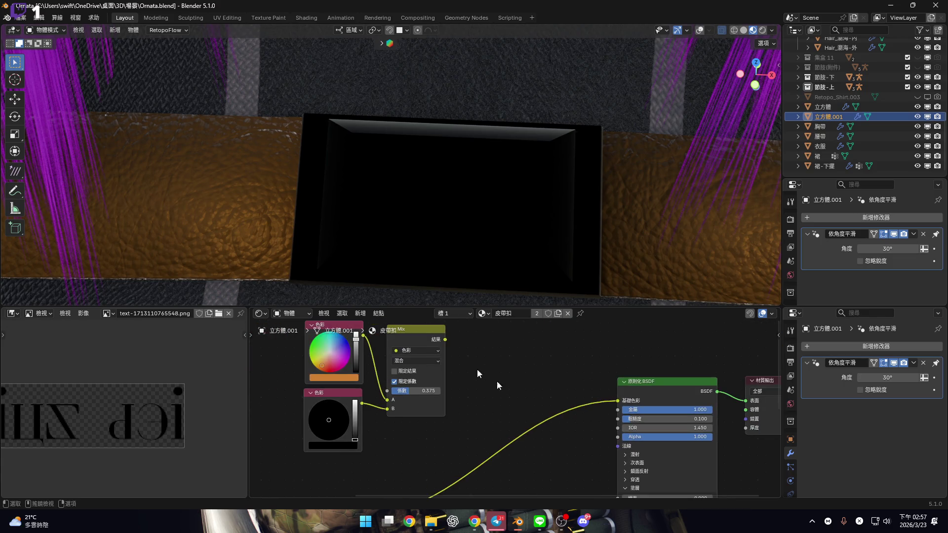
{"action": "left_click_drag", "start_coordinate": [447, 344], "coordinate": [610, 399]}
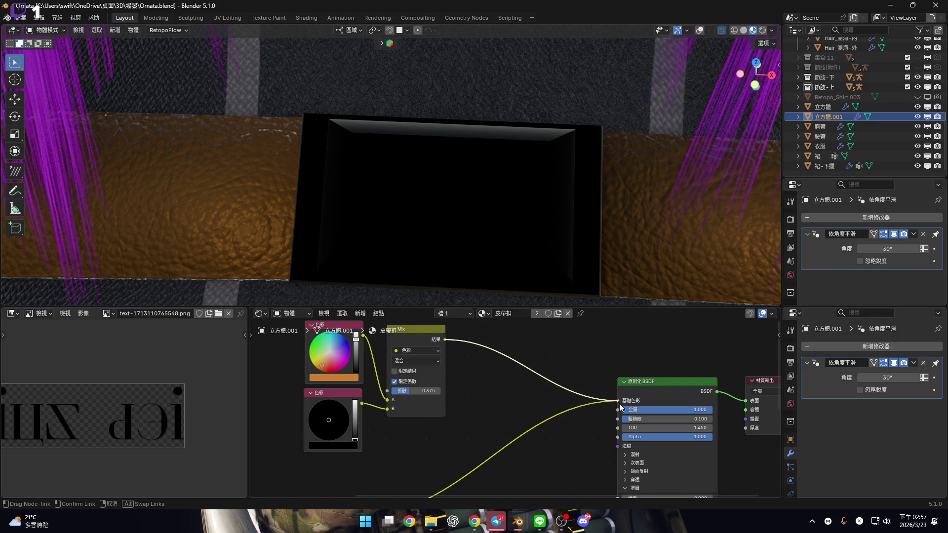
{"action": "left_click_drag", "start_coordinate": [618, 404], "coordinate": [618, 404]}
{"action": "scroll", "coordinate": [481, 412], "scroll_direction": "down", "scroll_amount": 3}
Box-select the Texture Coordinate, Mapping and Image Texture nodes and frame them.
{"action": "middle_click_drag", "start_coordinate": [481, 413], "coordinate": [514, 388]}
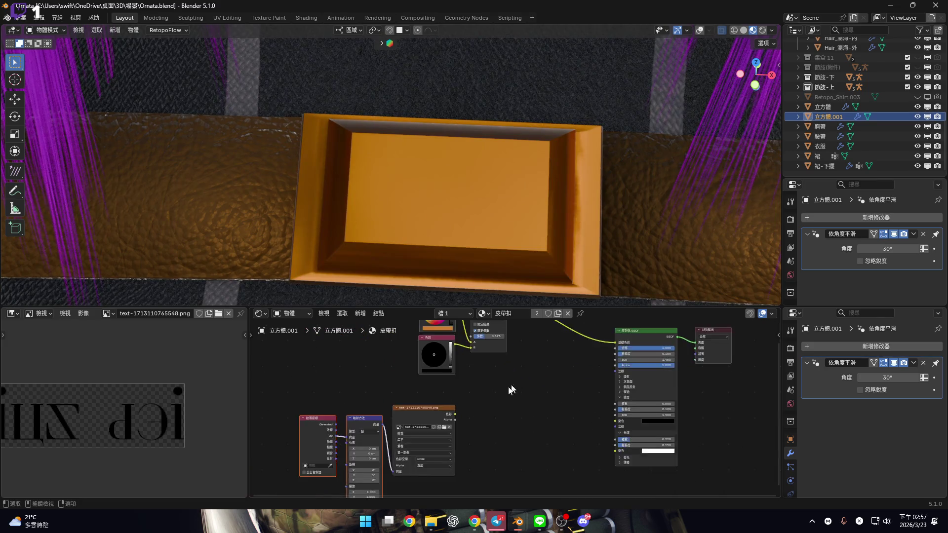
{"action": "left_click_drag", "start_coordinate": [327, 401], "coordinate": [511, 444]}
{"action": "key", "text": "KP_Decimal"}
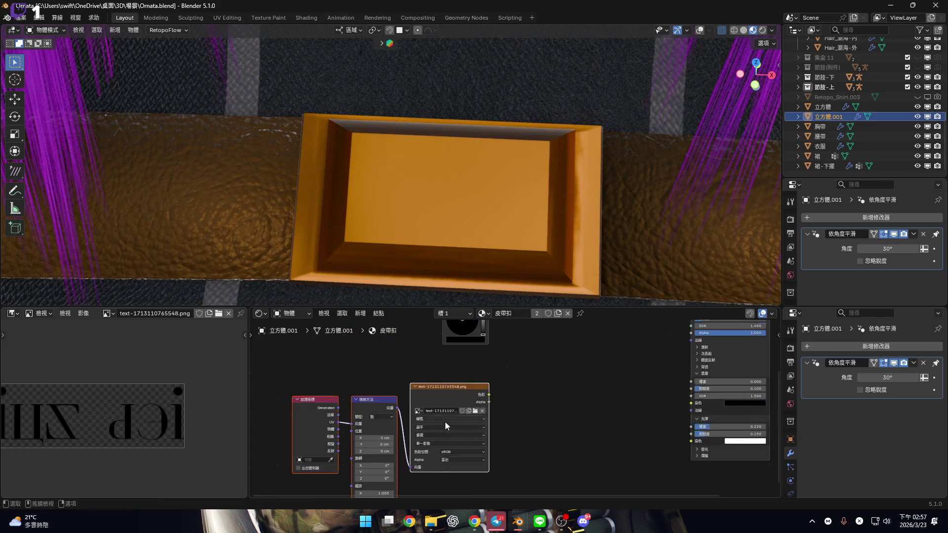
{"action": "scroll", "coordinate": [446, 419], "scroll_direction": "up", "scroll_amount": 5}
{"action": "scroll", "coordinate": [631, 404], "scroll_direction": "down", "scroll_amount": 5}
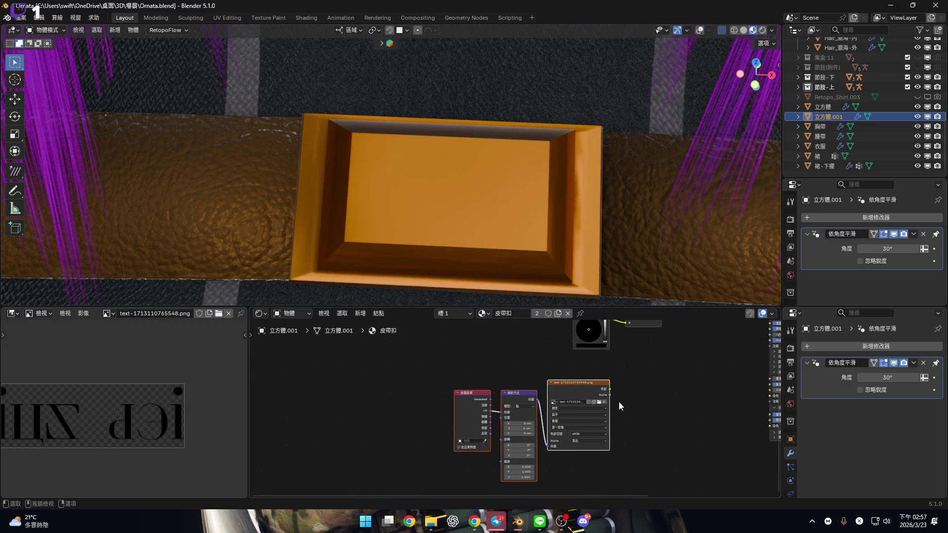
Delete the three selected texture nodes and look at the side image panel's image options.
{"action": "key", "text": "x"}
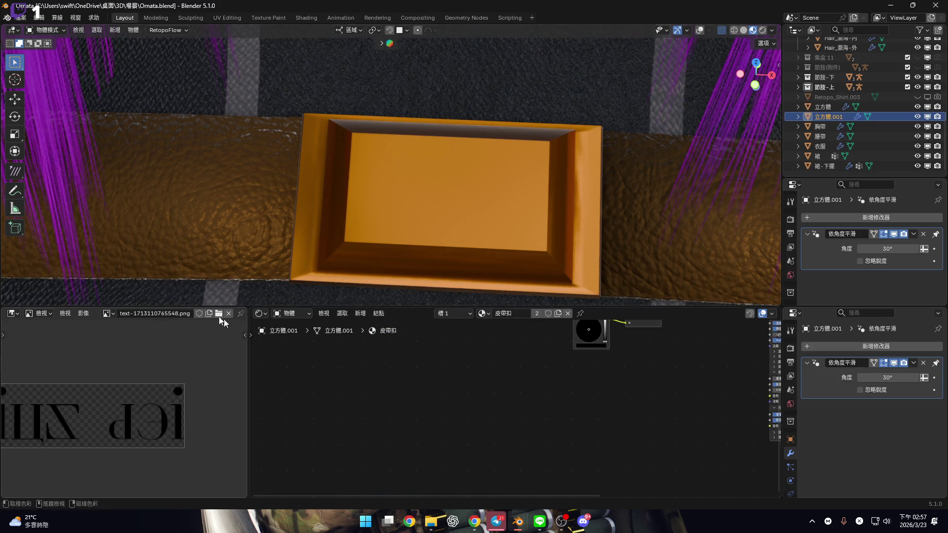
{"action": "left_click", "coordinate": [13, 313]}
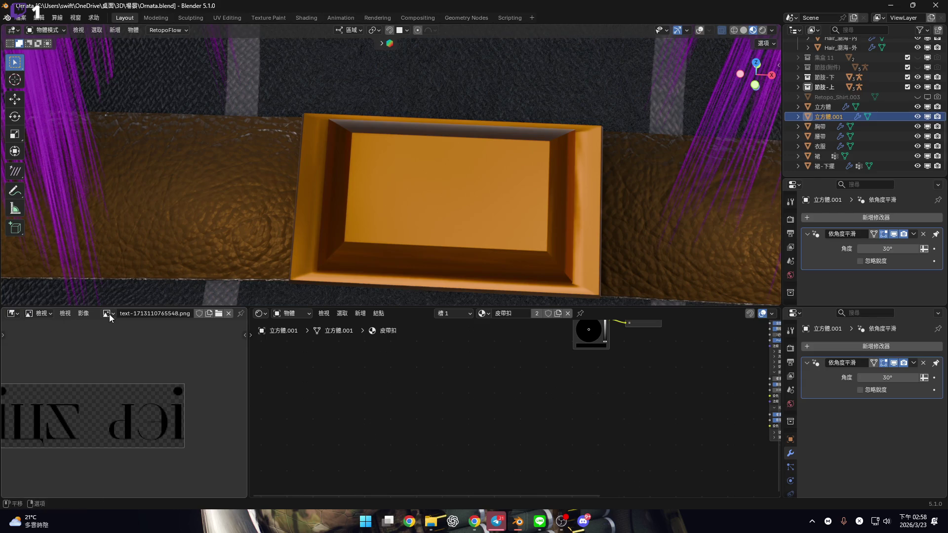
{"action": "left_click", "coordinate": [84, 313]}
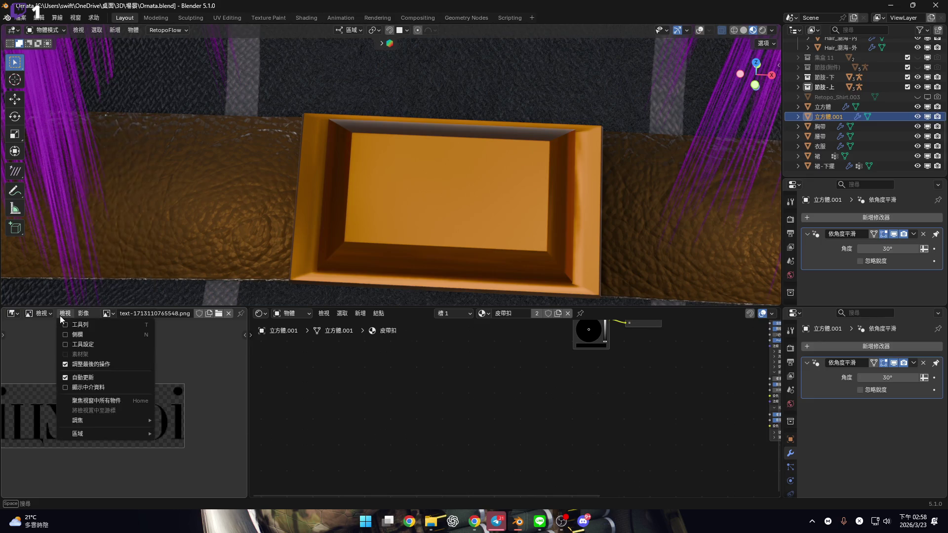
Switch the side area to Outliner Blender File view, filter to the text image, and open its ID operations.
{"action": "left_click", "coordinate": [60, 315]}
{"action": "left_click", "coordinate": [13, 313]}
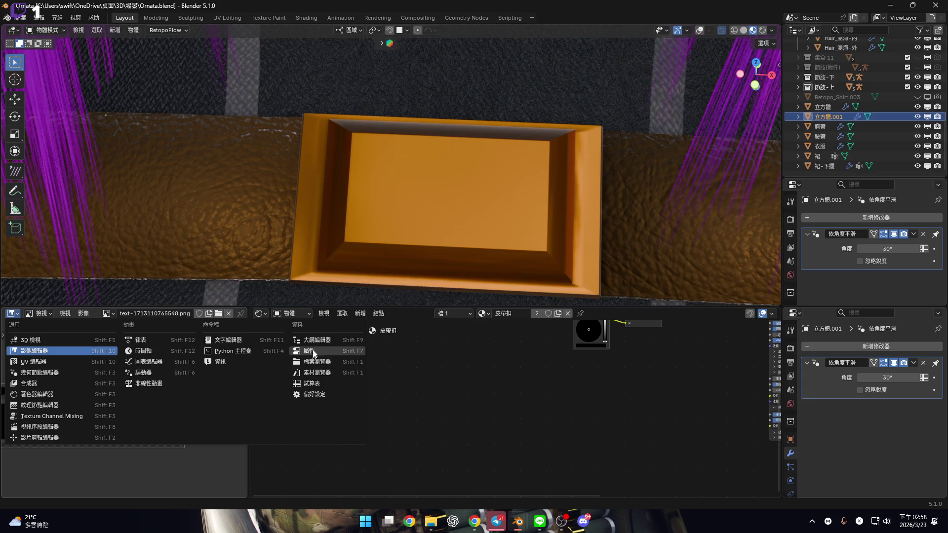
{"action": "left_click", "coordinate": [315, 340]}
{"action": "left_click", "coordinate": [141, 312]}
{"action": "key", "text": "ctrl+v"}
{"action": "right_click", "coordinate": [108, 348]}
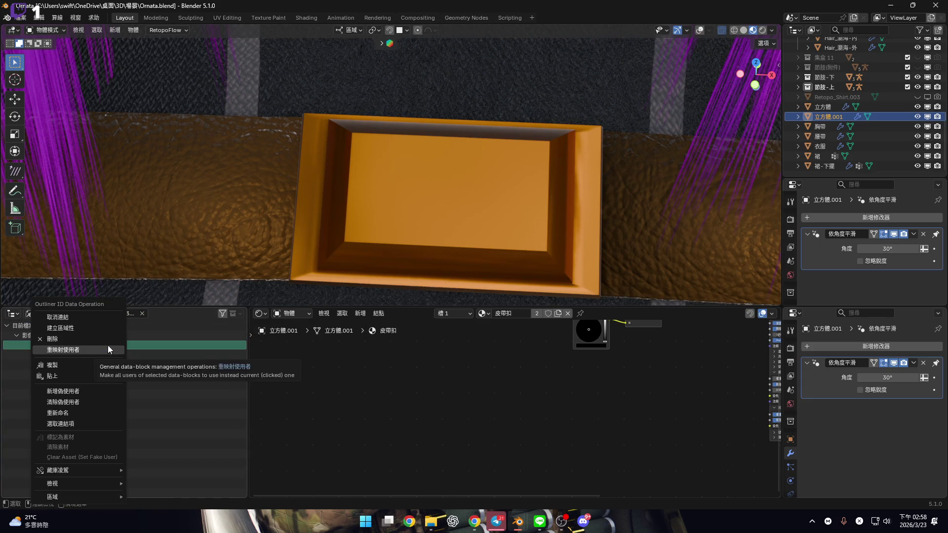
{"action": "left_click", "coordinate": [143, 313]}
{"action": "left_click", "coordinate": [142, 313]}
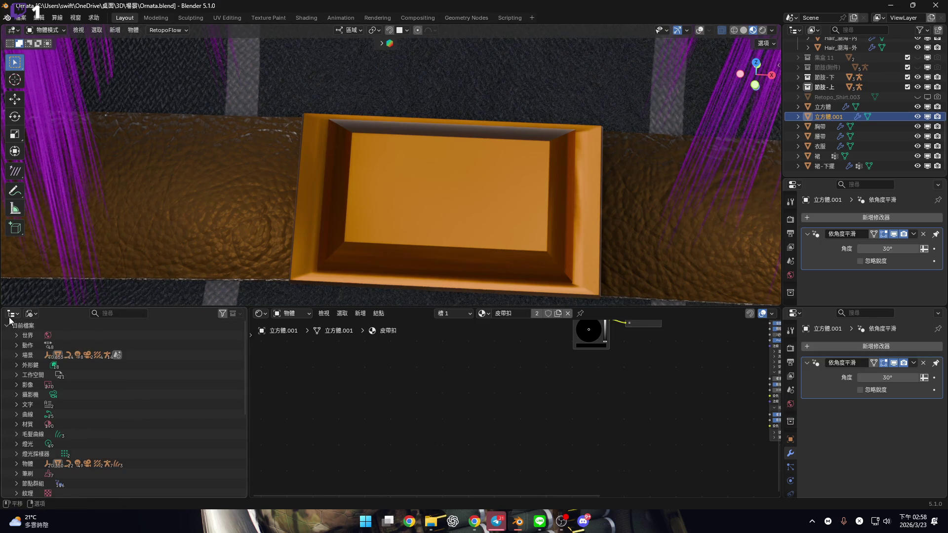
Turn the side area back into an Image Editor and close it so the node editor fills the bottom.
{"action": "left_click", "coordinate": [12, 313]}
{"action": "left_click", "coordinate": [58, 352]}
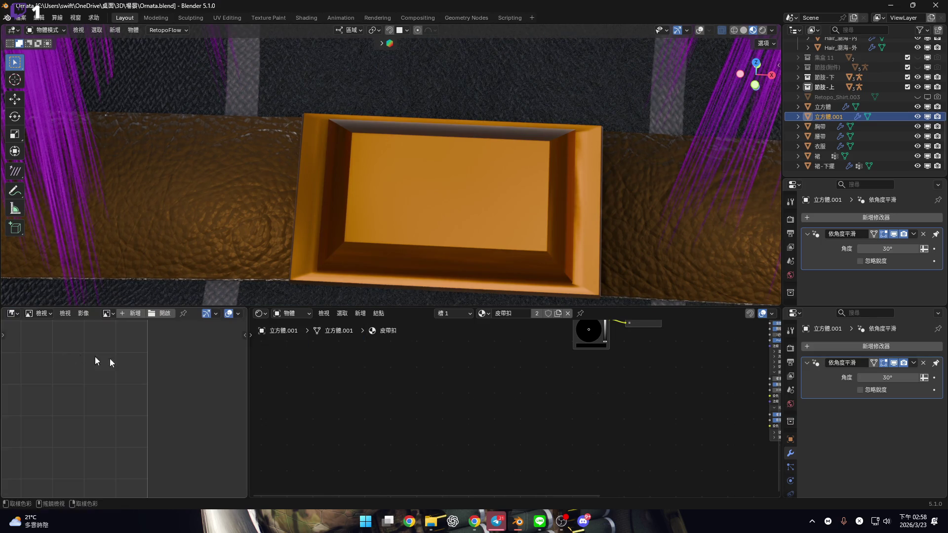
{"action": "left_click_drag", "start_coordinate": [249, 351], "coordinate": [2, 351]}
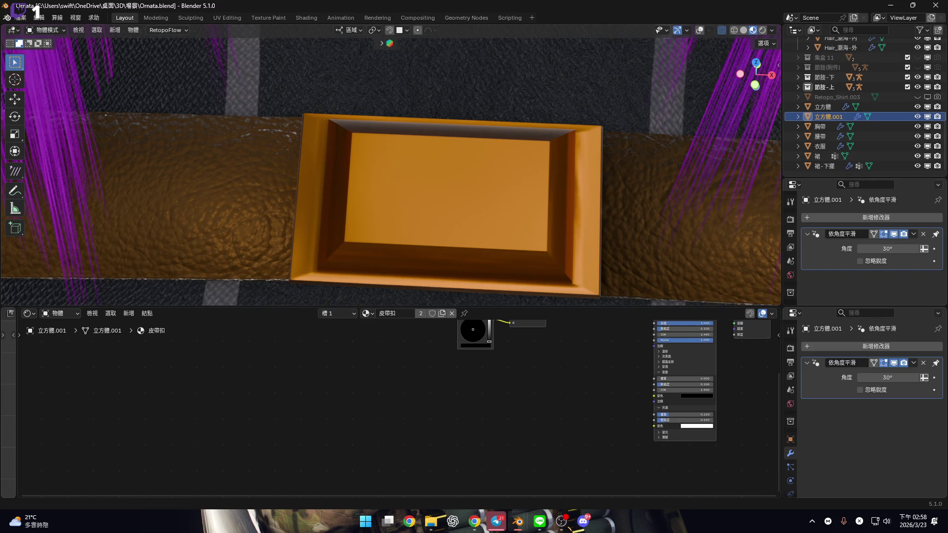